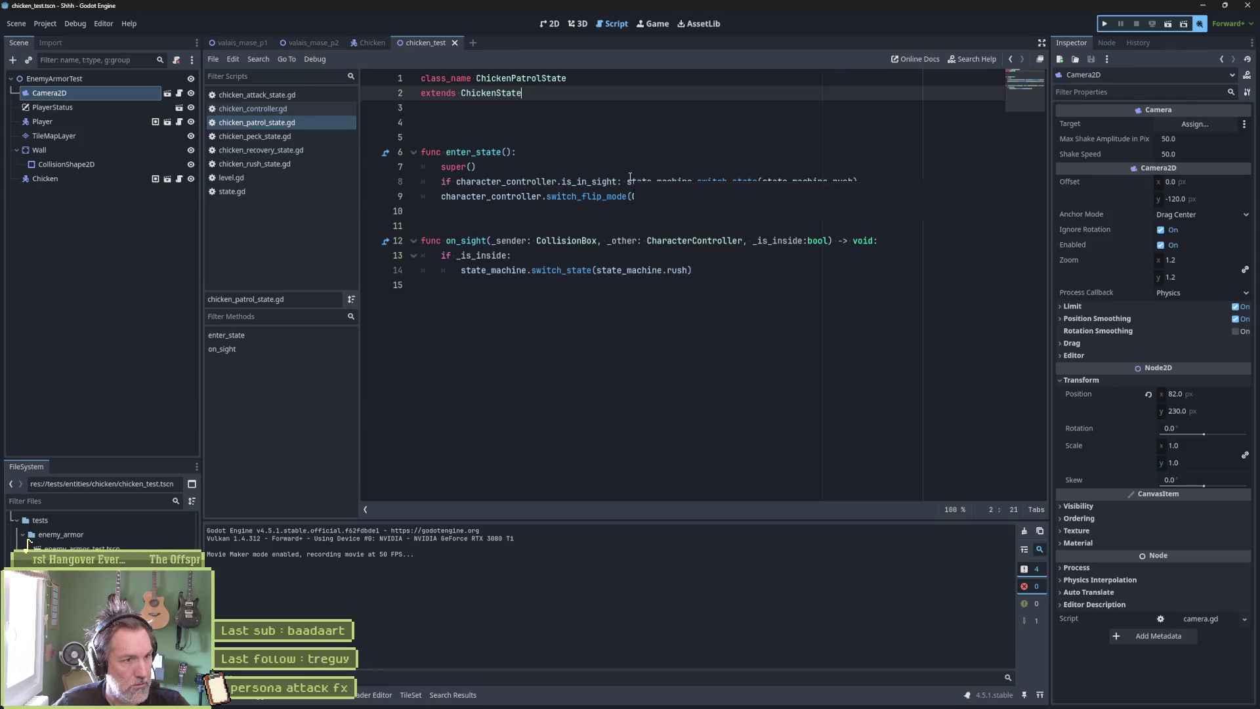
Open chicken_rush_state.gd from the patrol script and place the caret after super() in enter_state.
double_click(677, 269)
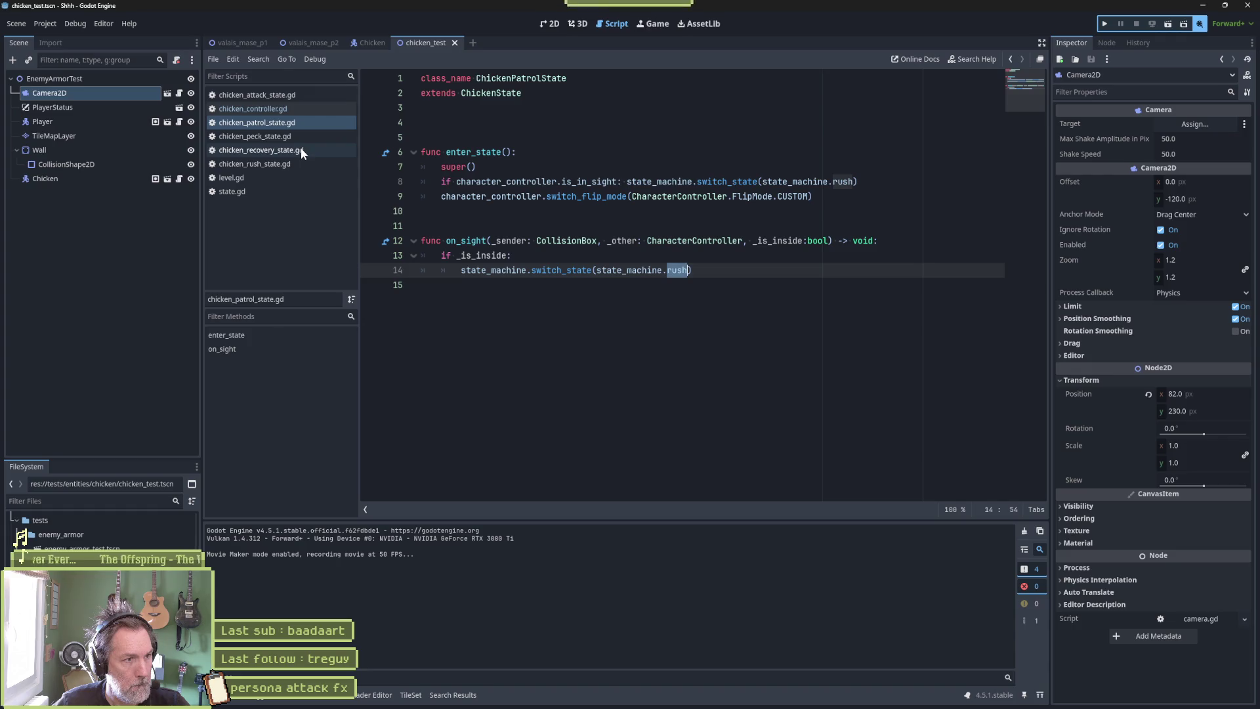
click(281, 162)
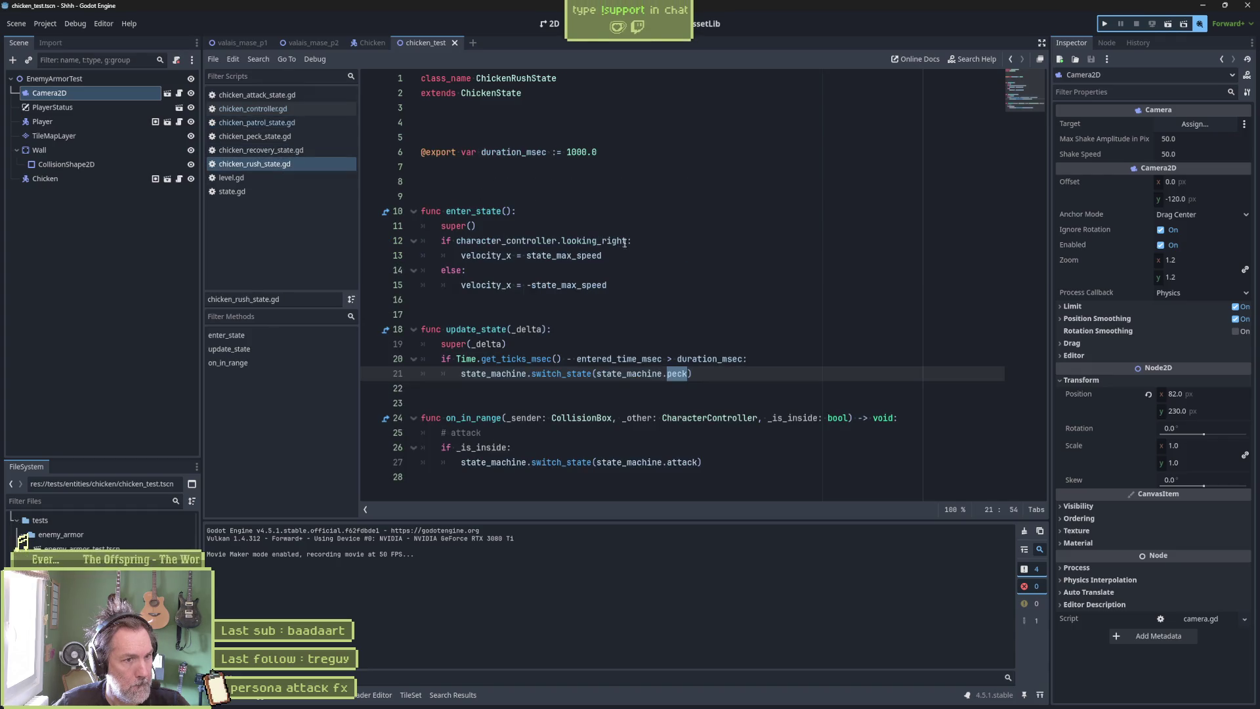
click(594, 241)
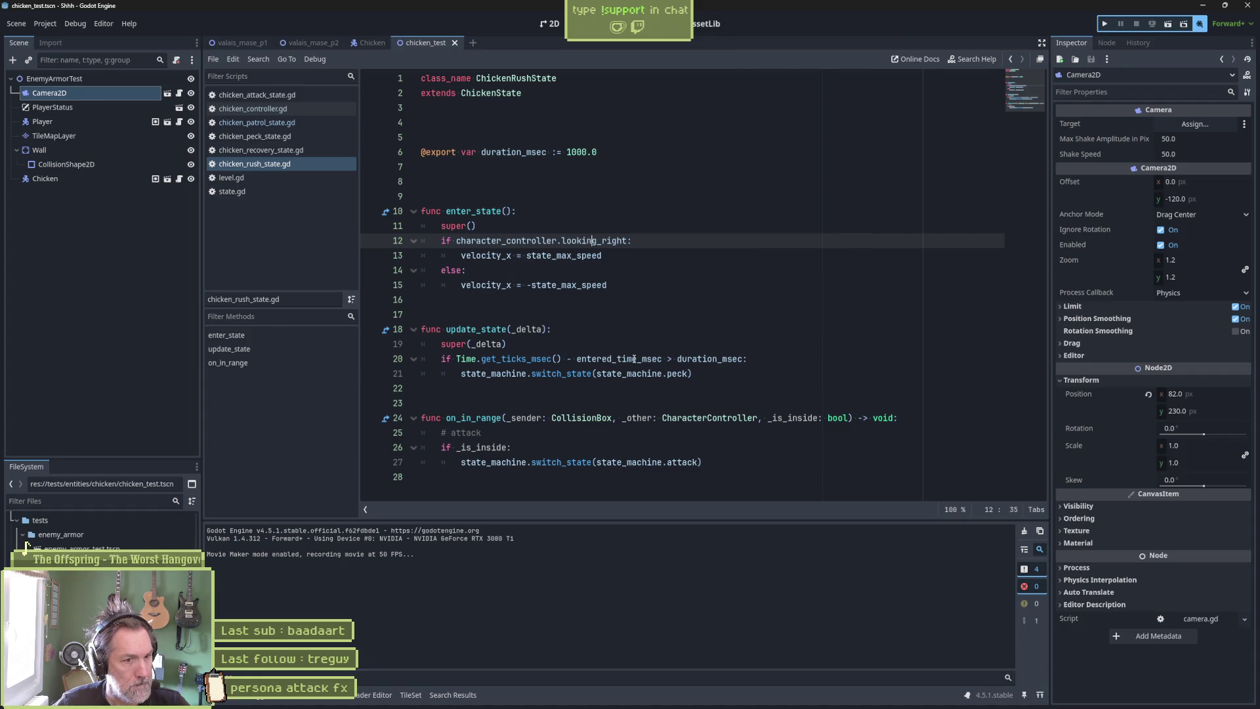
mouse_move(627, 360)
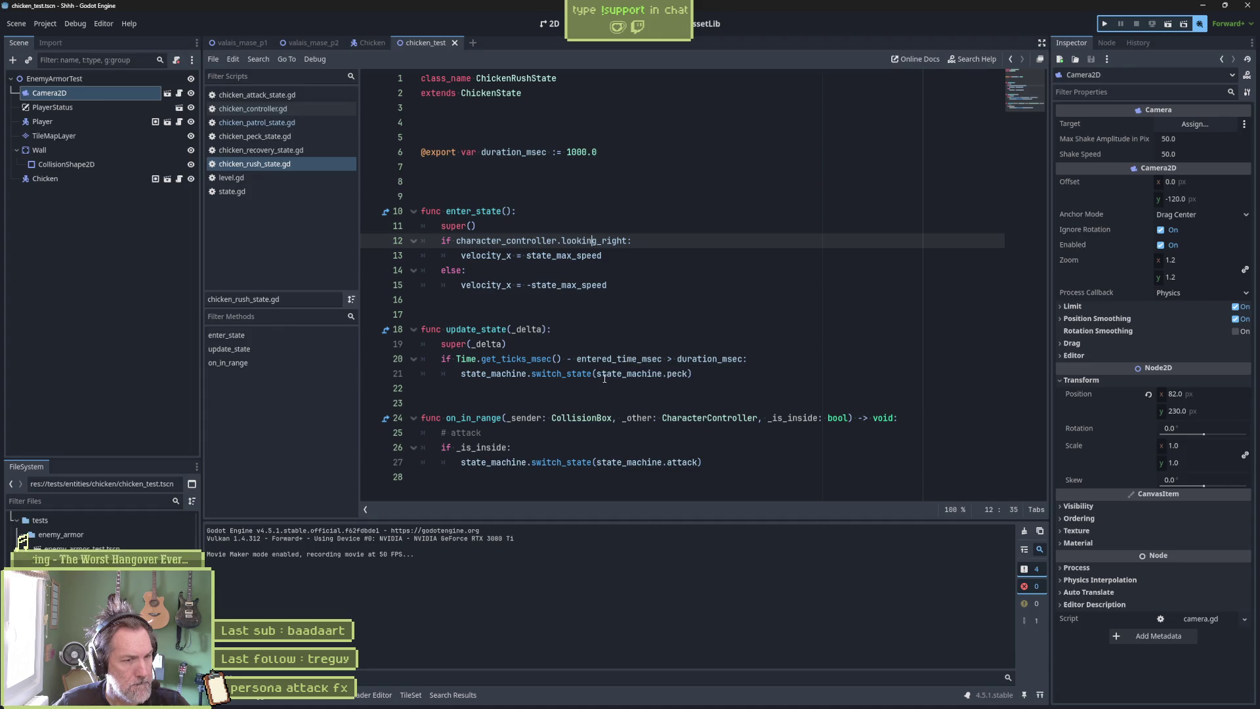
mouse_move(605, 379)
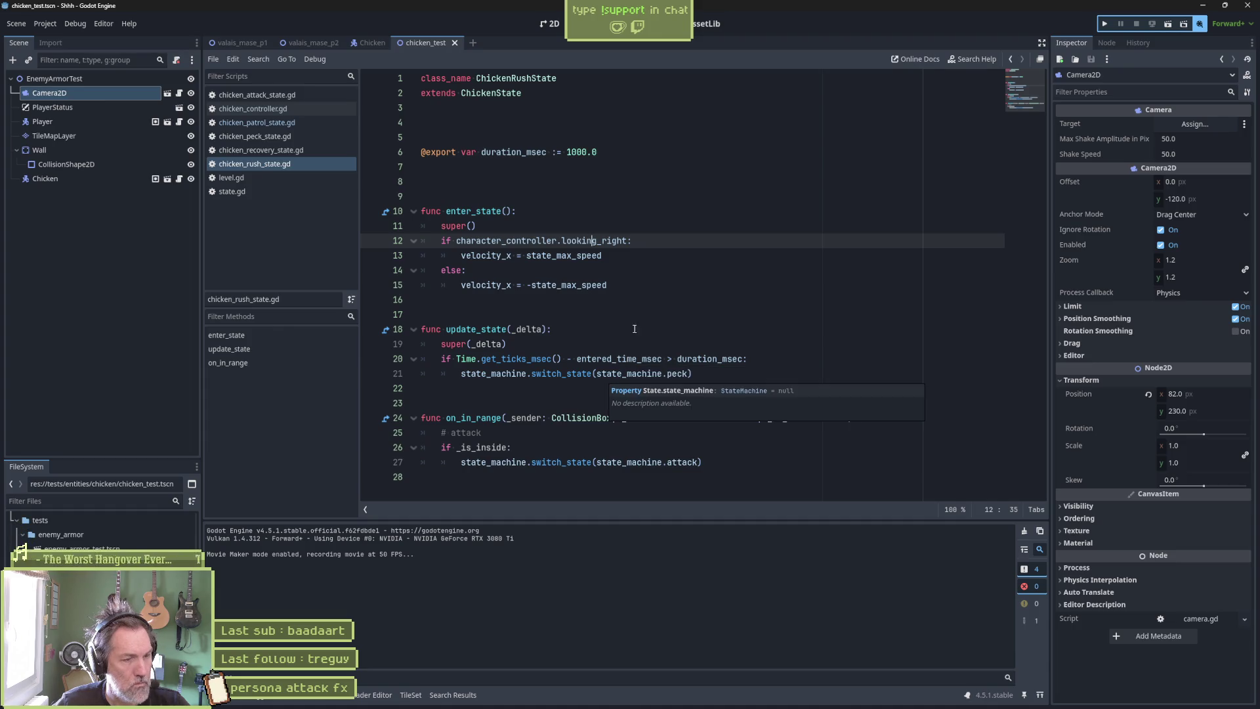
click(581, 227)
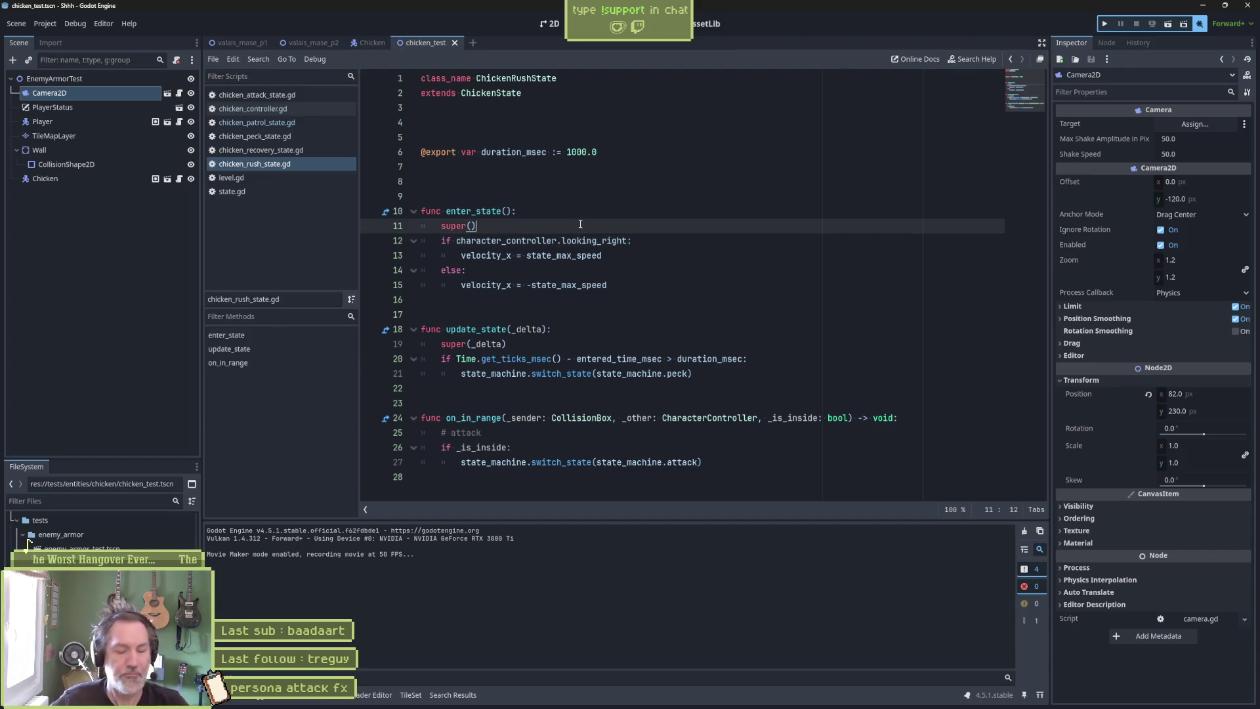
Add print_debug(self, " entered") after super() in enter_state, save, and test-run the scene.
key(Return)
text(print_debug(self, " )
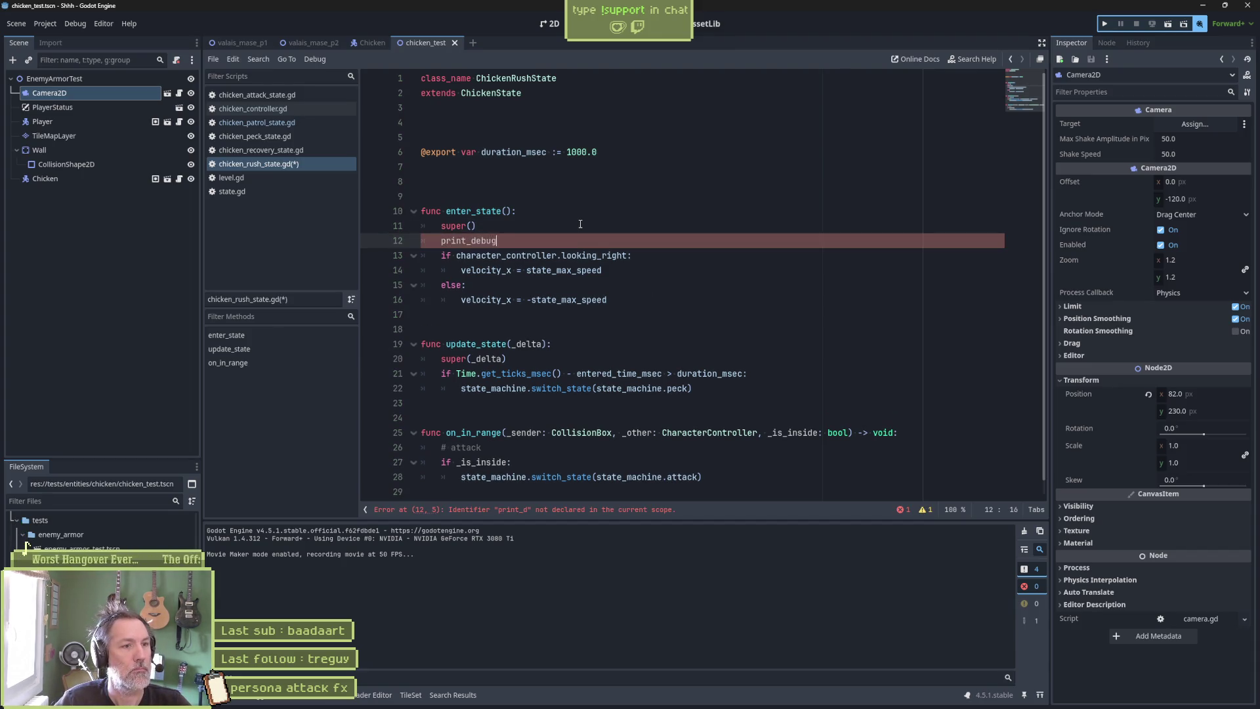
text(entered)
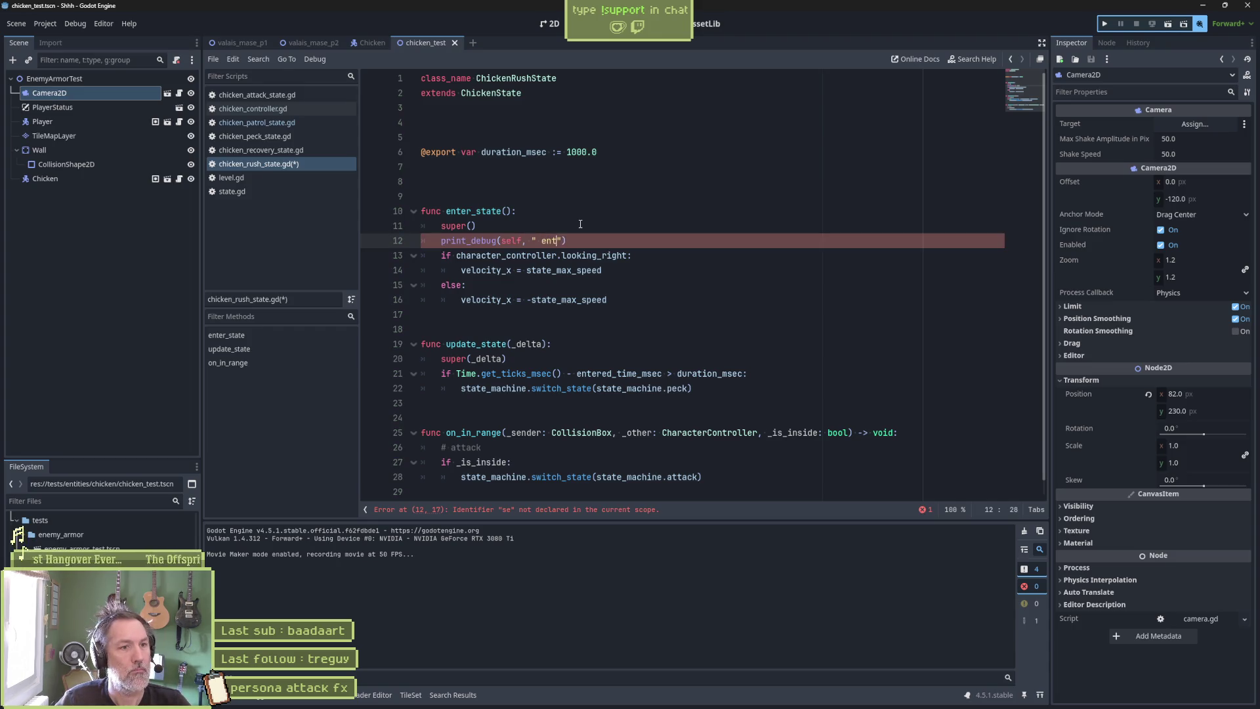
key(ctrl+s)
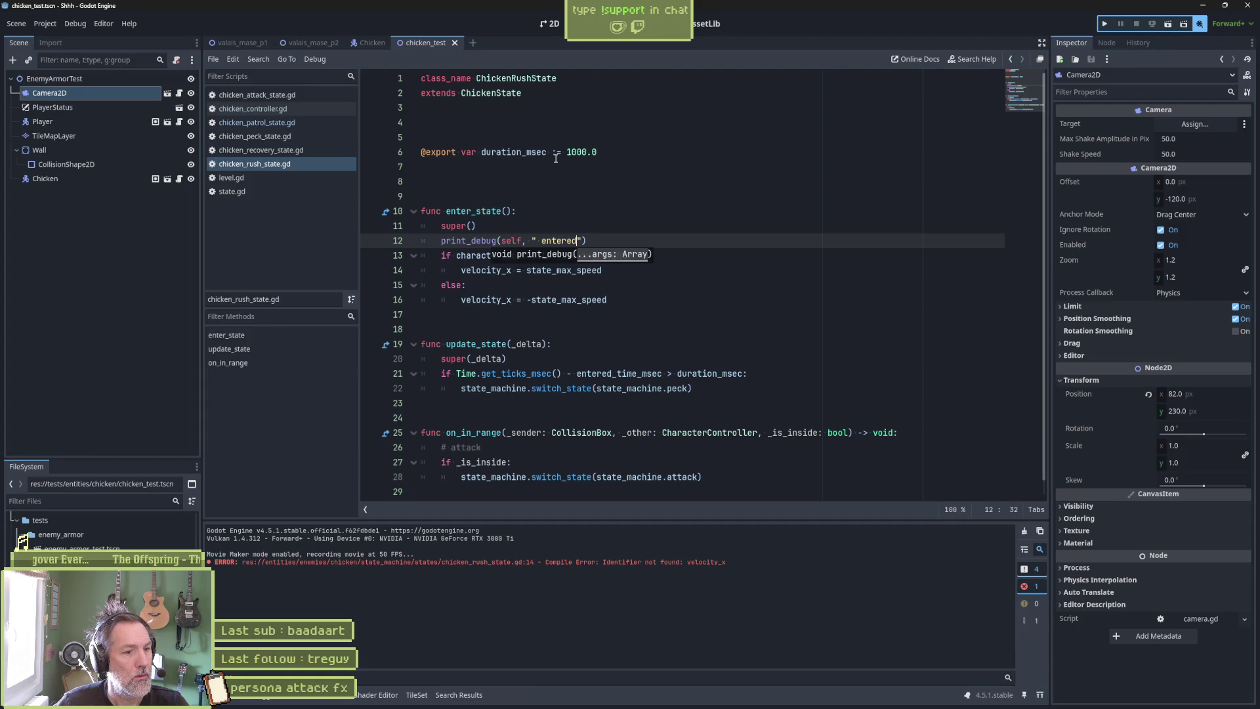
key(F6)
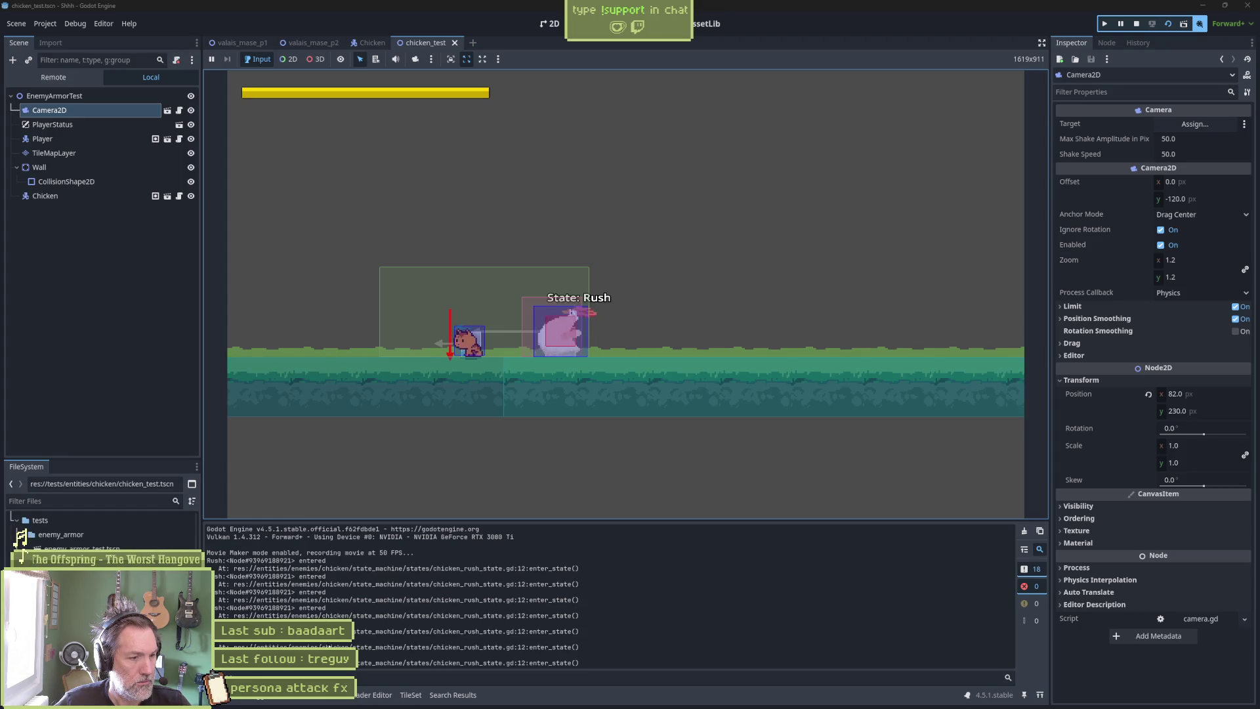
key(F8)
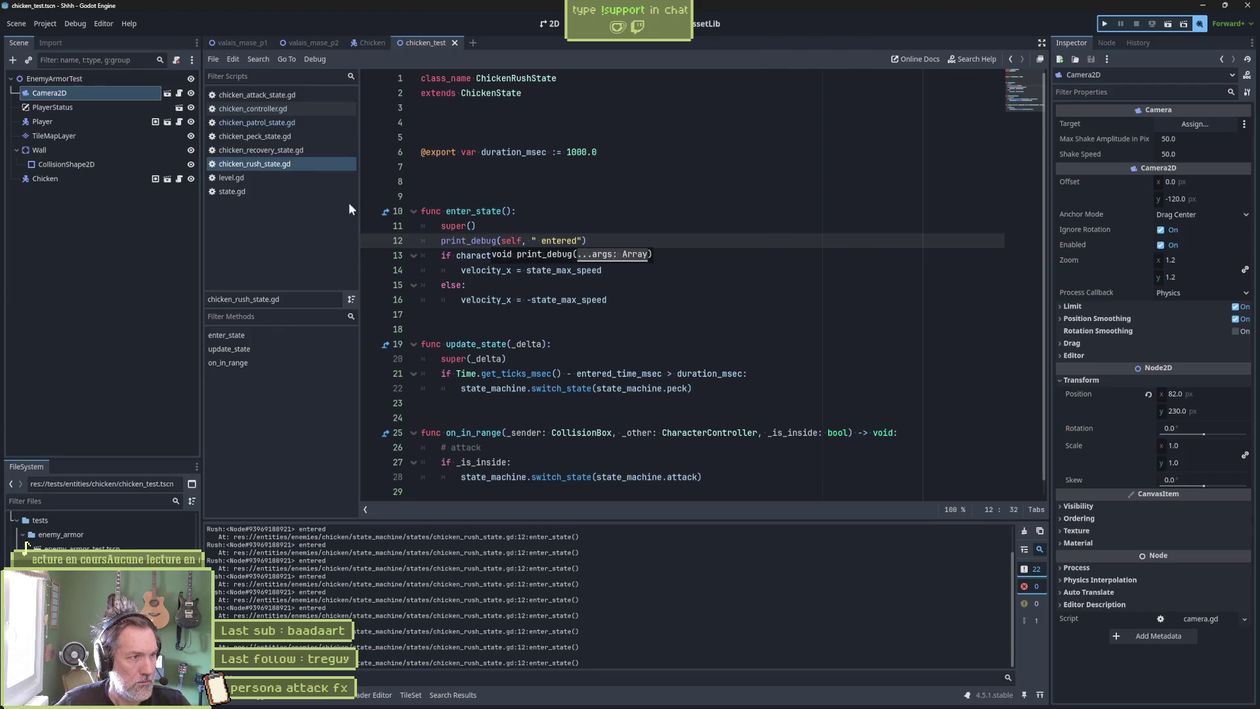
Append "state_max_speed: ", state_max_speed to the rush state's entered print_debug line.
click(369, 39)
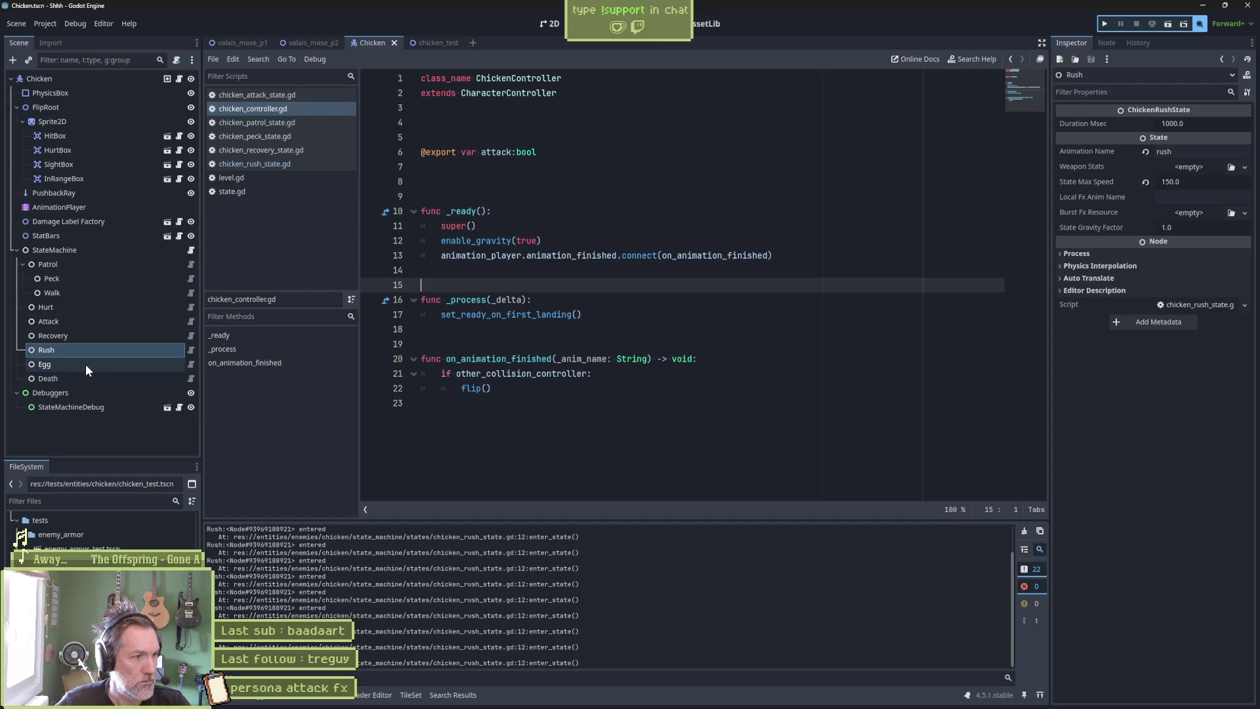
click(269, 164)
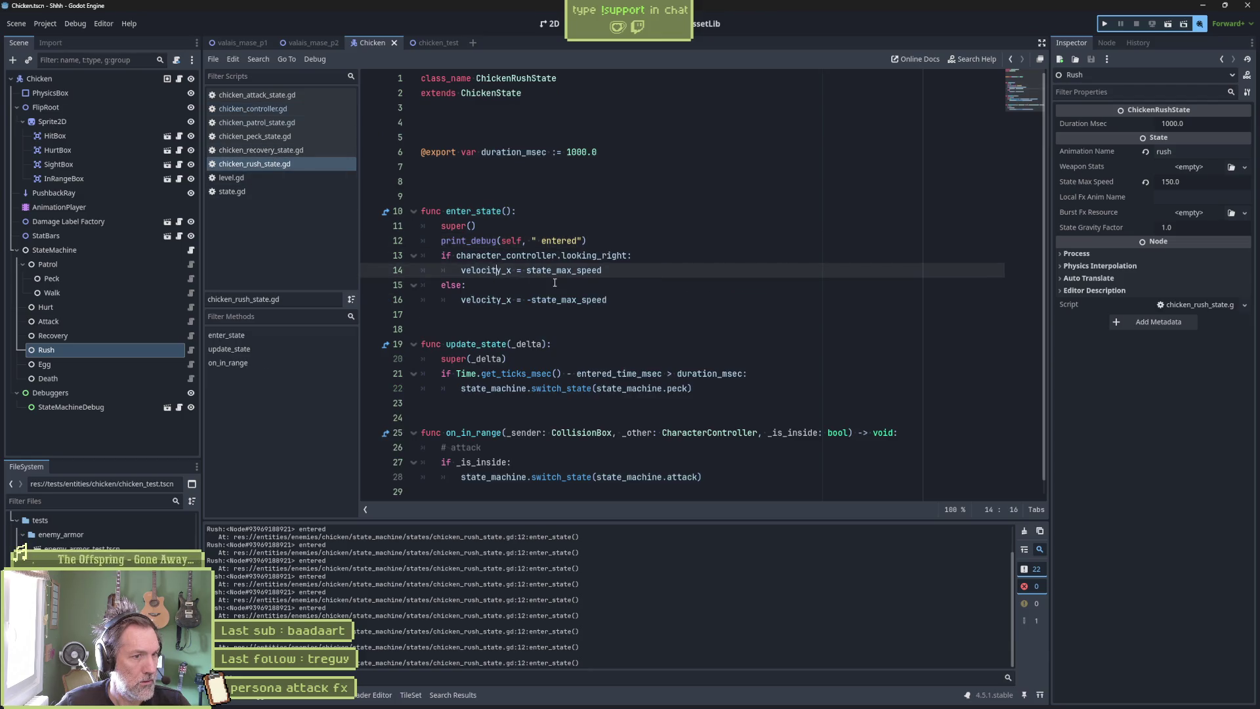
double_click(590, 271)
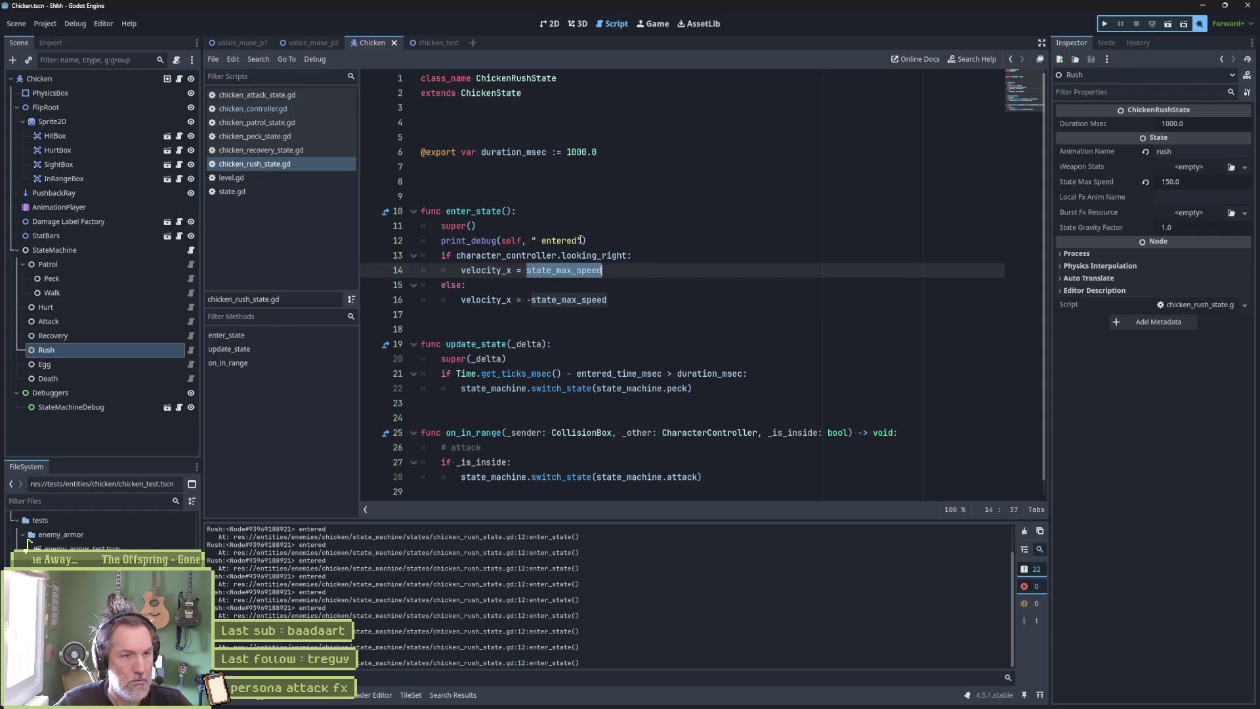
key(Up)
key(Up)
key(Up)
key(Down)
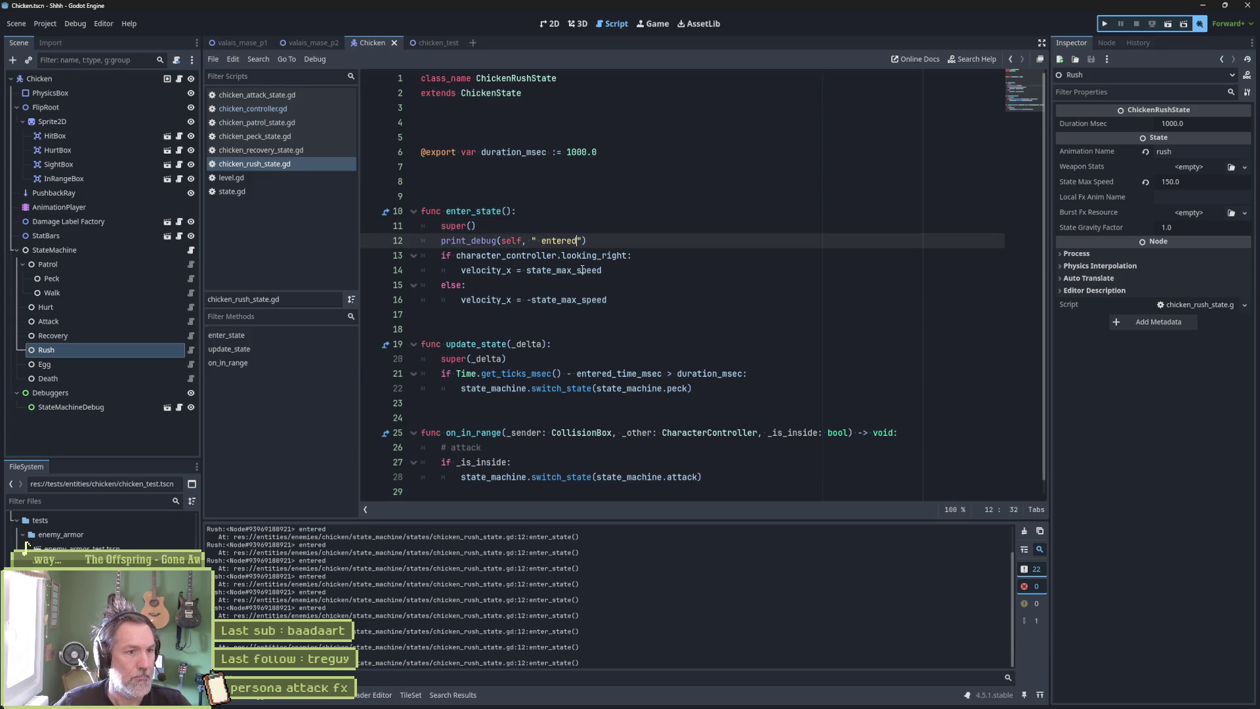
text(state_max_speed: )
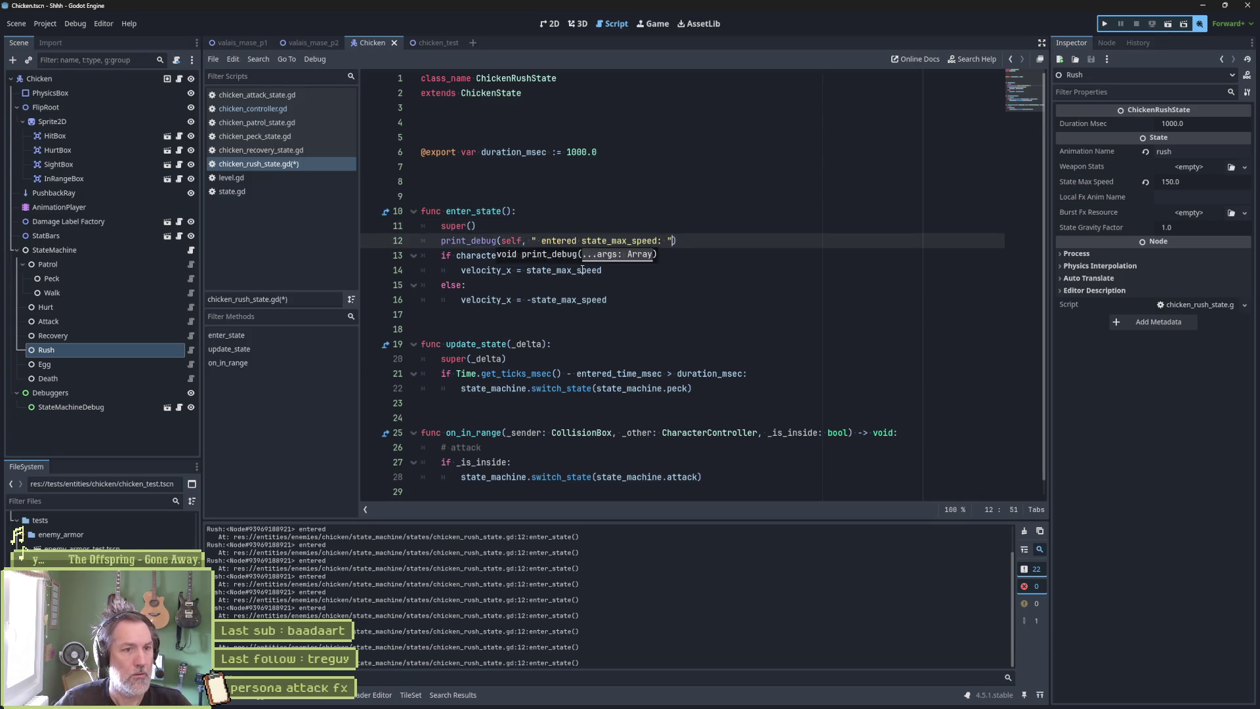
text(, state_max_speed)
key(F6)
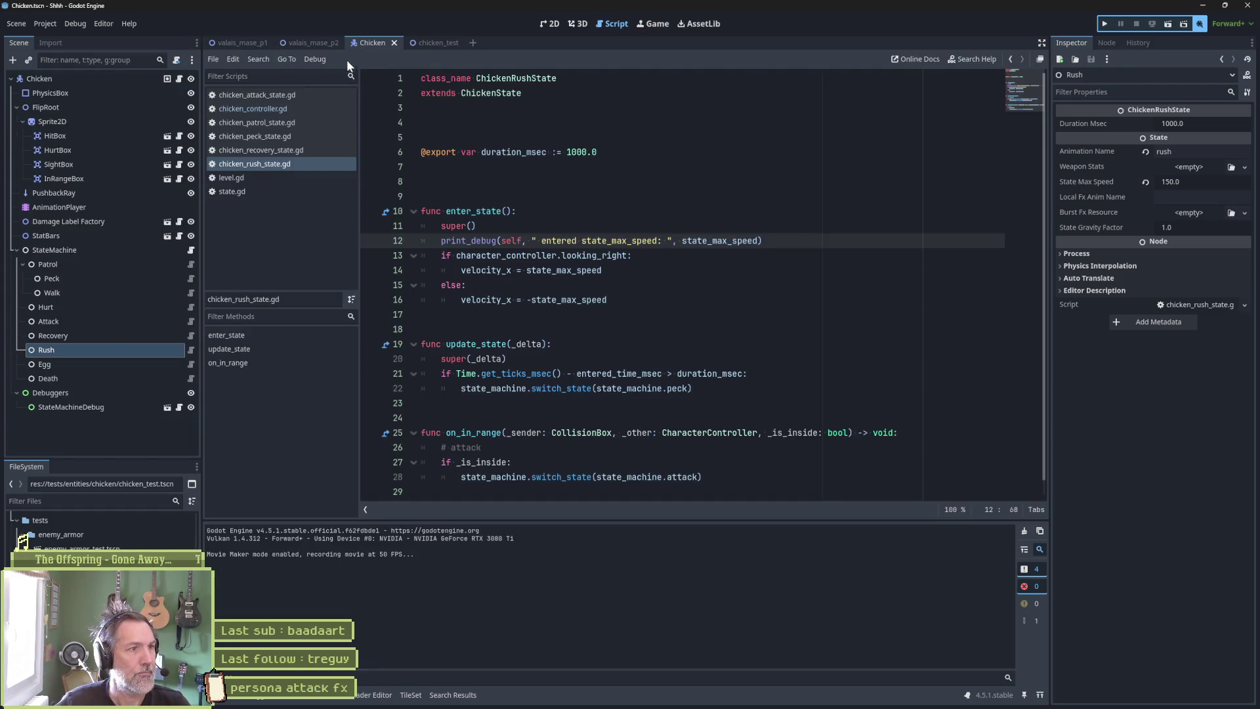
click(436, 44)
Run chicken_test three times, walking the player right, to see state_max_speed: 150.0 logged.
key(F6)
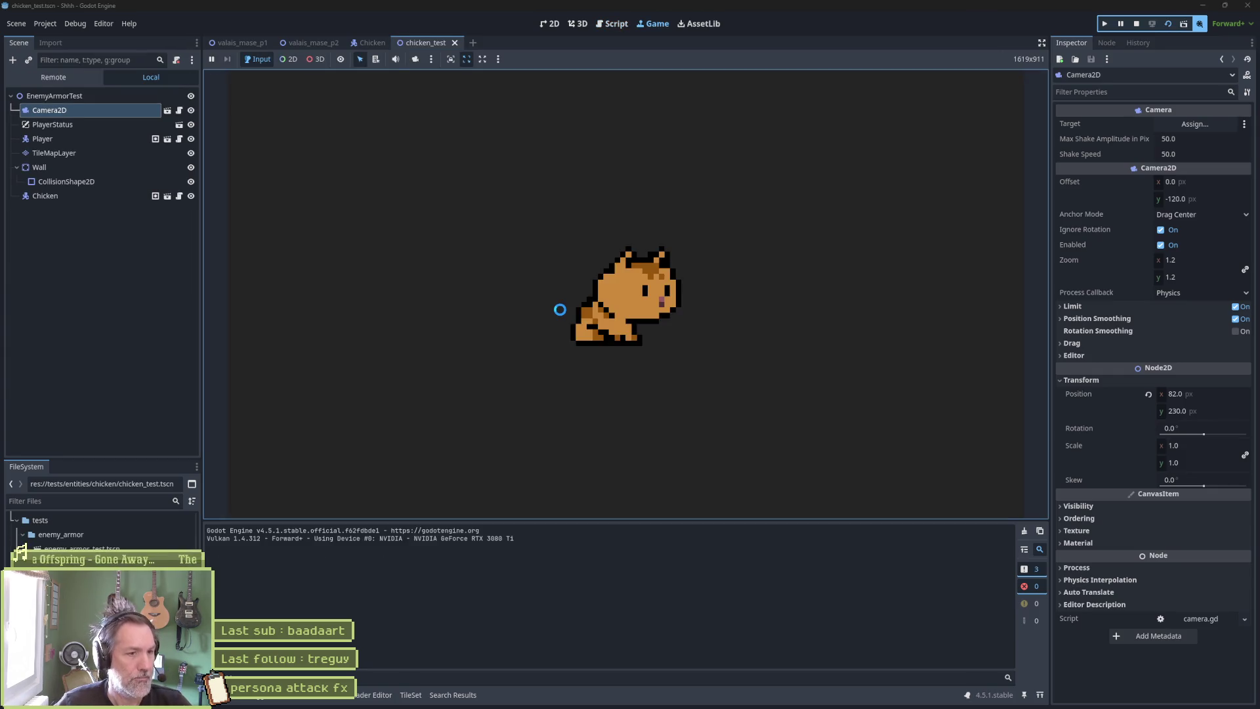
key(Right)
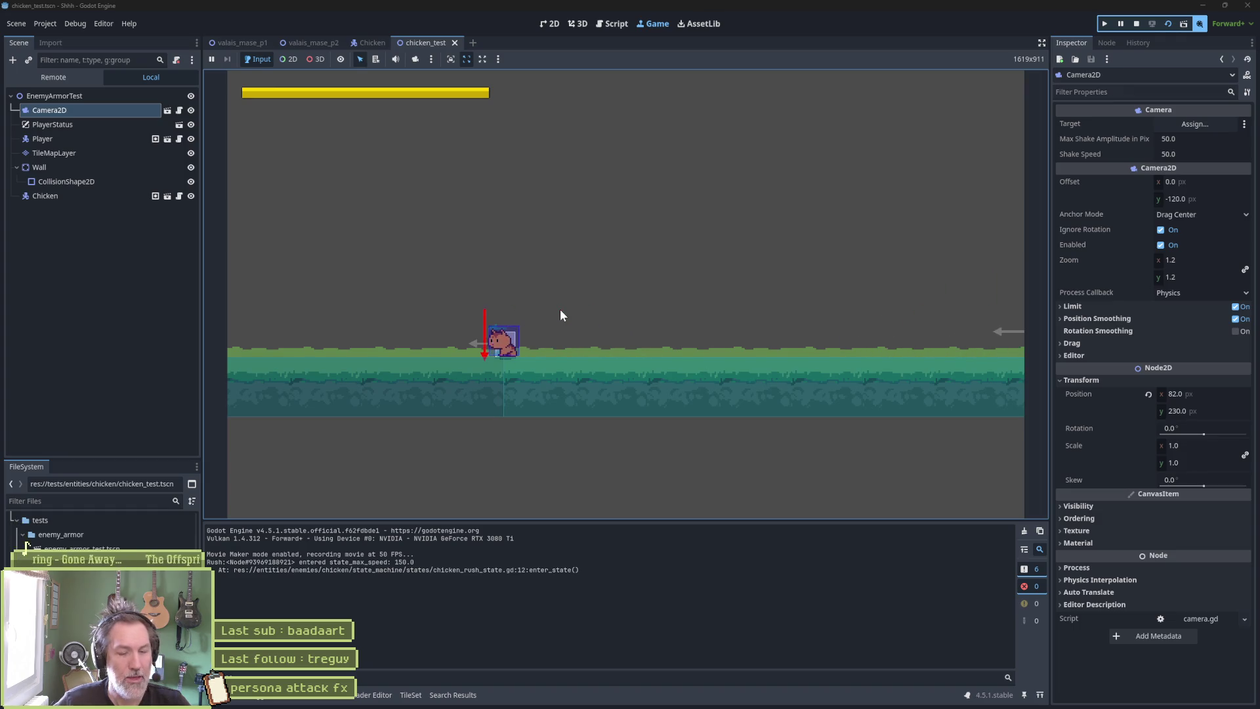
key(F8)
key(F6)
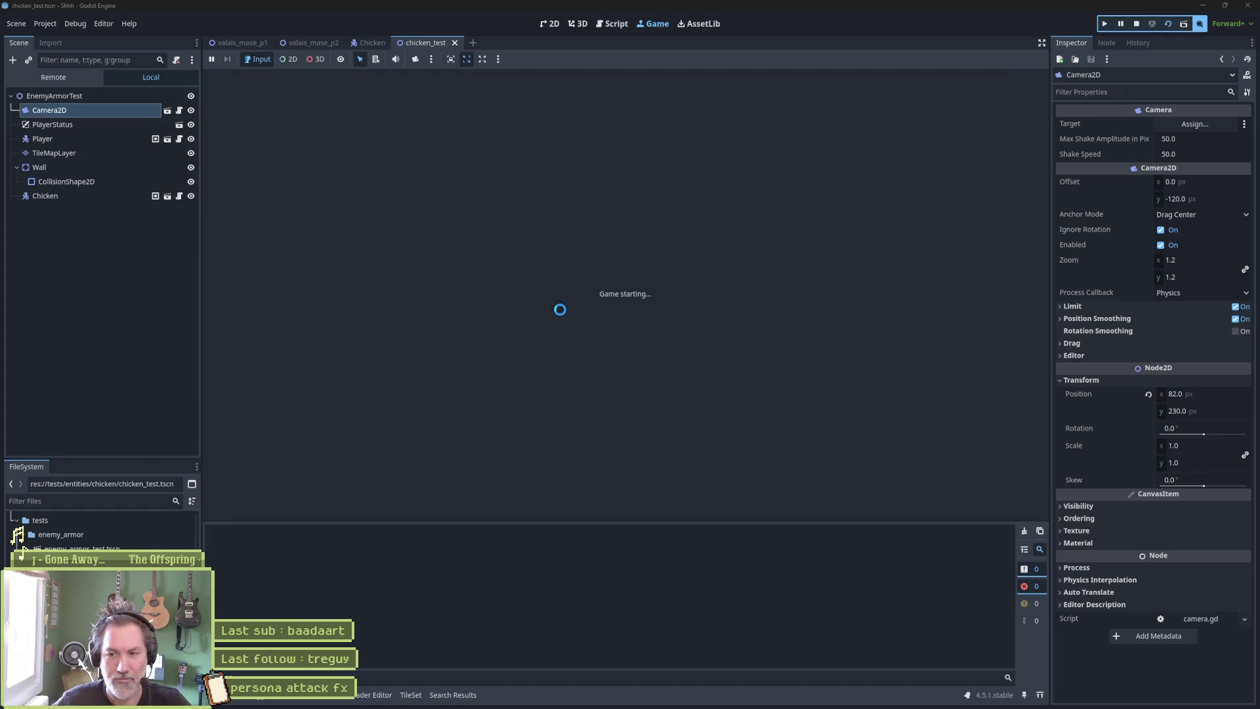
key(Right)
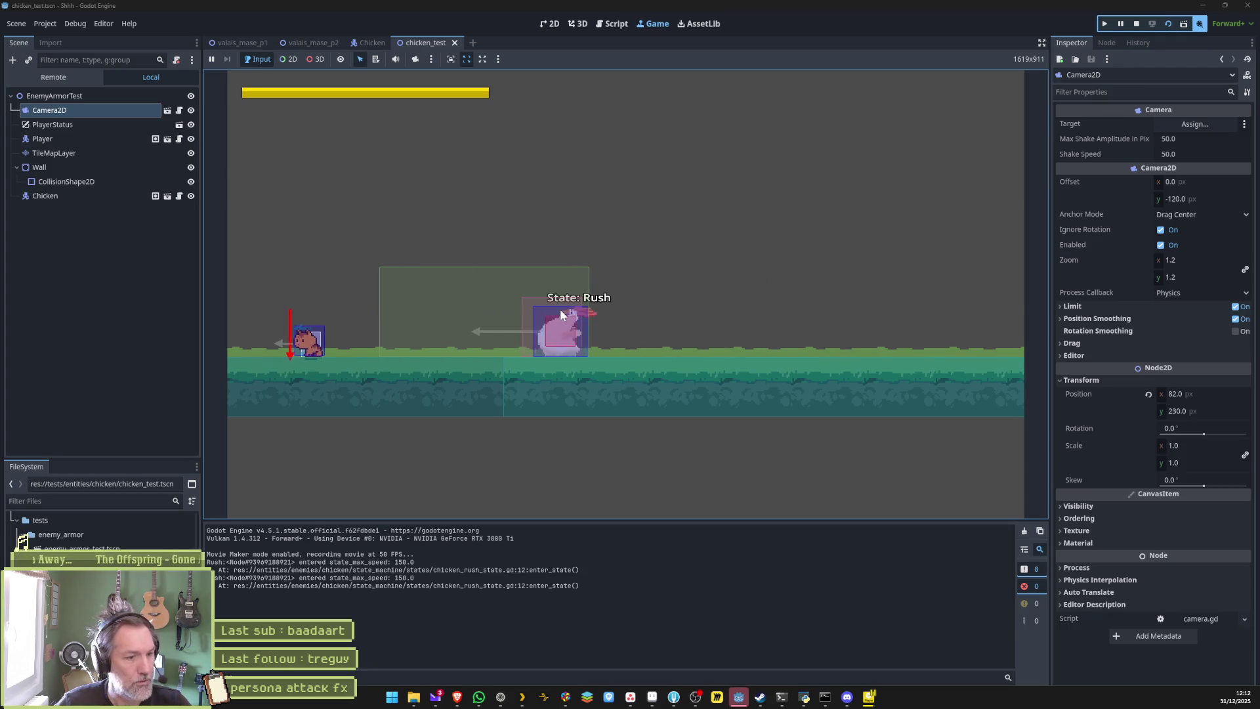
key(F8)
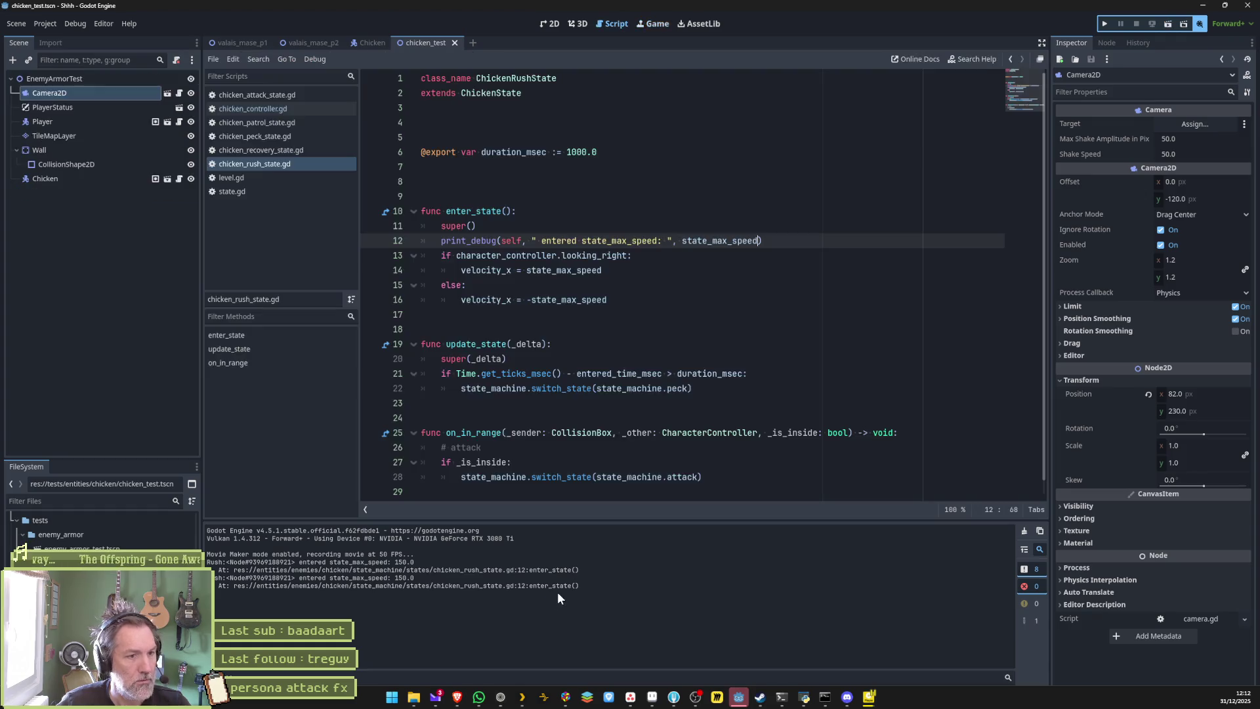
key(F6)
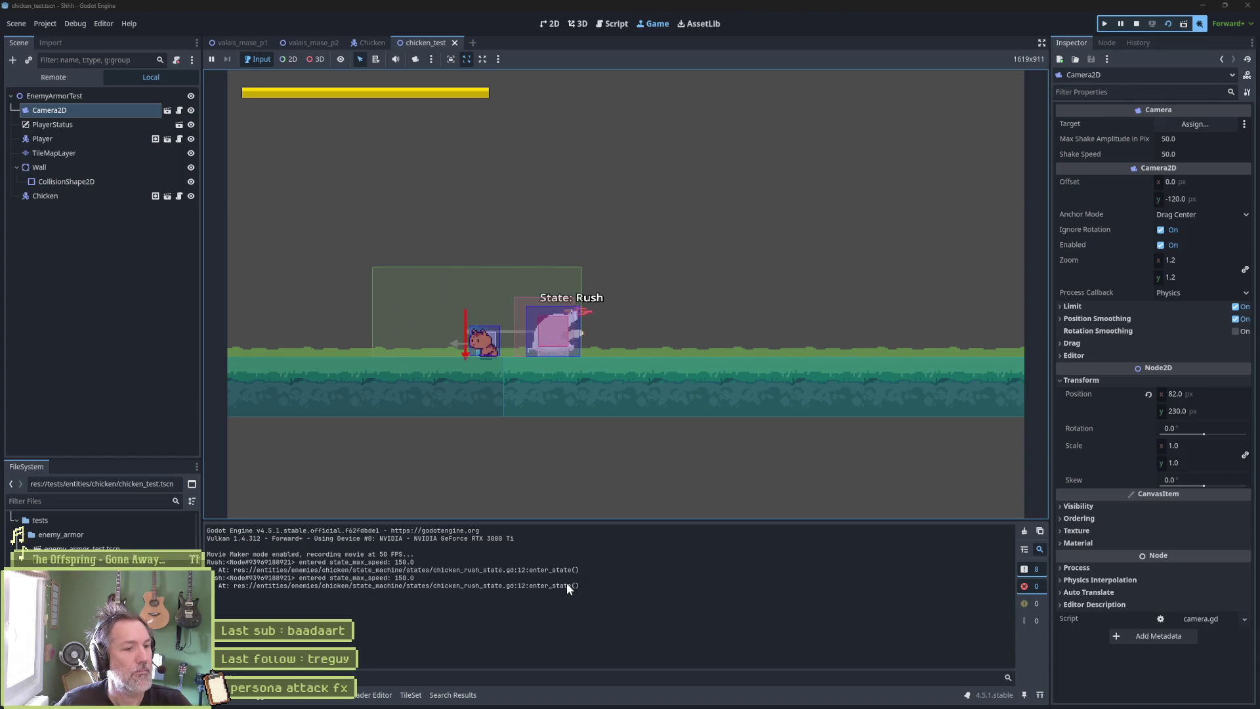
key(F8)
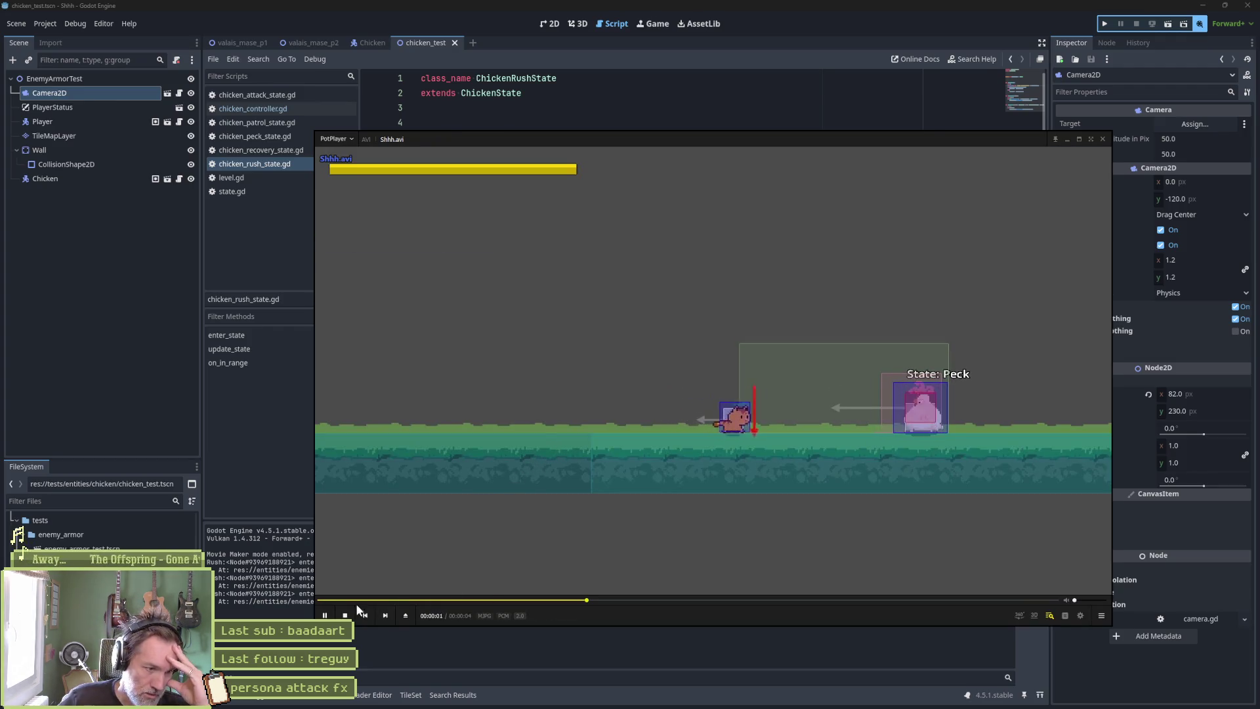
Pause the Shhh.avi recording and step frame by frame through the chicken's rush.
click(324, 615)
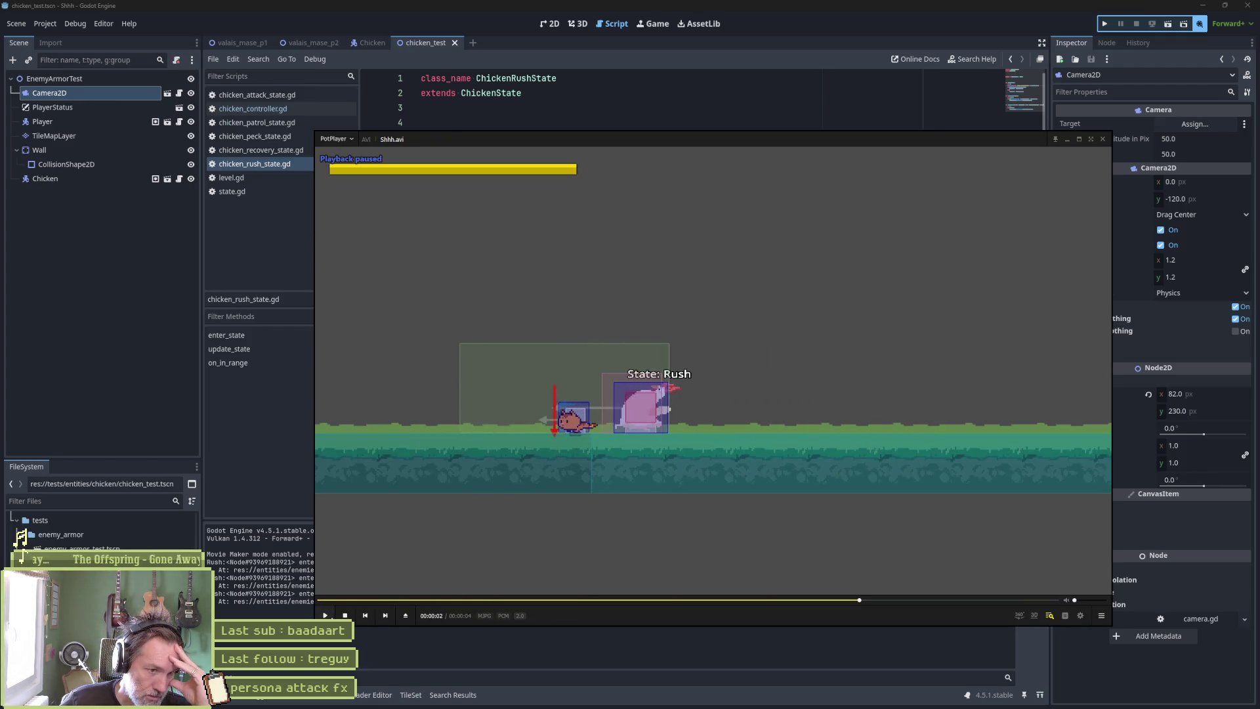
key(d)
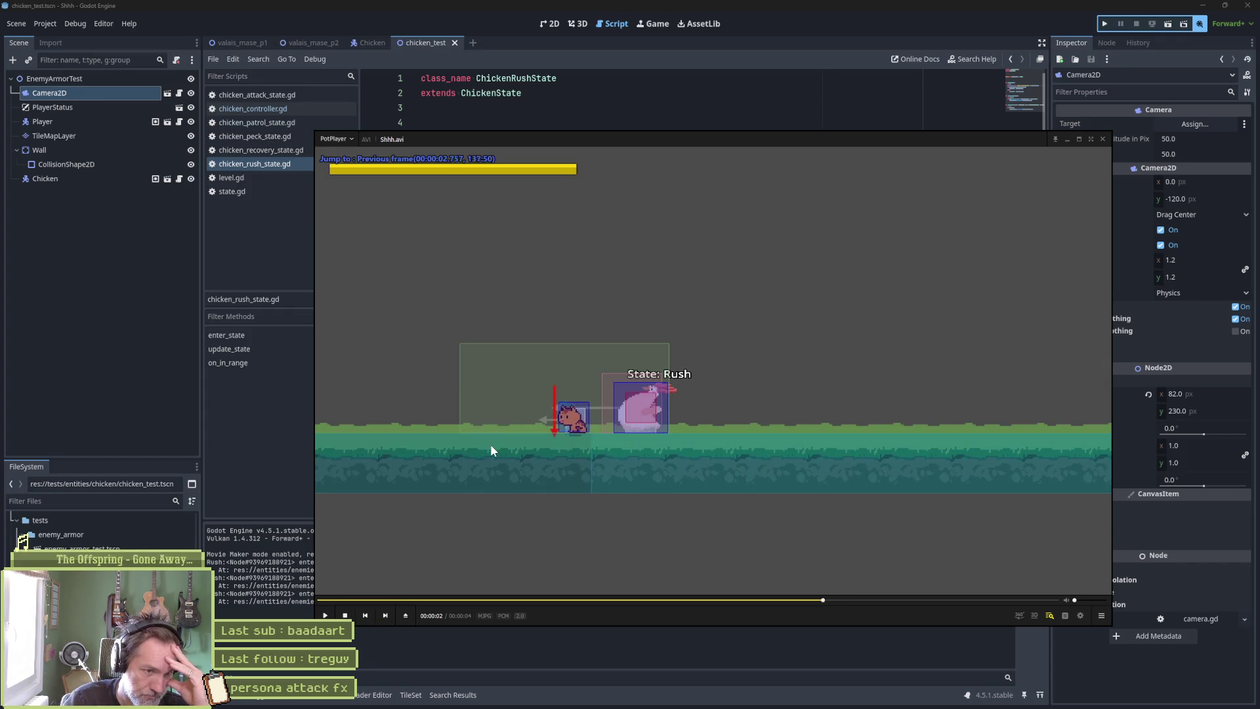
key(d)
key(d)
key(d)
key(f)
key(f)
key(f)
key(f)
key(f)
key(f)
key(f)
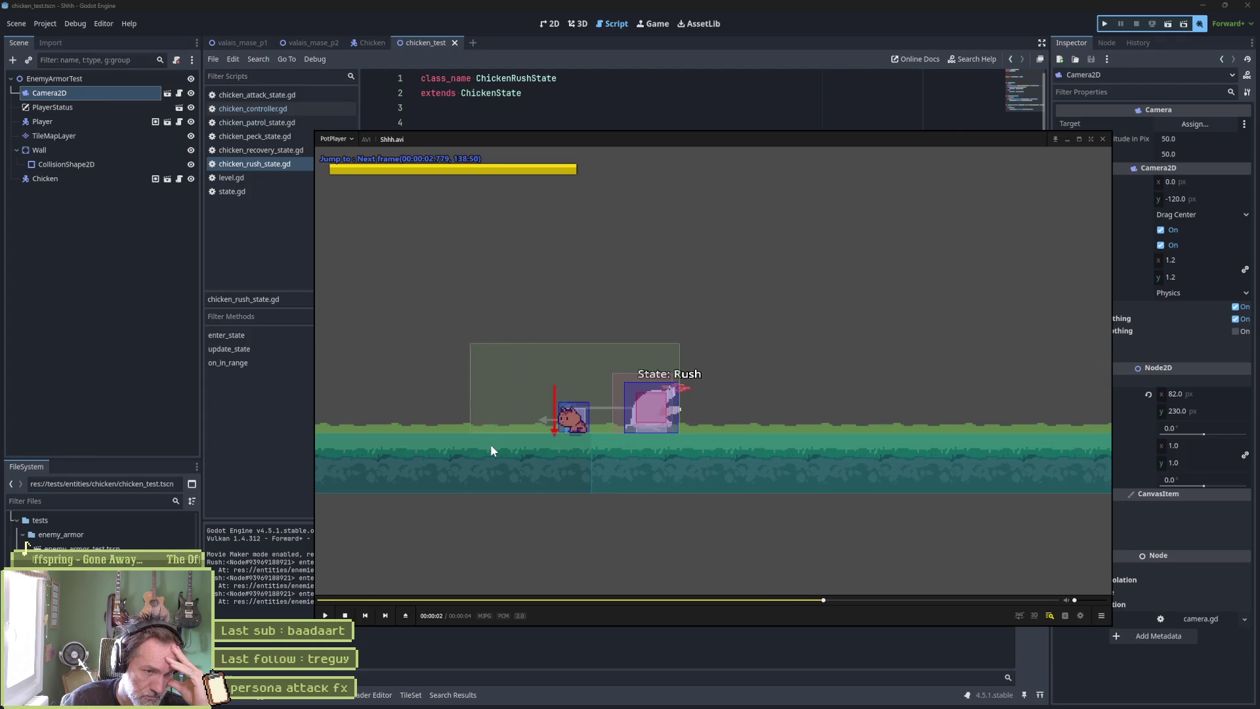
key(f)
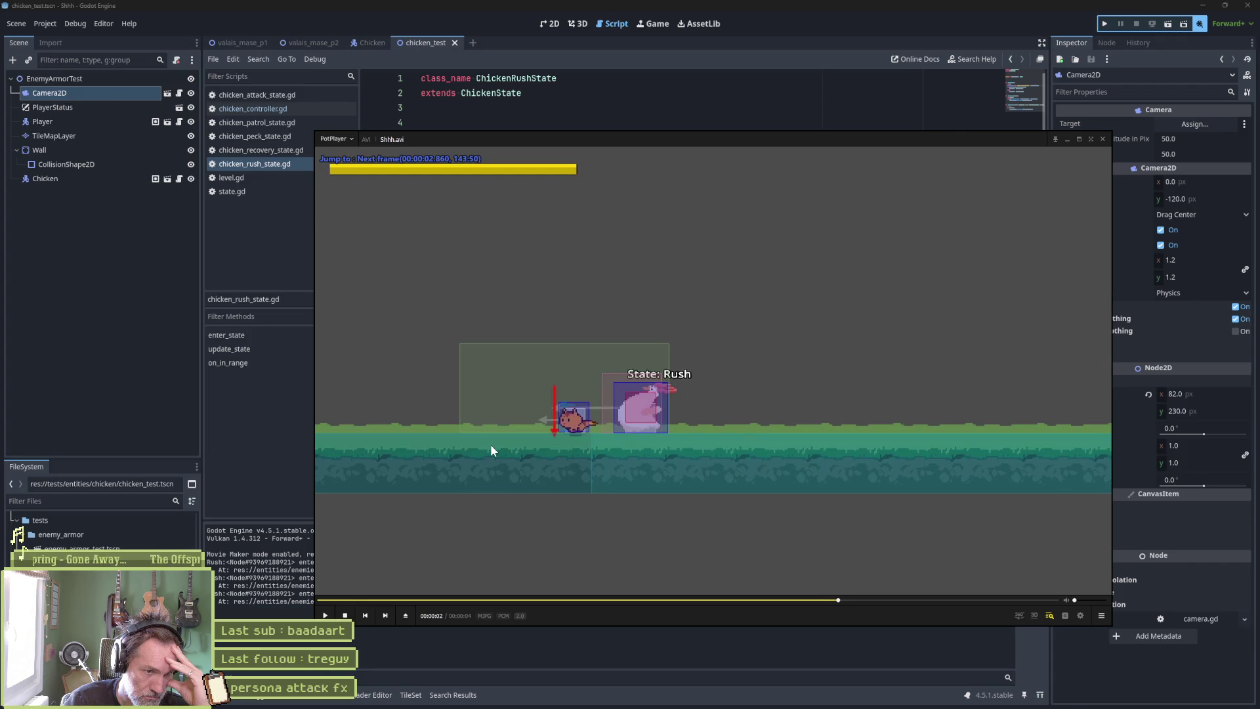
key(f)
key(f)
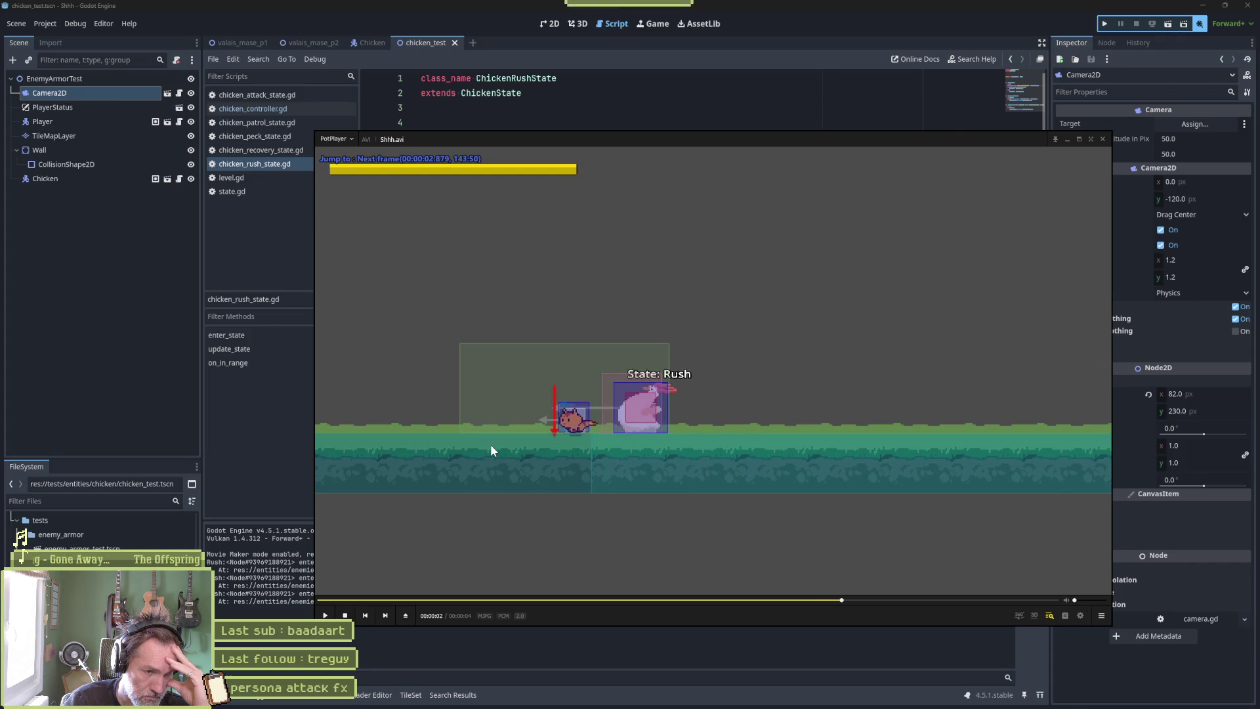
key(f)
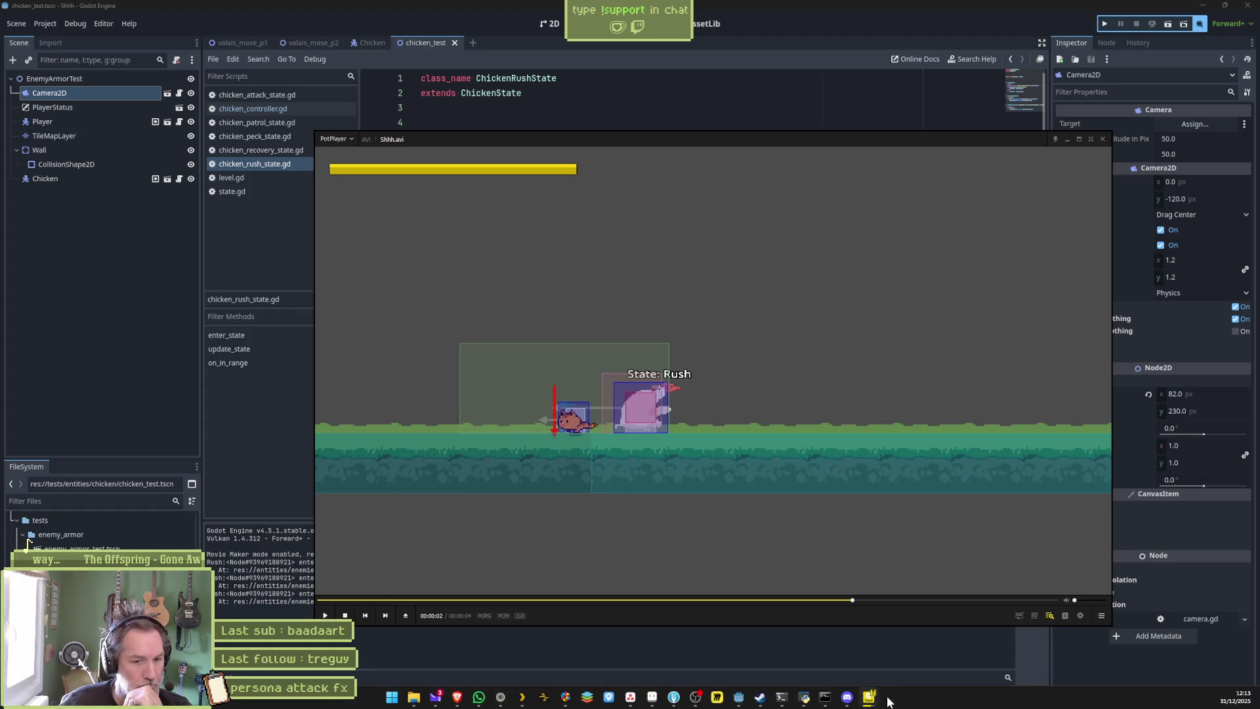
right_click(873, 698)
Move the rush entry print_debug line below the if/else velocity branch.
click(882, 671)
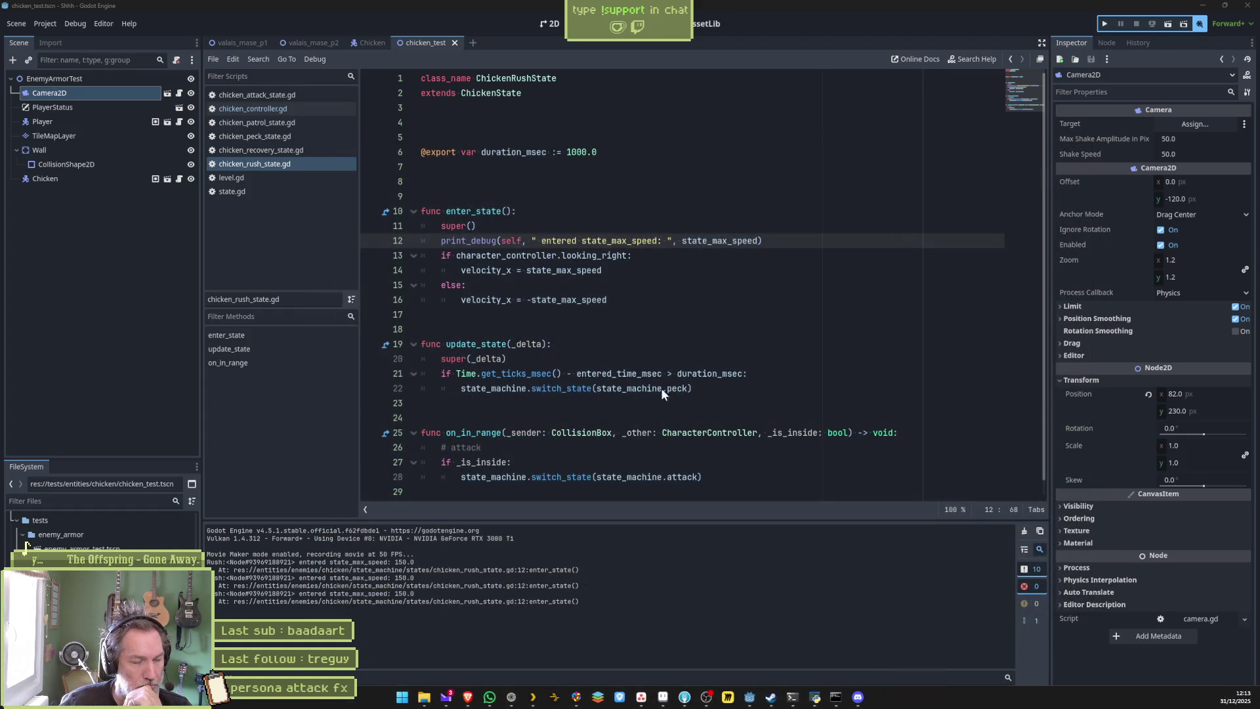
click(776, 235)
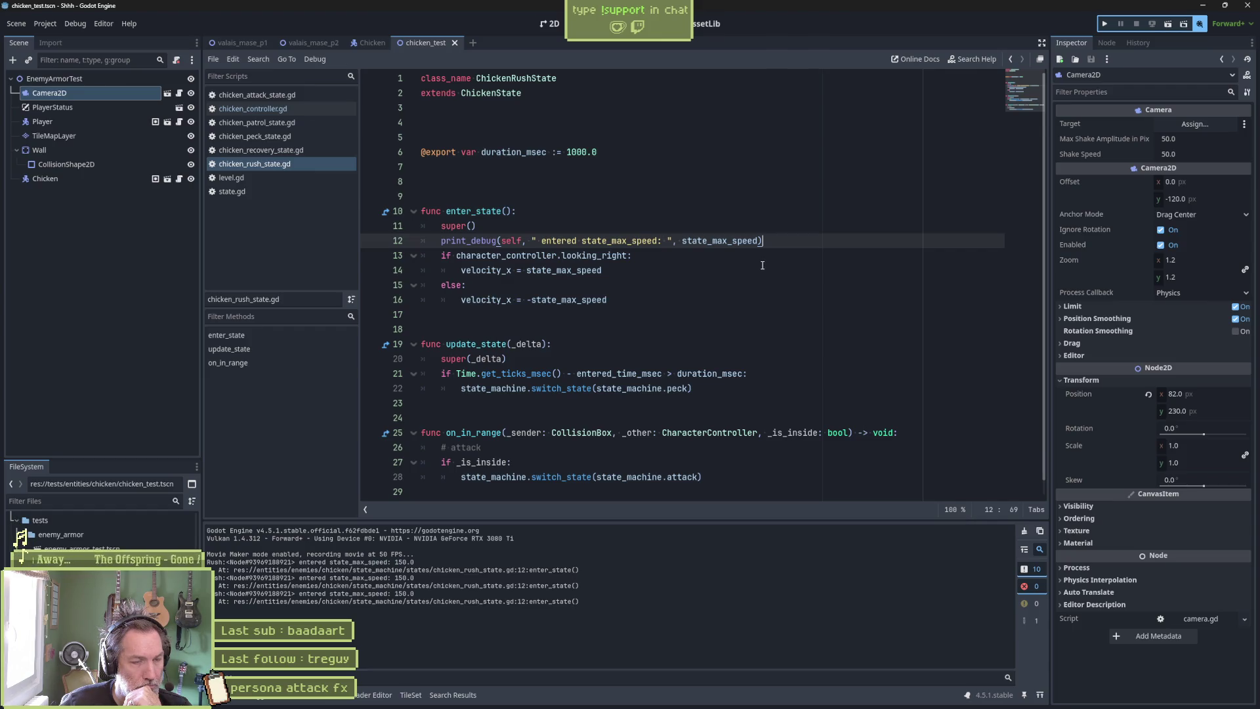
key(ctrl+shift+k)
key(ctrl+s)
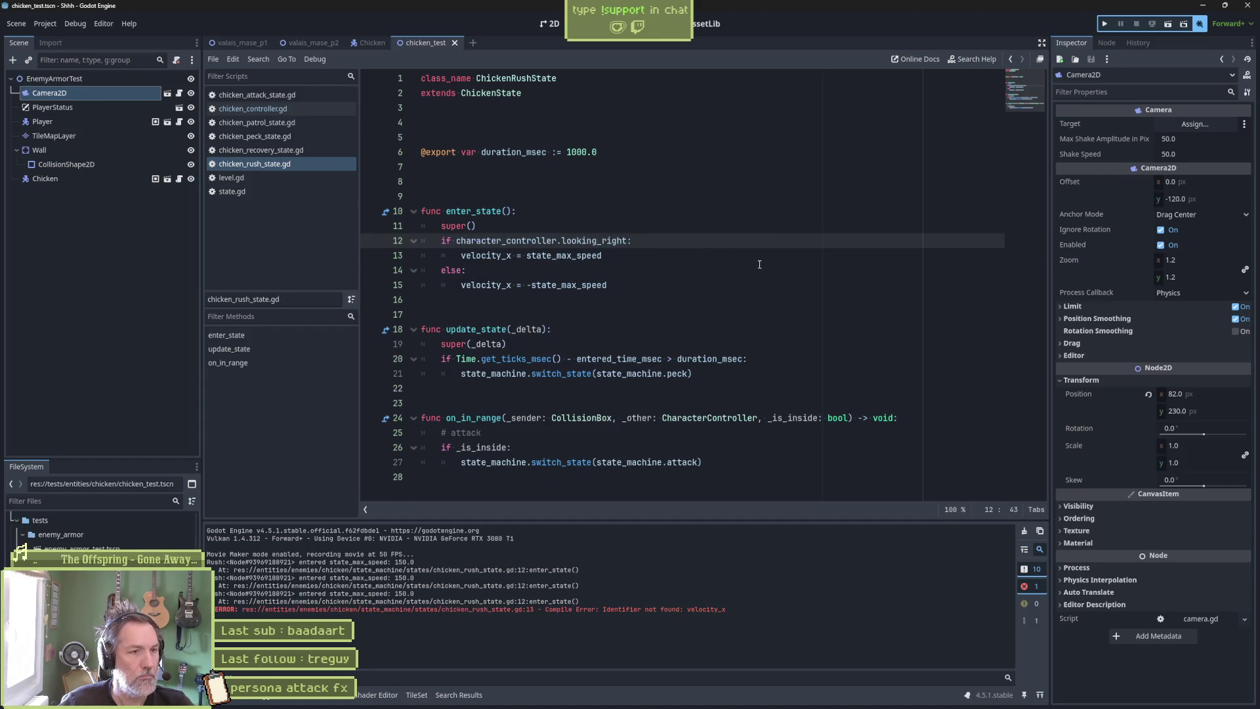
key(ctrl+z)
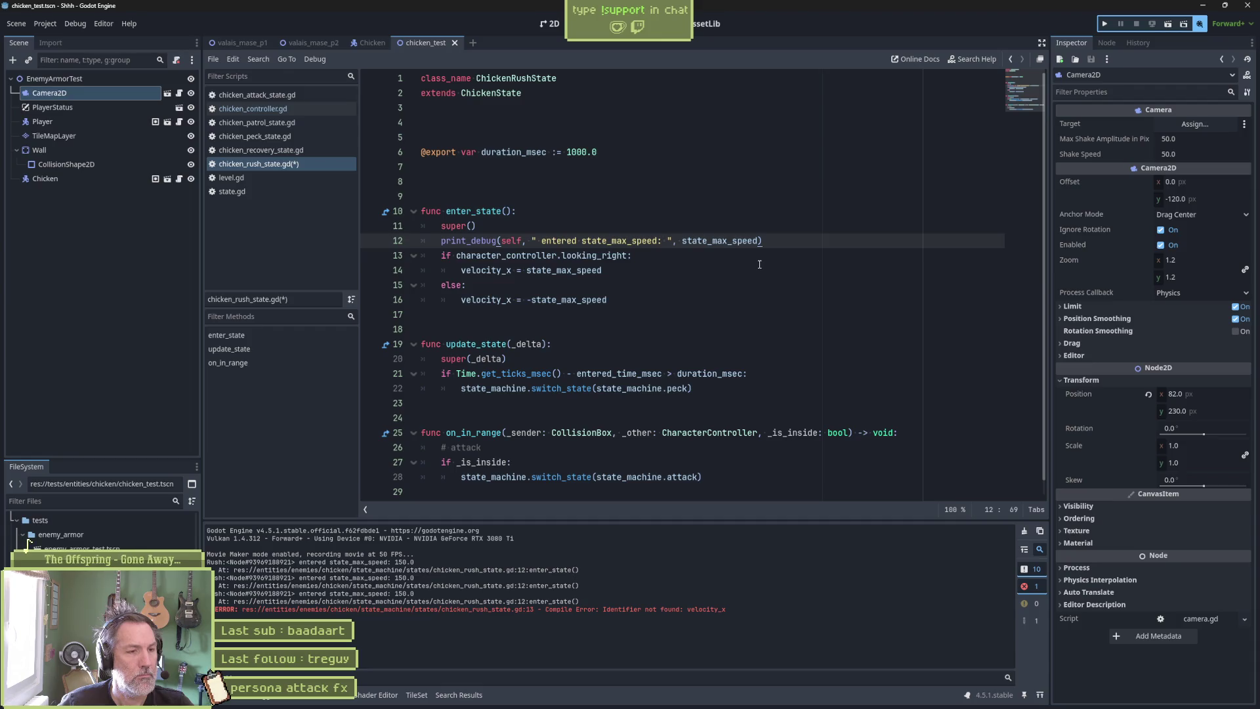
key(alt+Down)
key(alt+Down)
key(alt+Down)
Append " velocity_x", velocity_x to the moved print_debug and run the test scene.
click(487, 285)
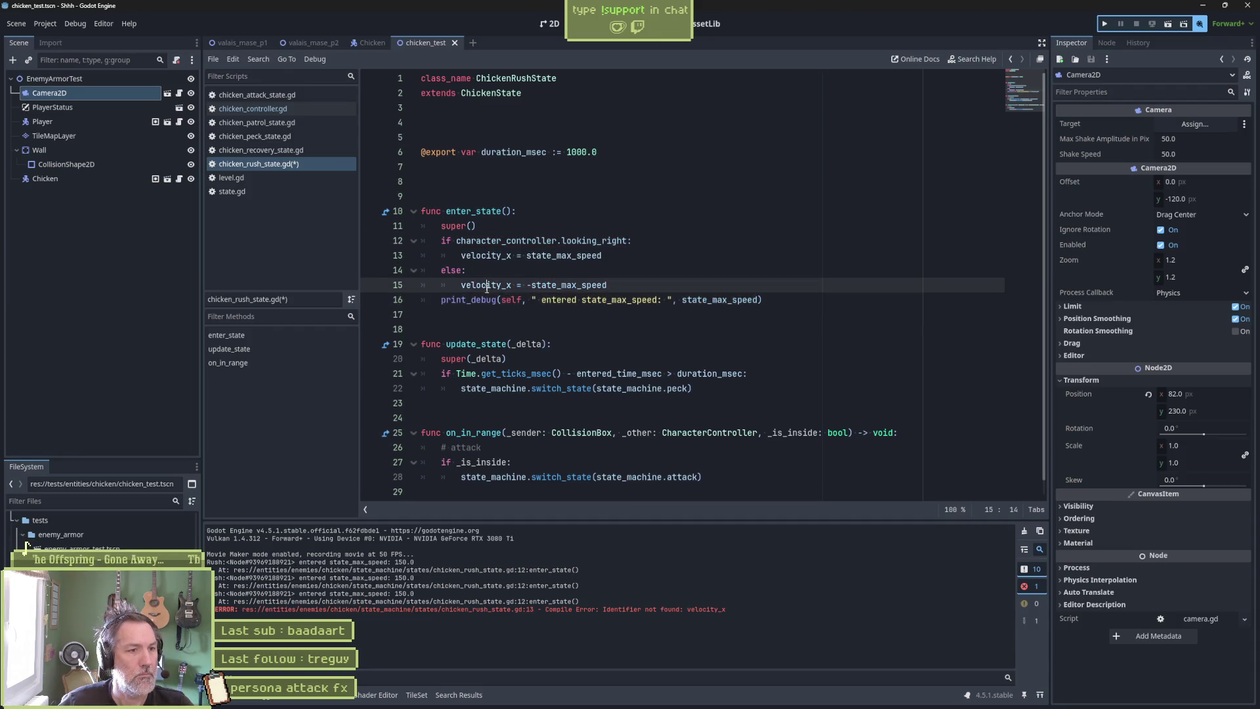
click(757, 300)
text(, ")
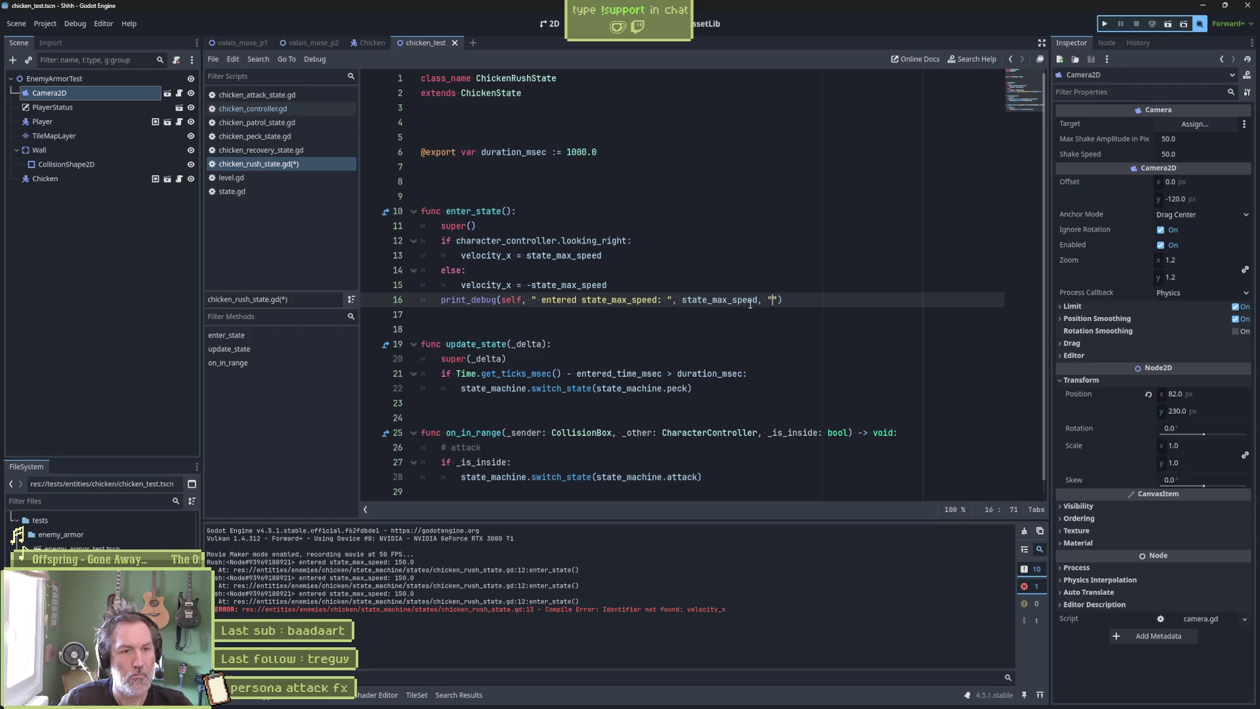
text( velocity_x)
text(", velocity_x)
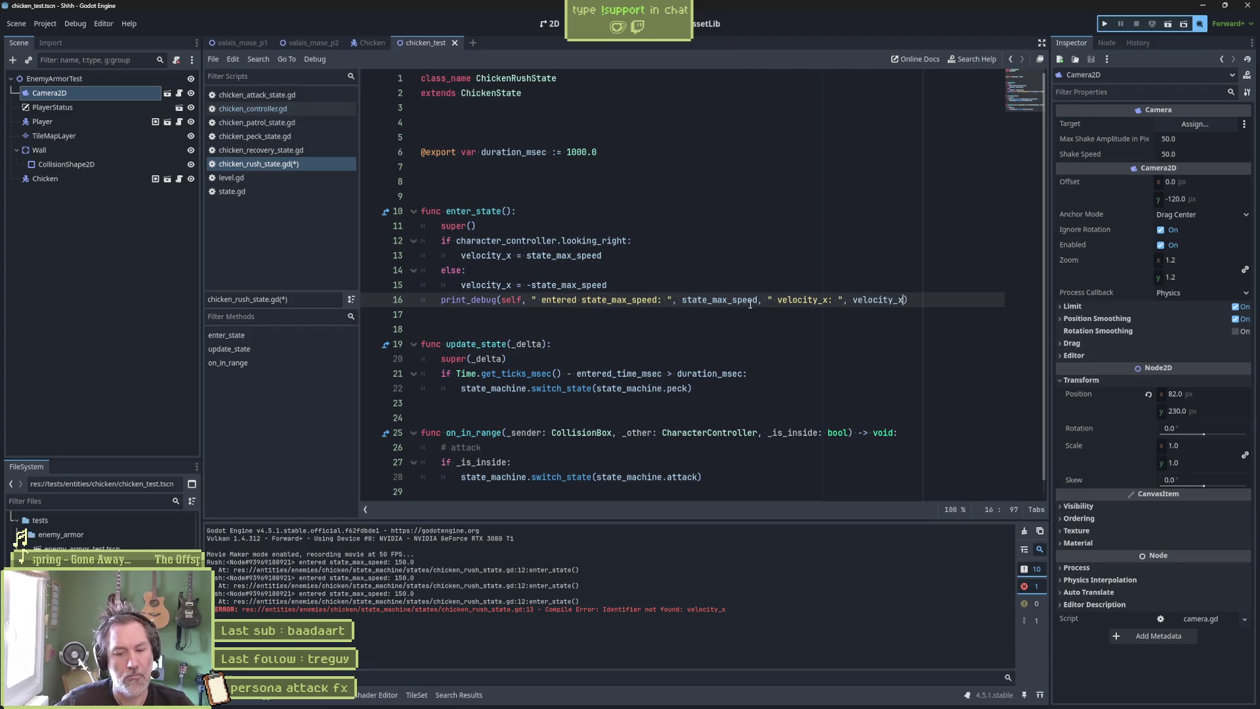
key(F6)
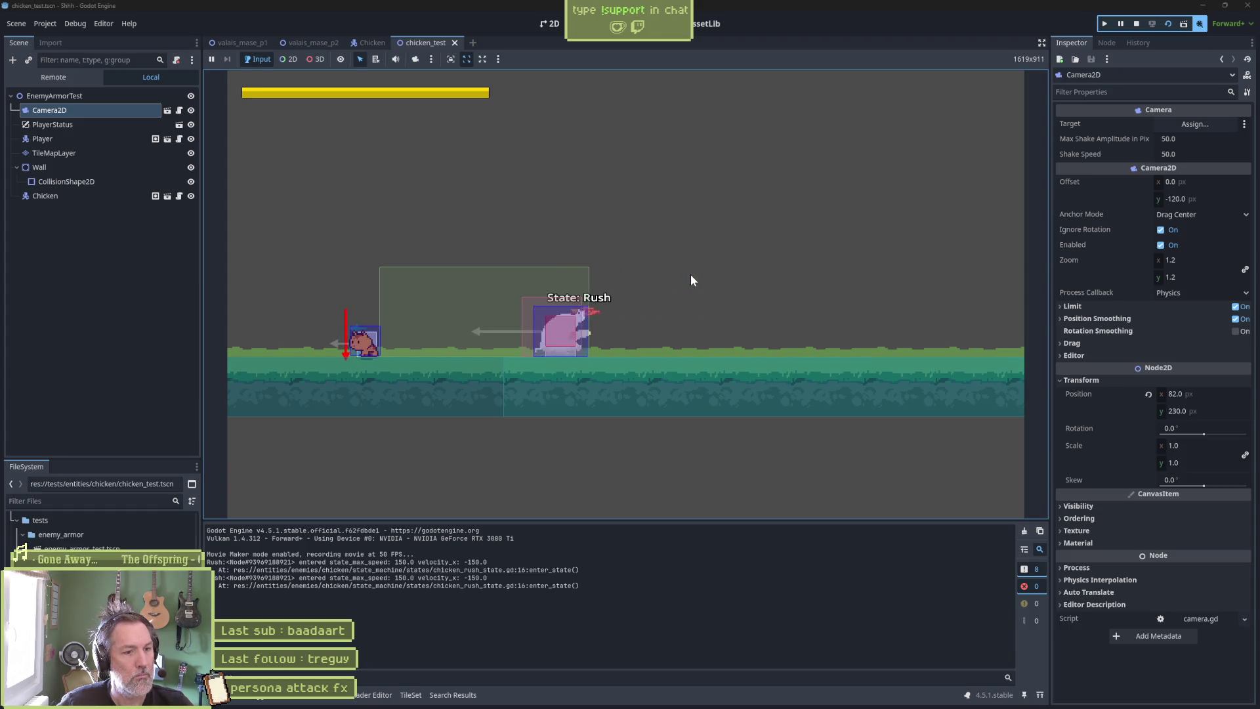
Stop the running test scene and return to the rush state script.
key(F8)
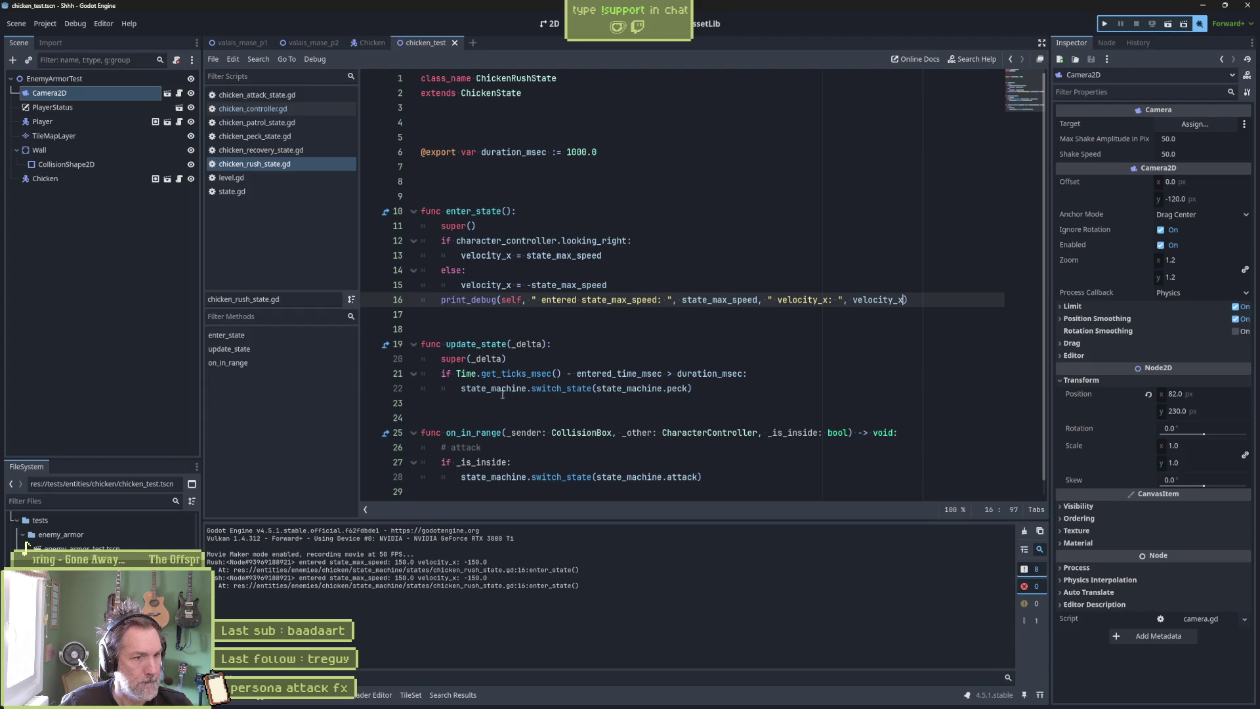
mouse_move(462, 390)
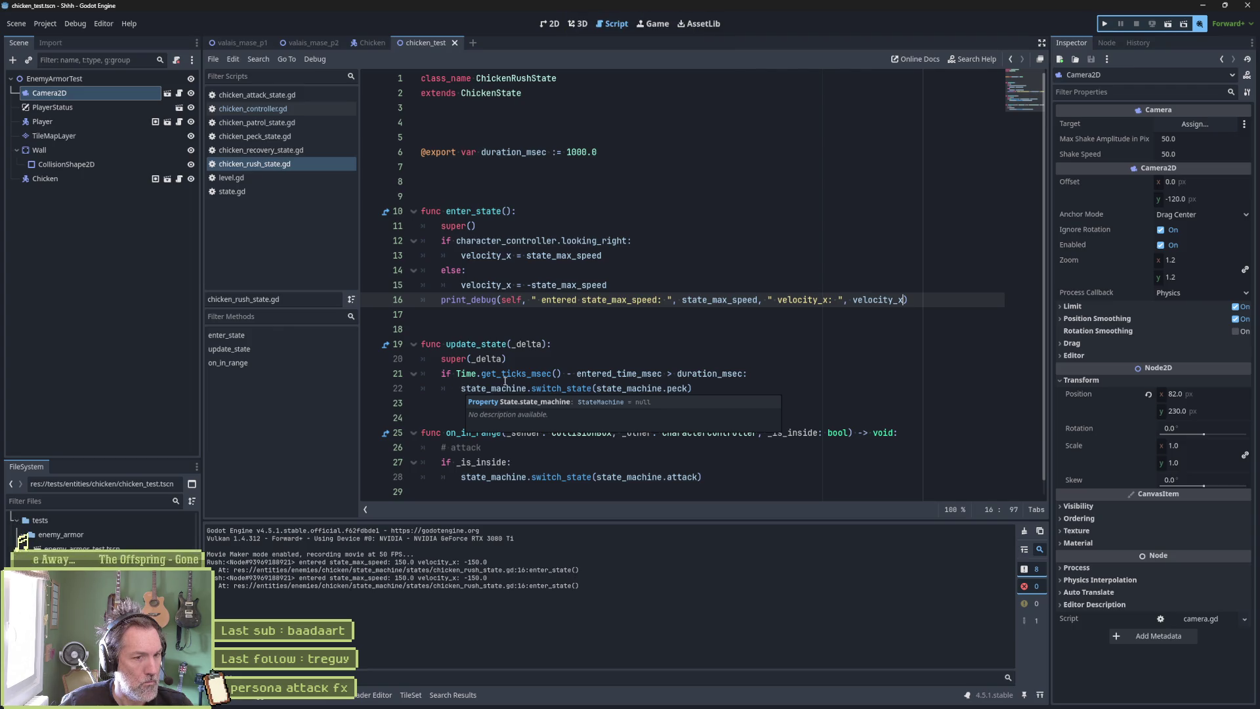
Add print_debug(self, " tx to peck") inside the timeout branch and test-run the scene.
click(840, 374)
key(Return)
text(print_debug(self, )
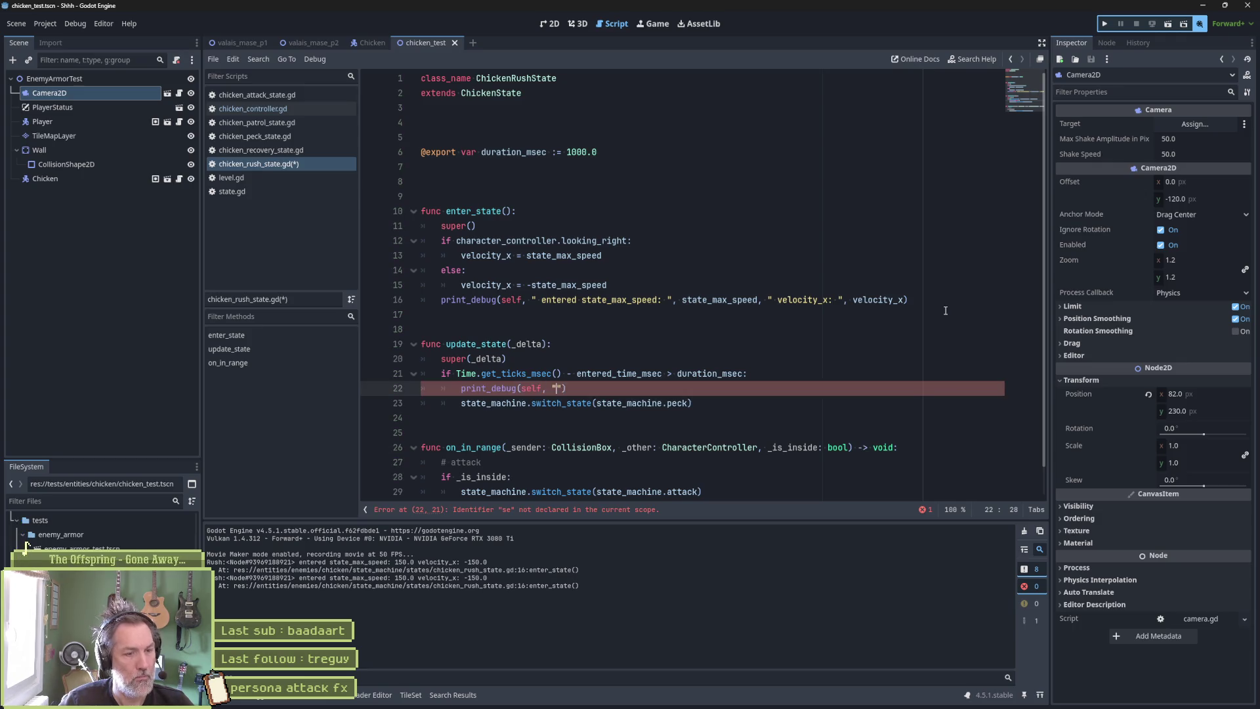
text(" tx to peck)
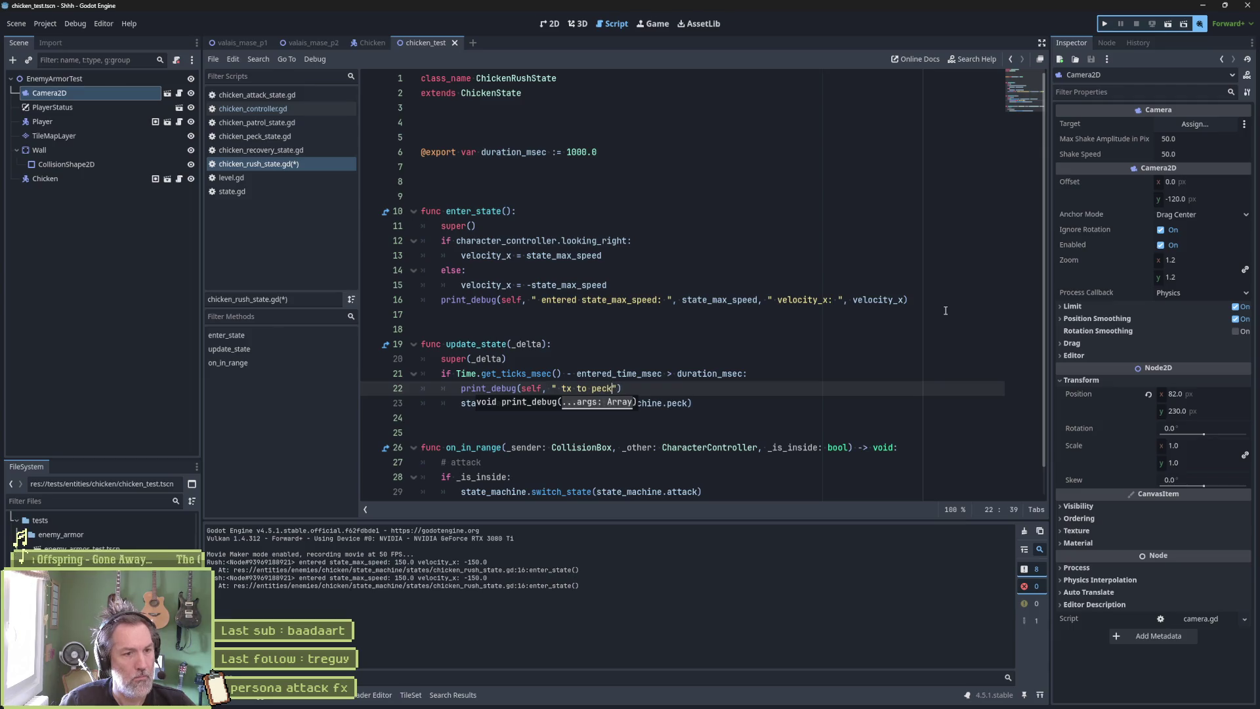
key(F6)
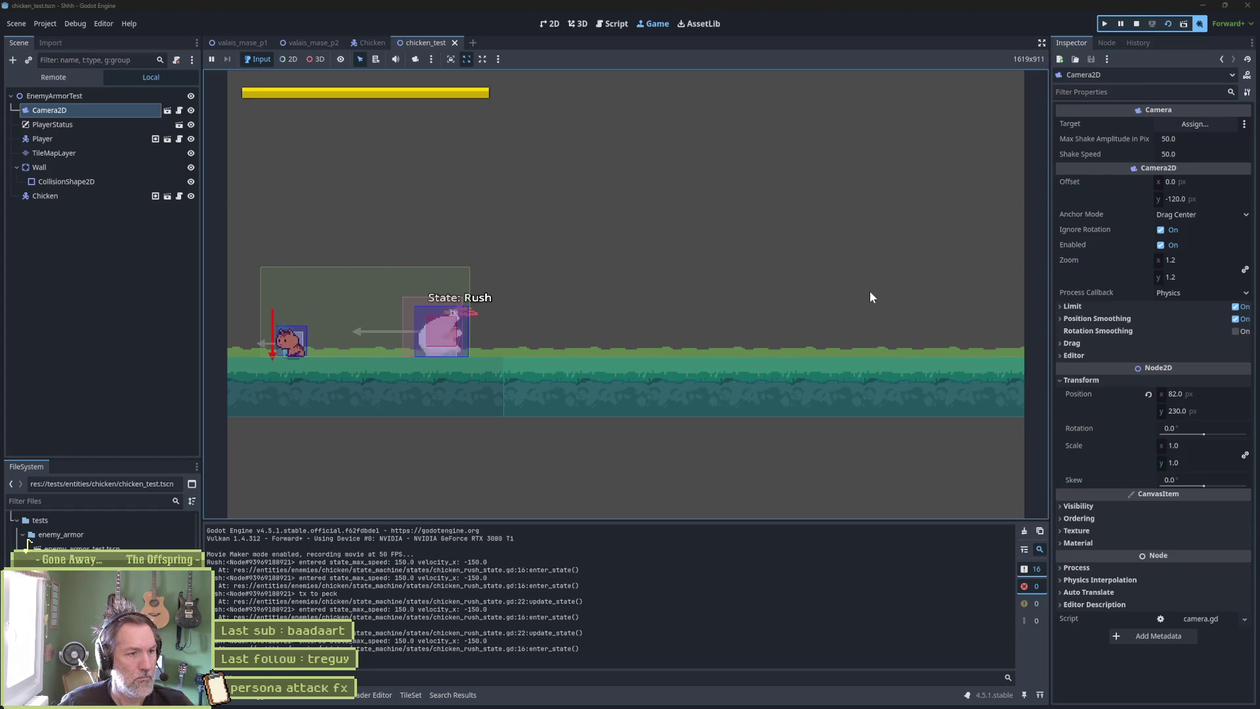
key(F8)
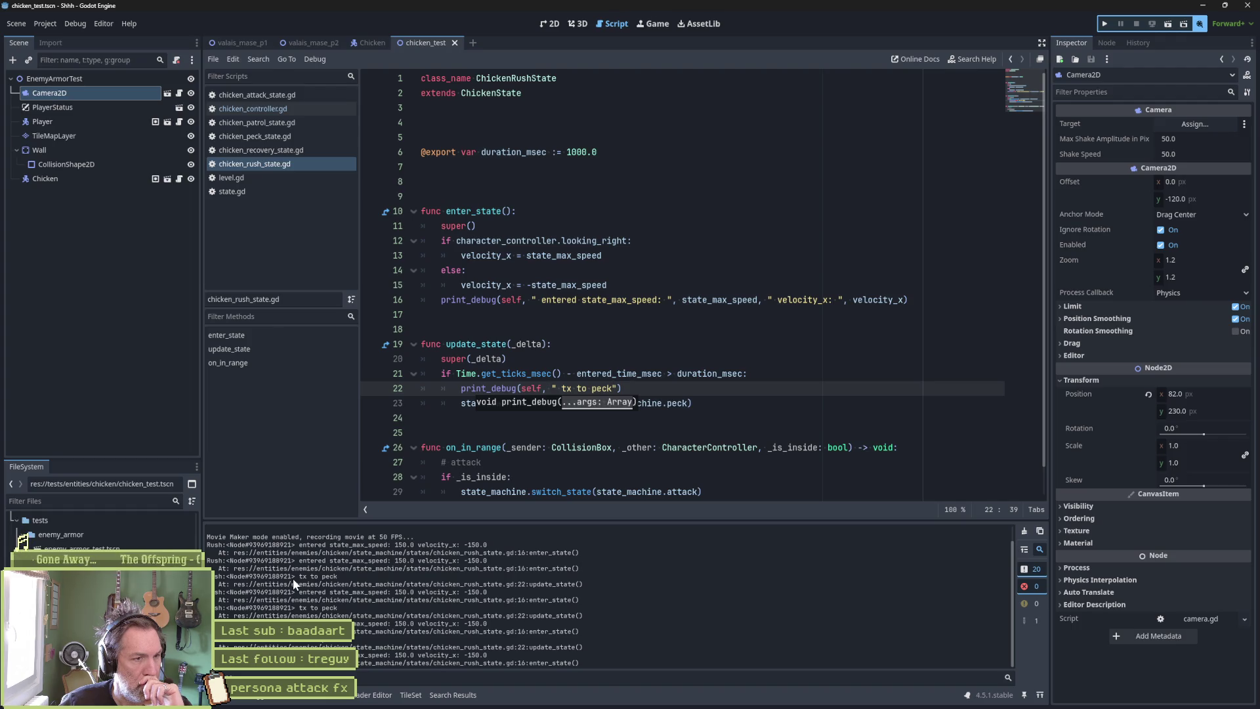
double_click(620, 374)
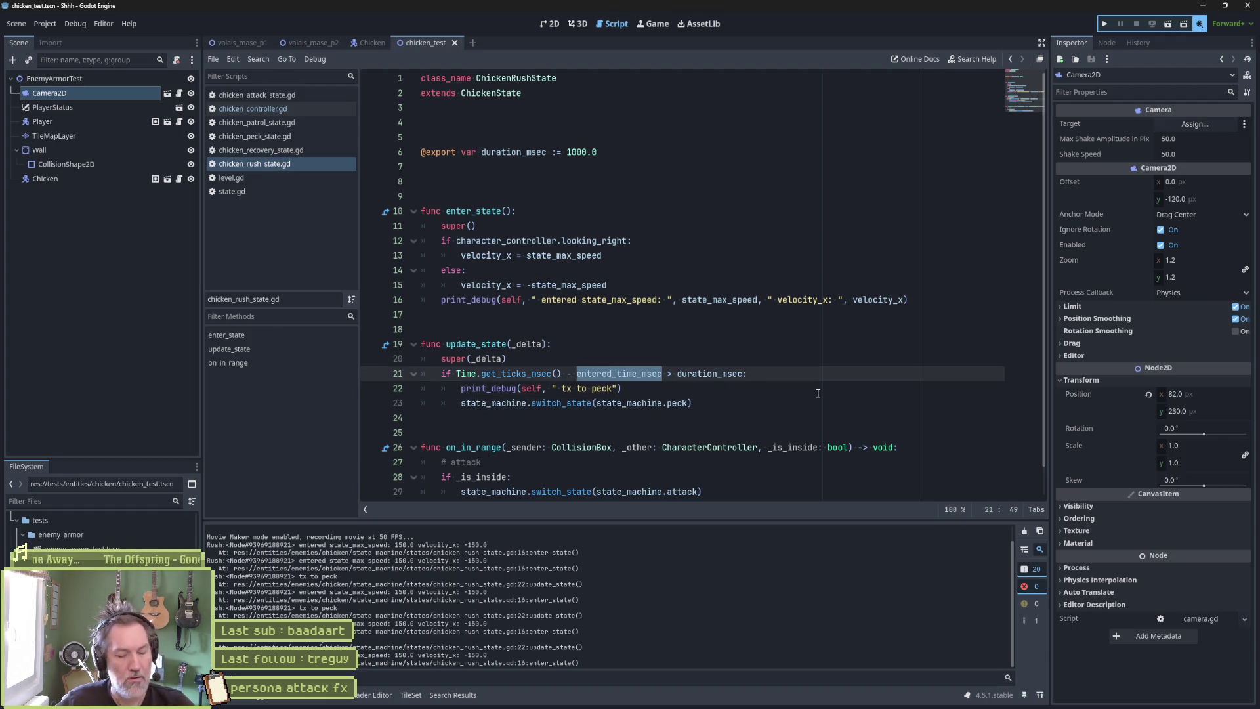
Append " entered_time_msec: ", entered_time_msec to the entry log and test-run to read values like 1961.
click(901, 300)
text(, ")
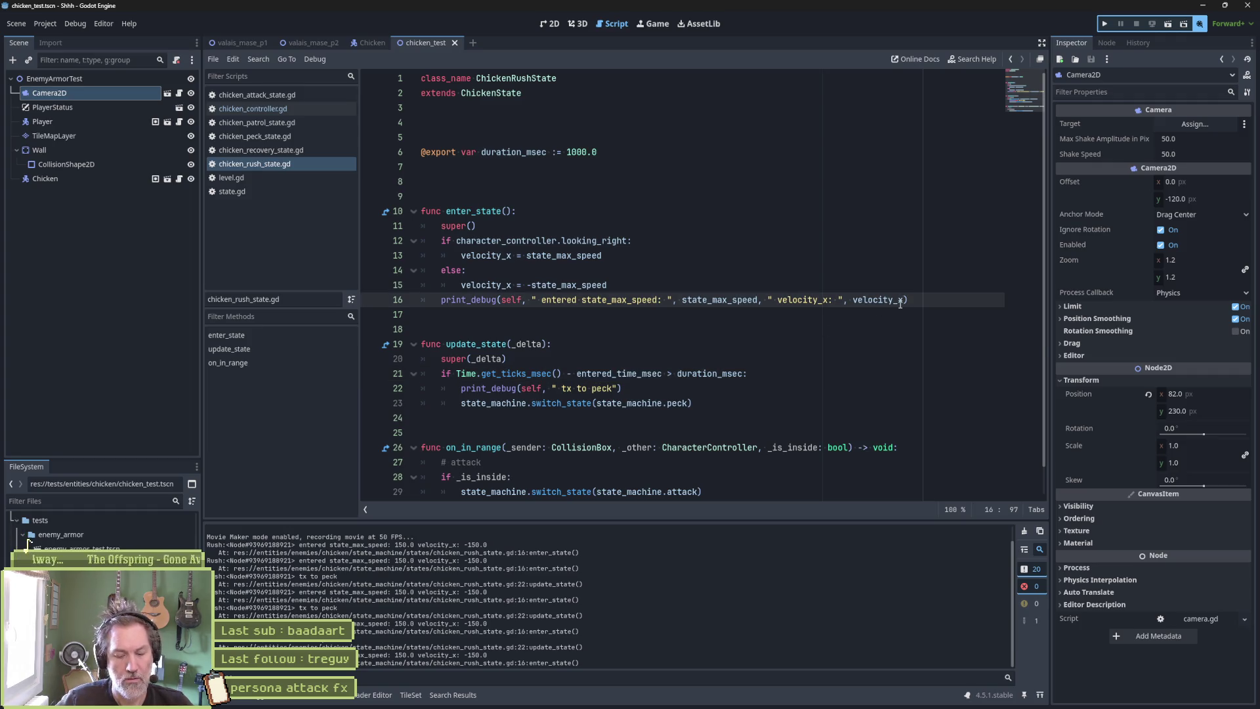
text( entered_time_msec: ", entered_time_msec)
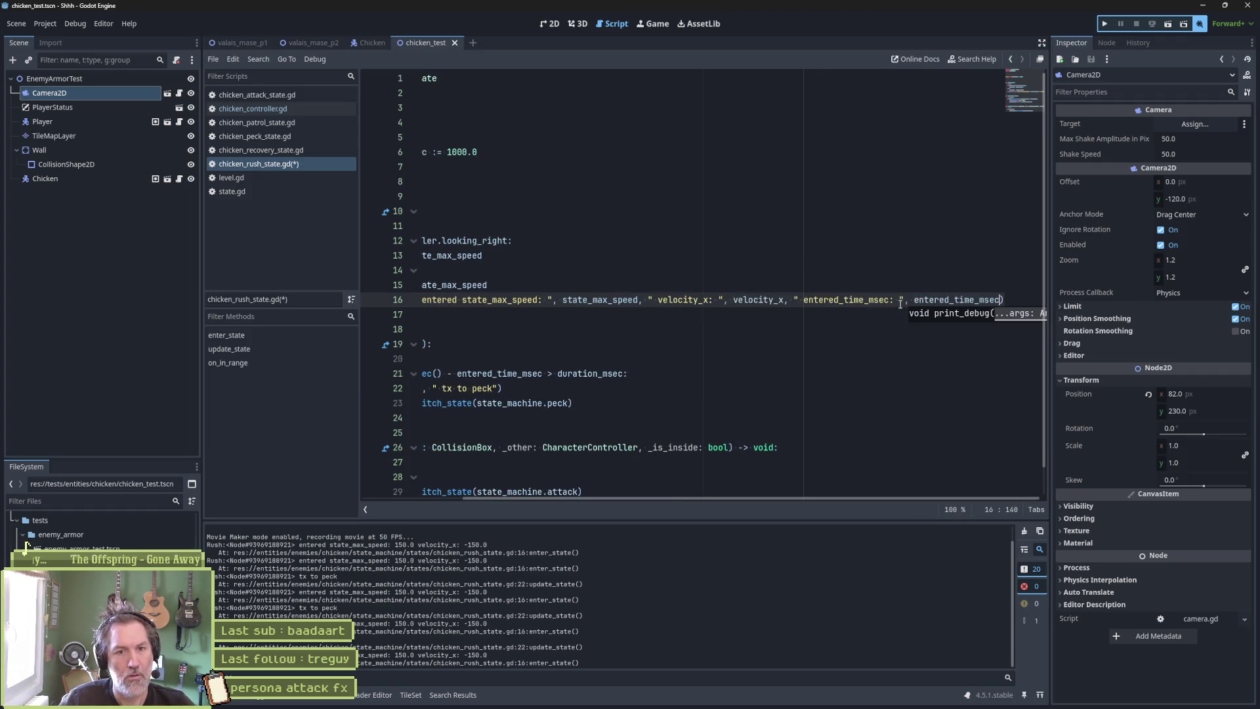
key(F6)
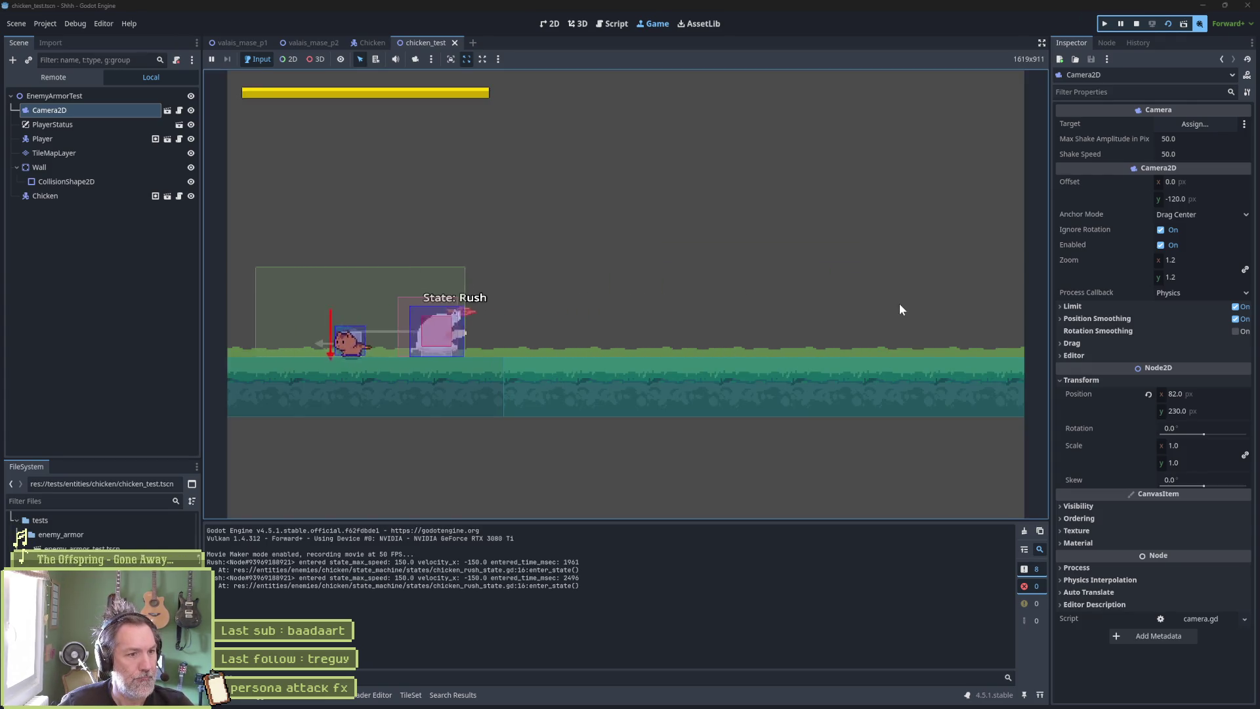
key(F8)
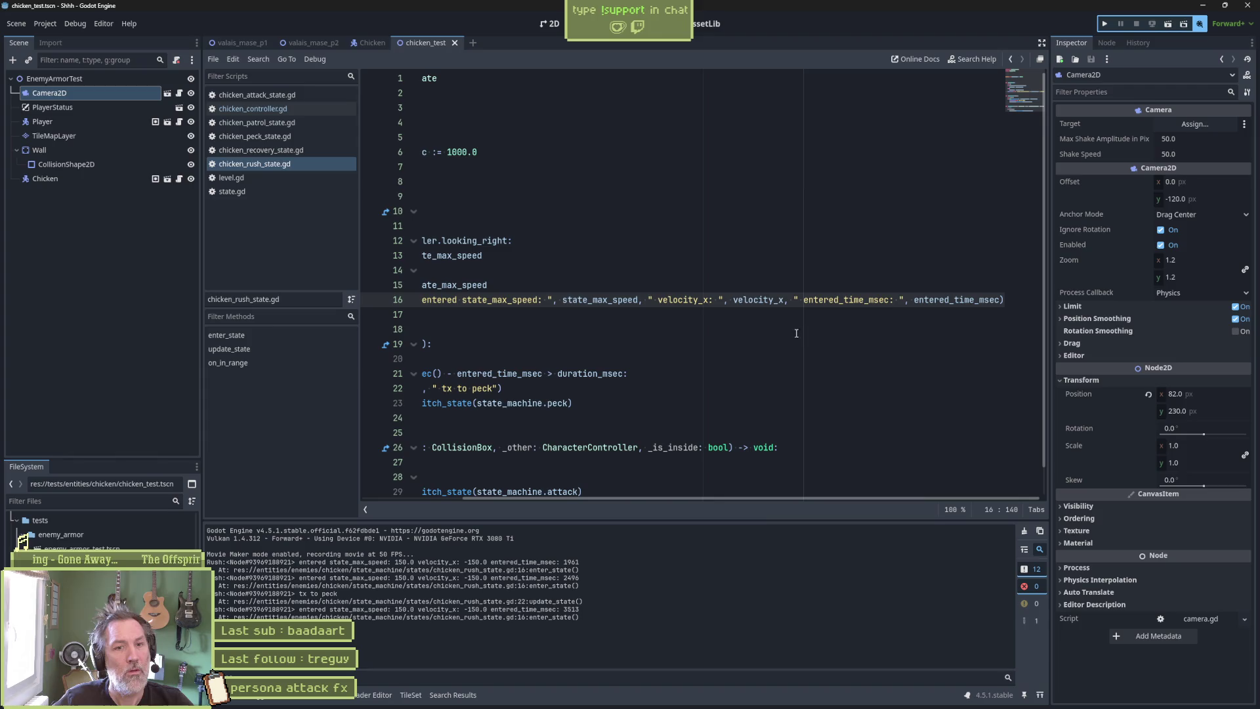
Insert an "@", Time.get_ticks_msec() stamp after self in the rush entry print_debug.
drag(759, 499, 626, 504)
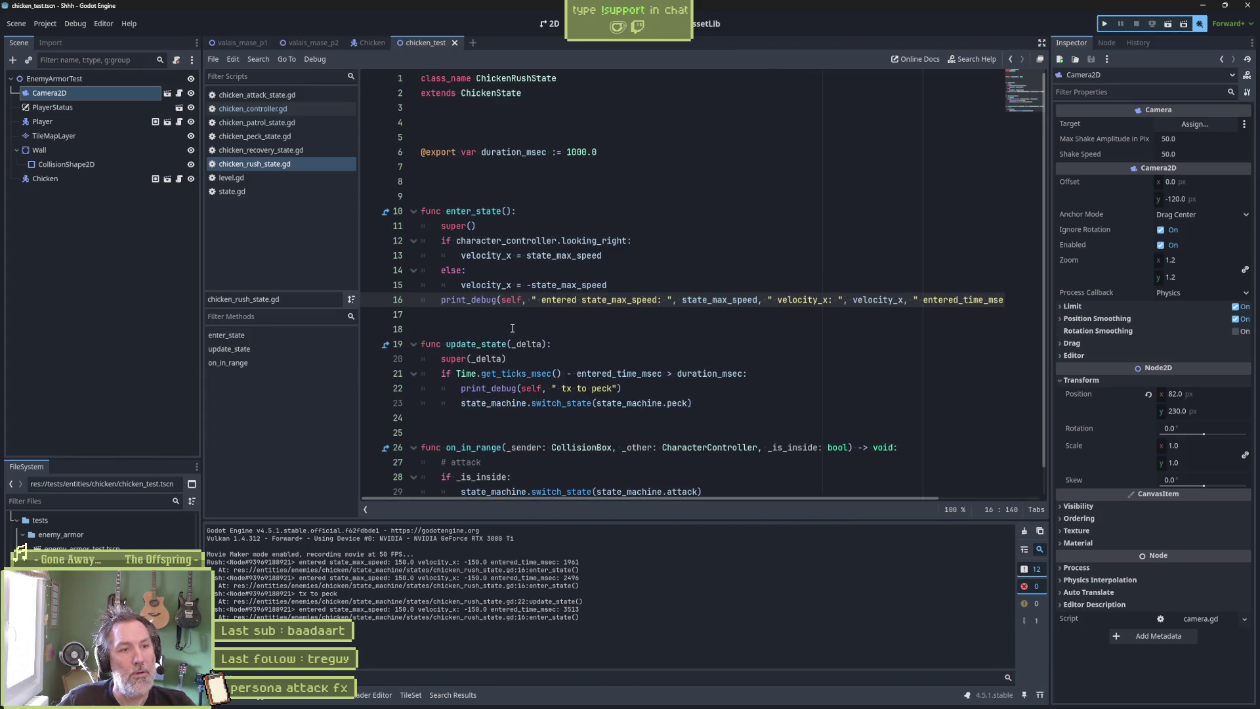
click(529, 299)
text(Time.m)
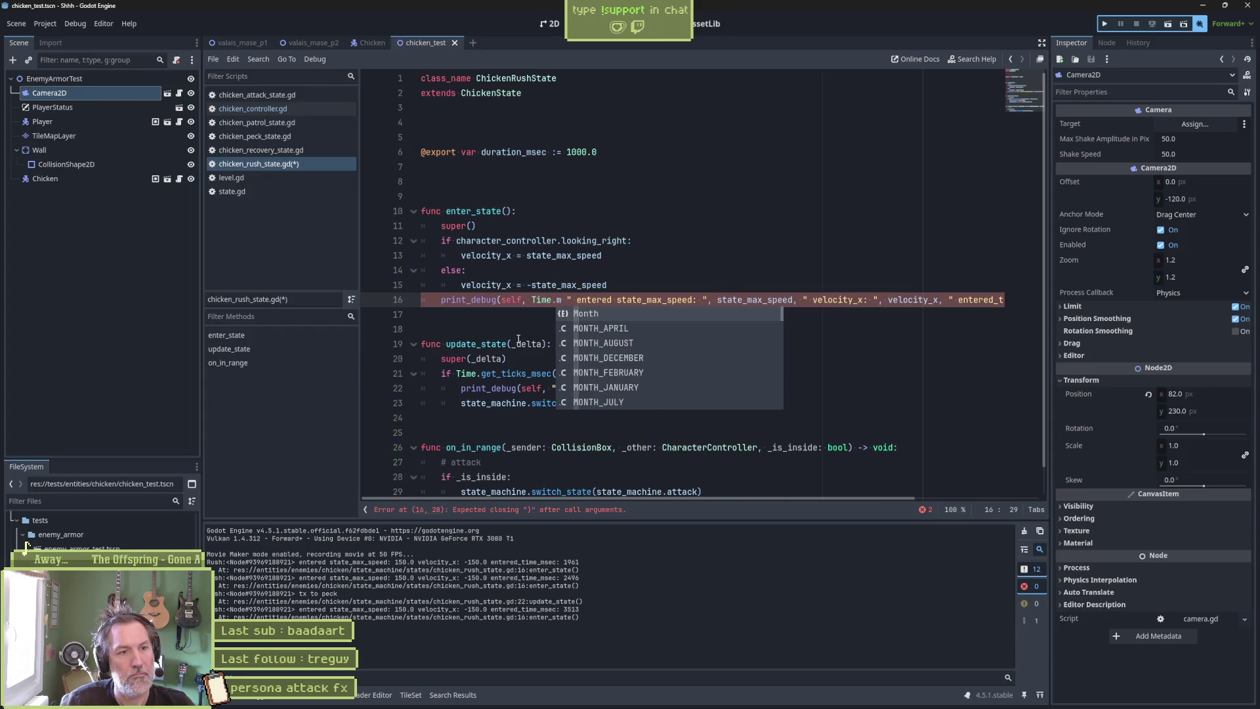
text(s)
key(Return)
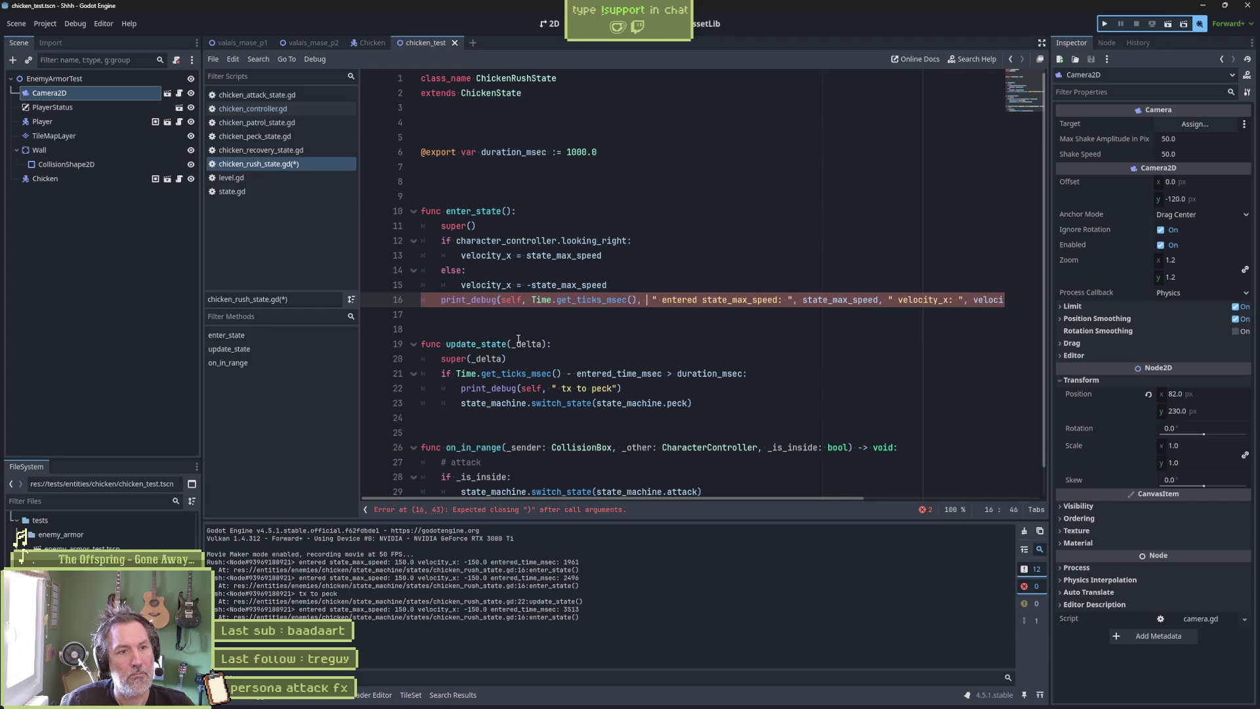
text(,)
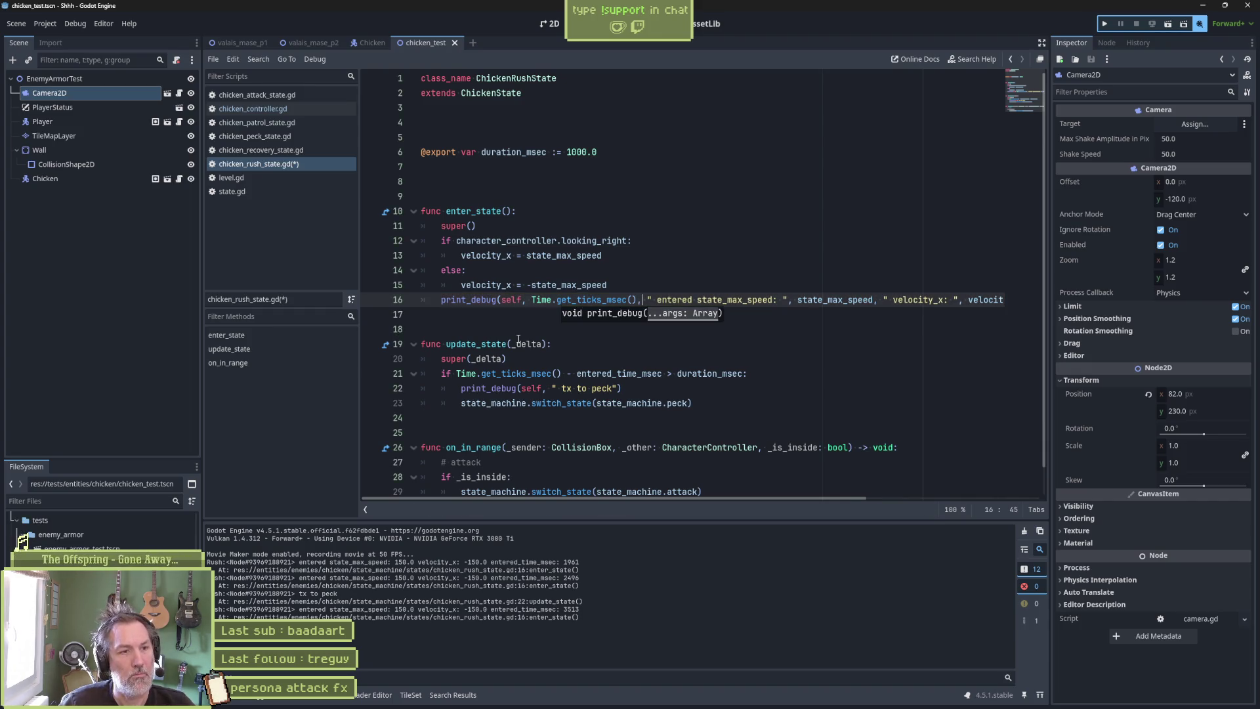
click(526, 300)
text("")
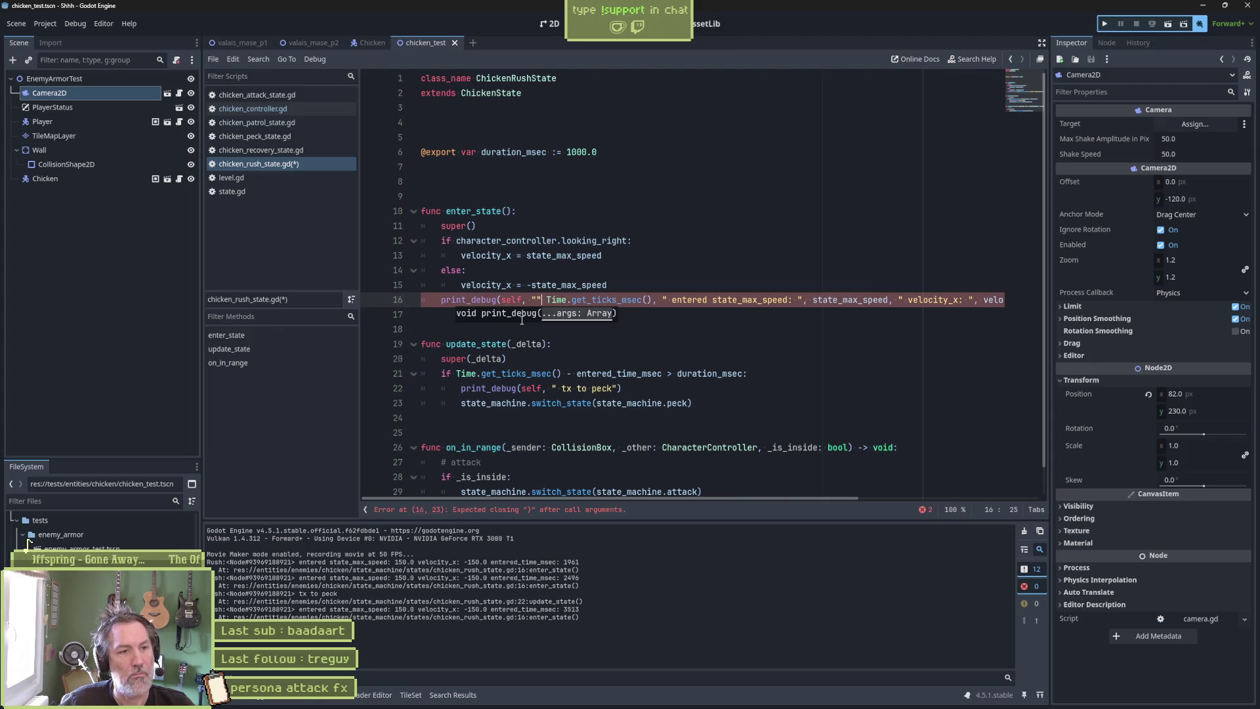
key(Left)
key(Right)
text(,)
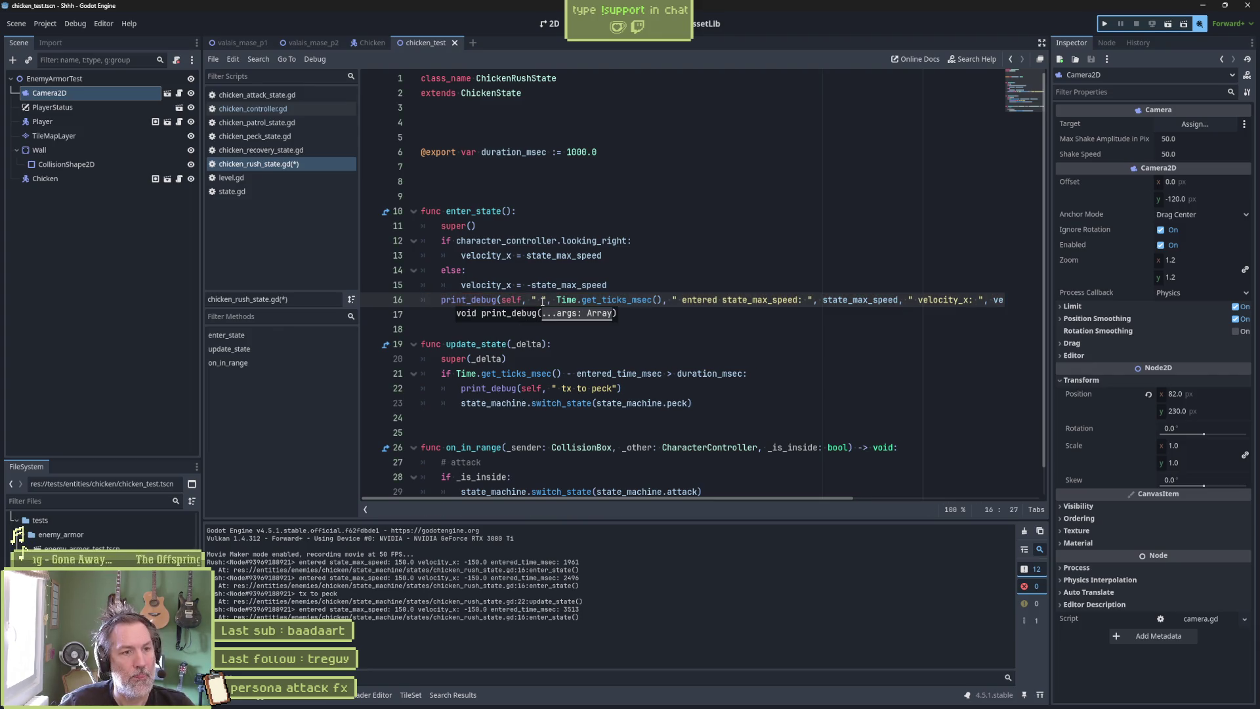
click(543, 300)
text(~)
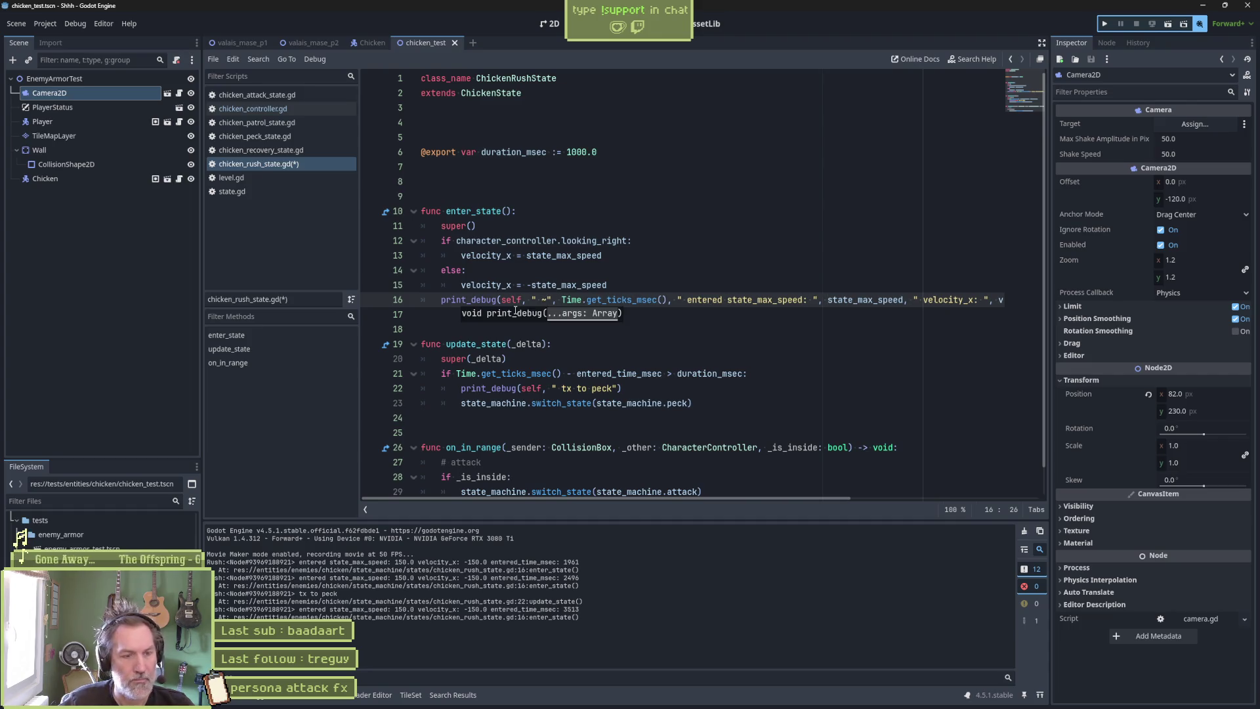
key(BackSpace)
text(@)
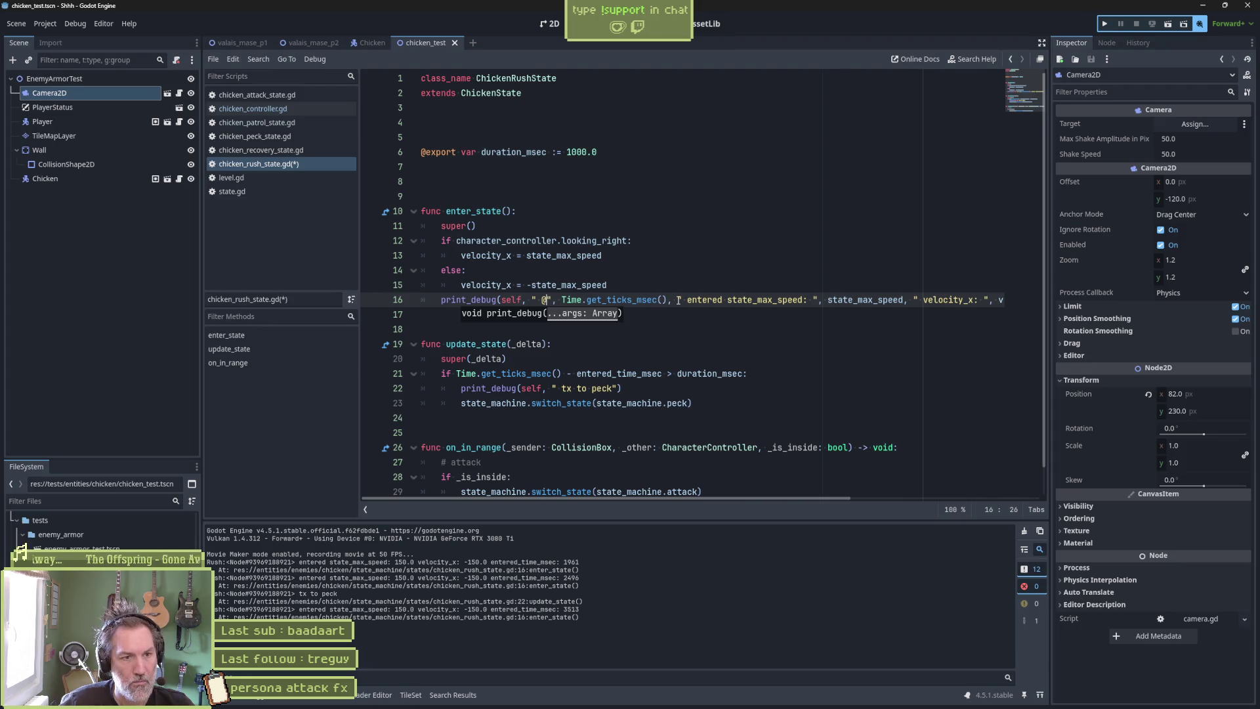
Copy the timestamp into the tx to peck print, remove the stray comma, and run the scene.
drag(679, 300, 522, 300)
key(ctrl+c)
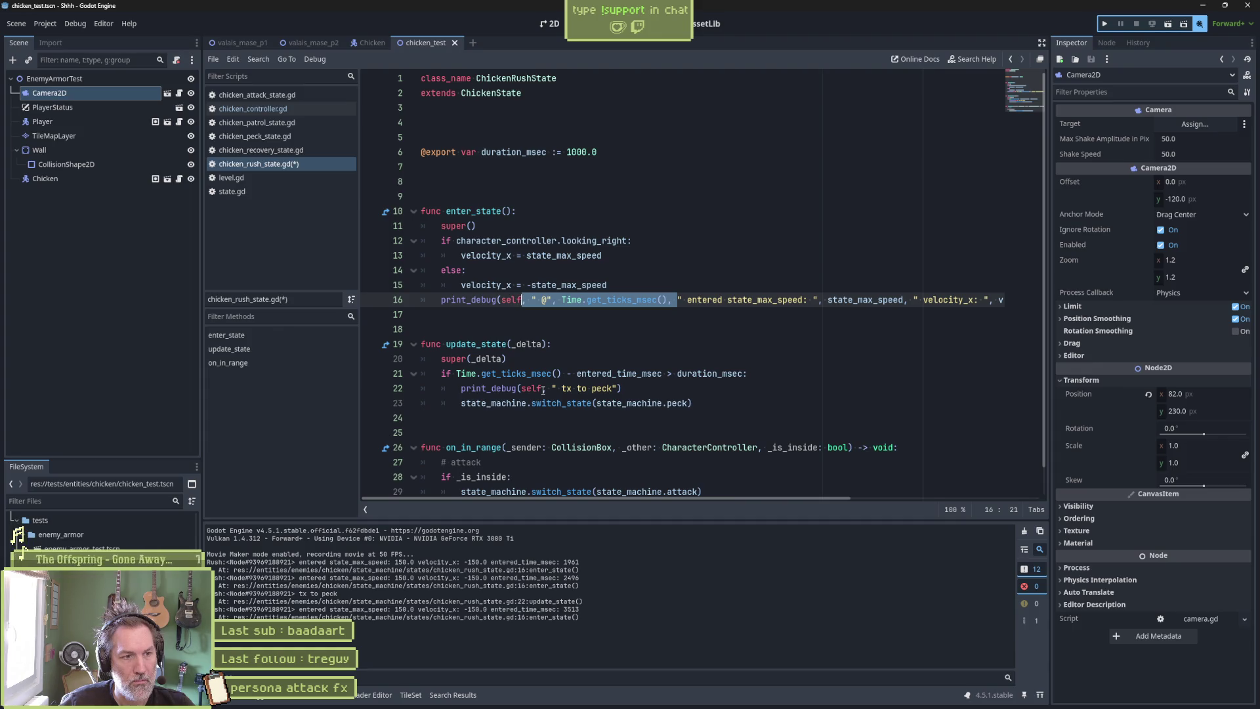
click(543, 388)
key(ctrl+v)
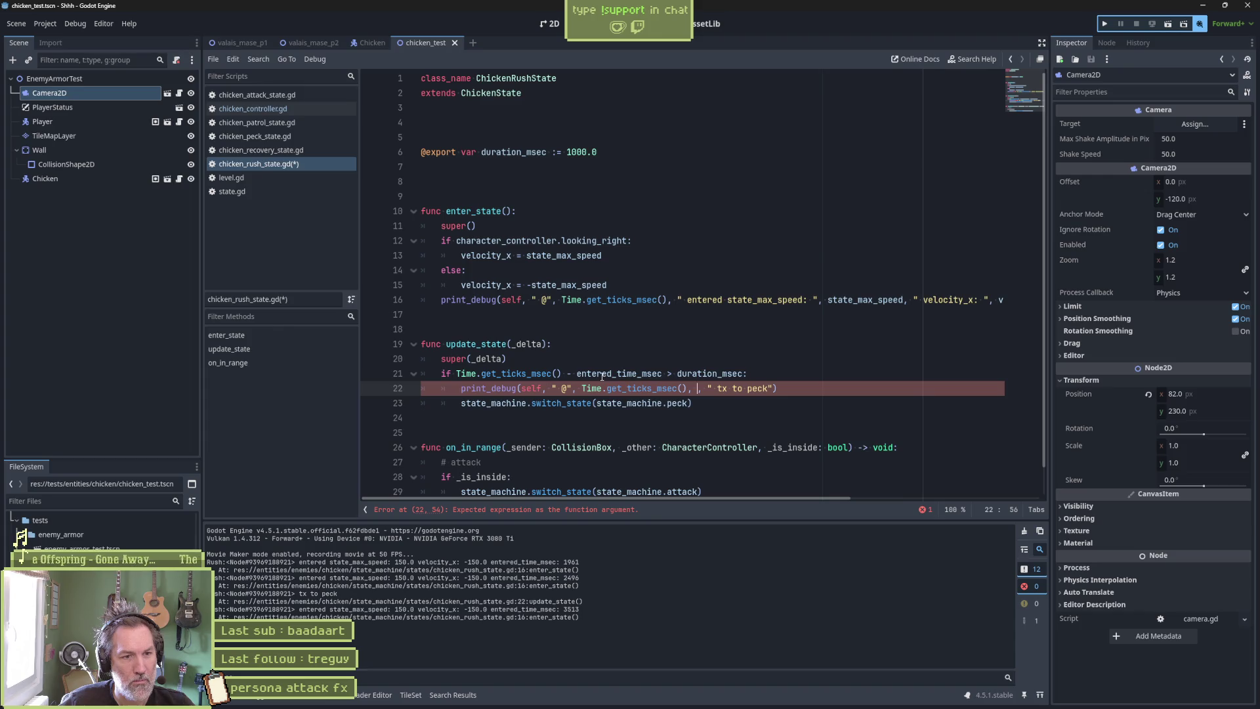
key(BackSpace)
key(BackSpace)
click(699, 449)
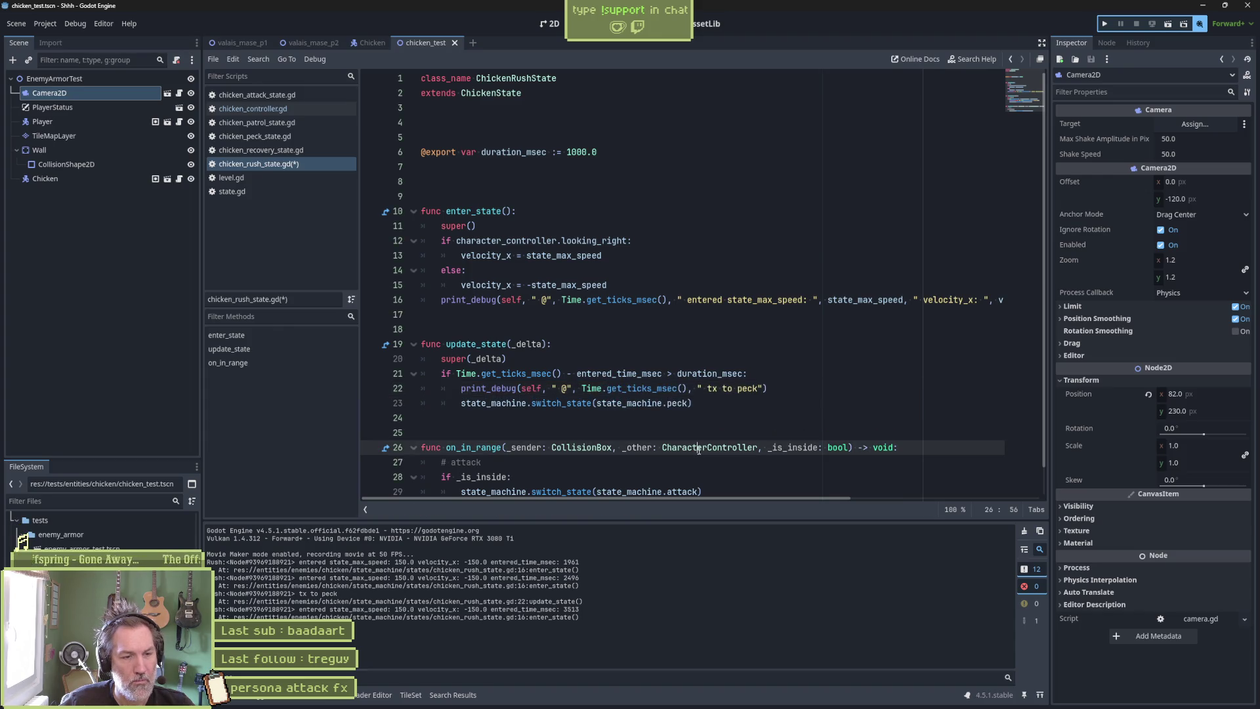
key(F6)
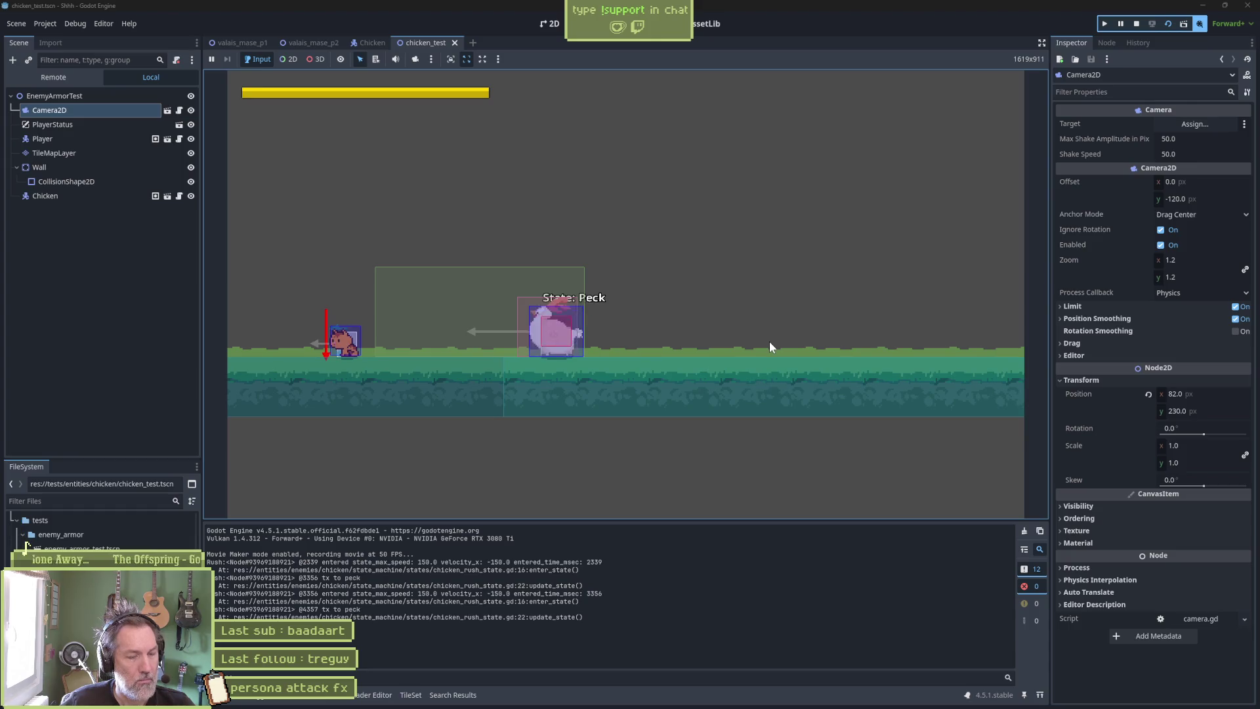
key(F8)
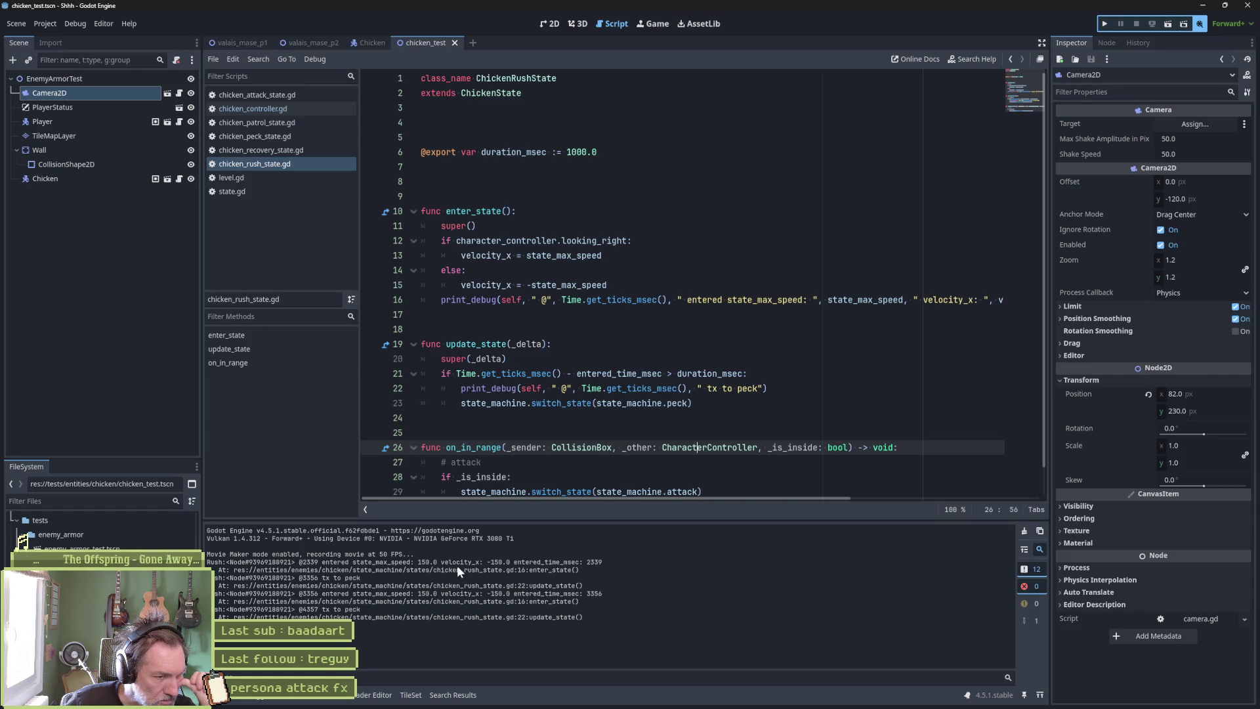
double_click(588, 562)
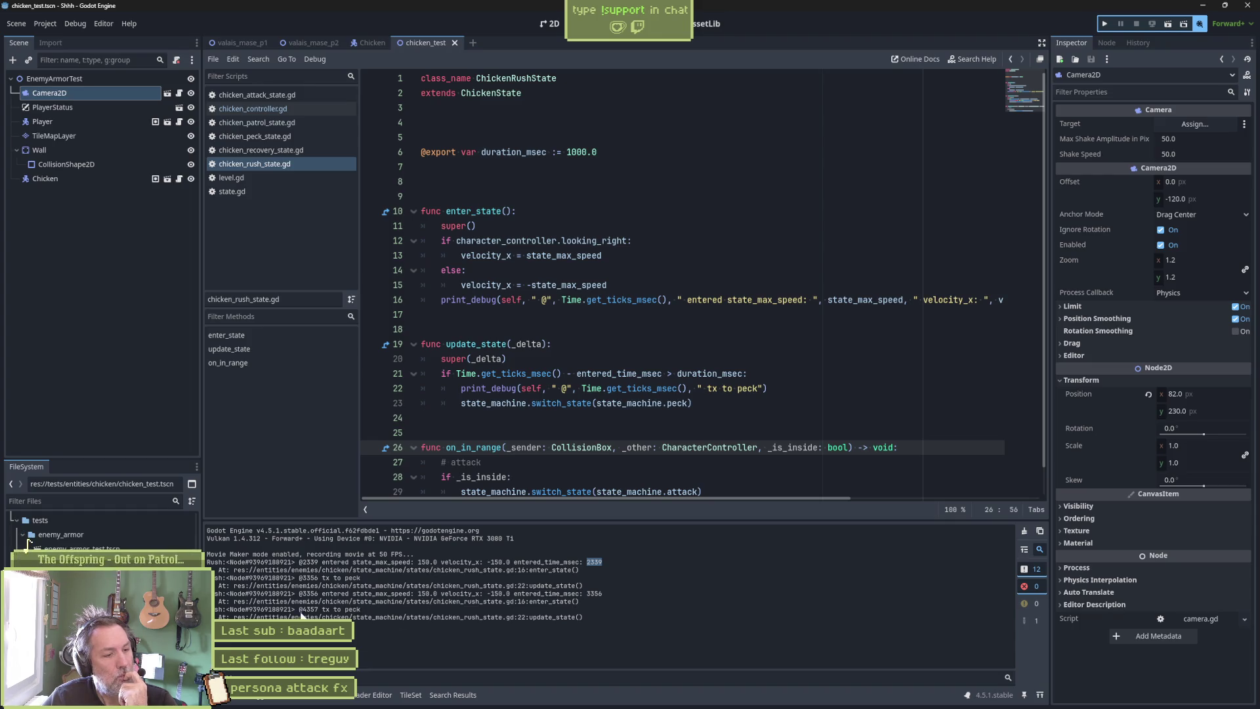
drag(299, 610, 390, 610)
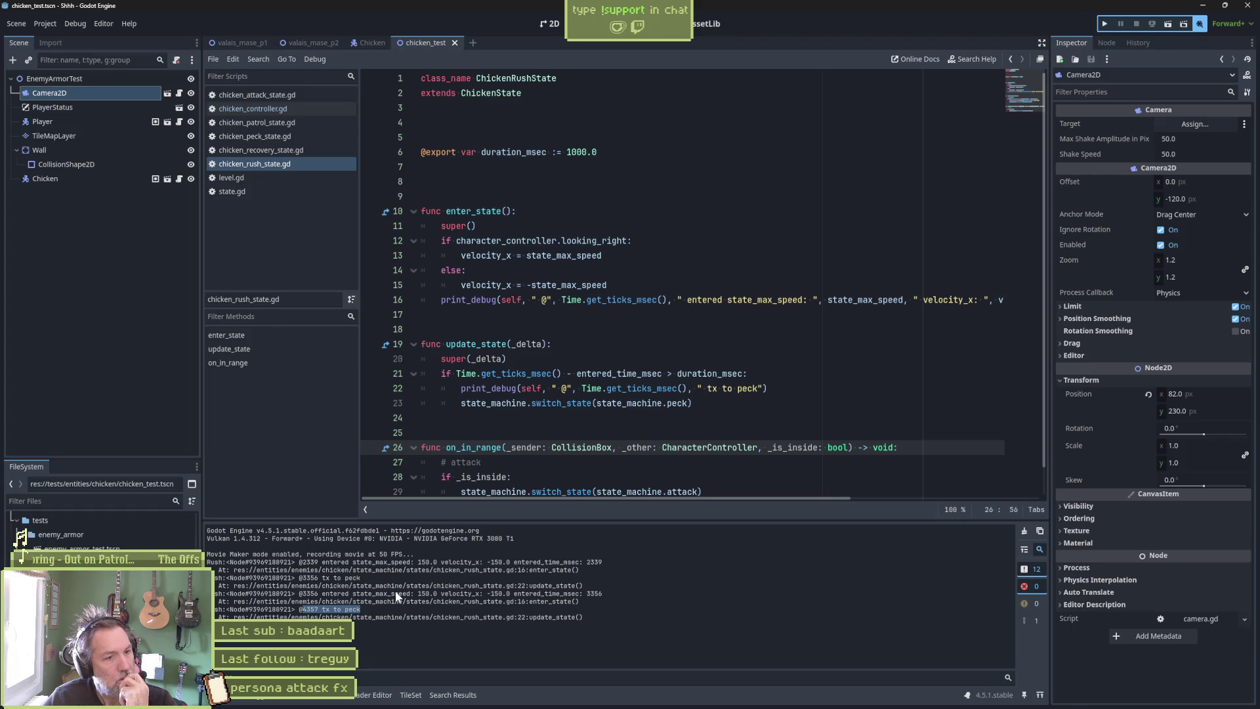
key(F6)
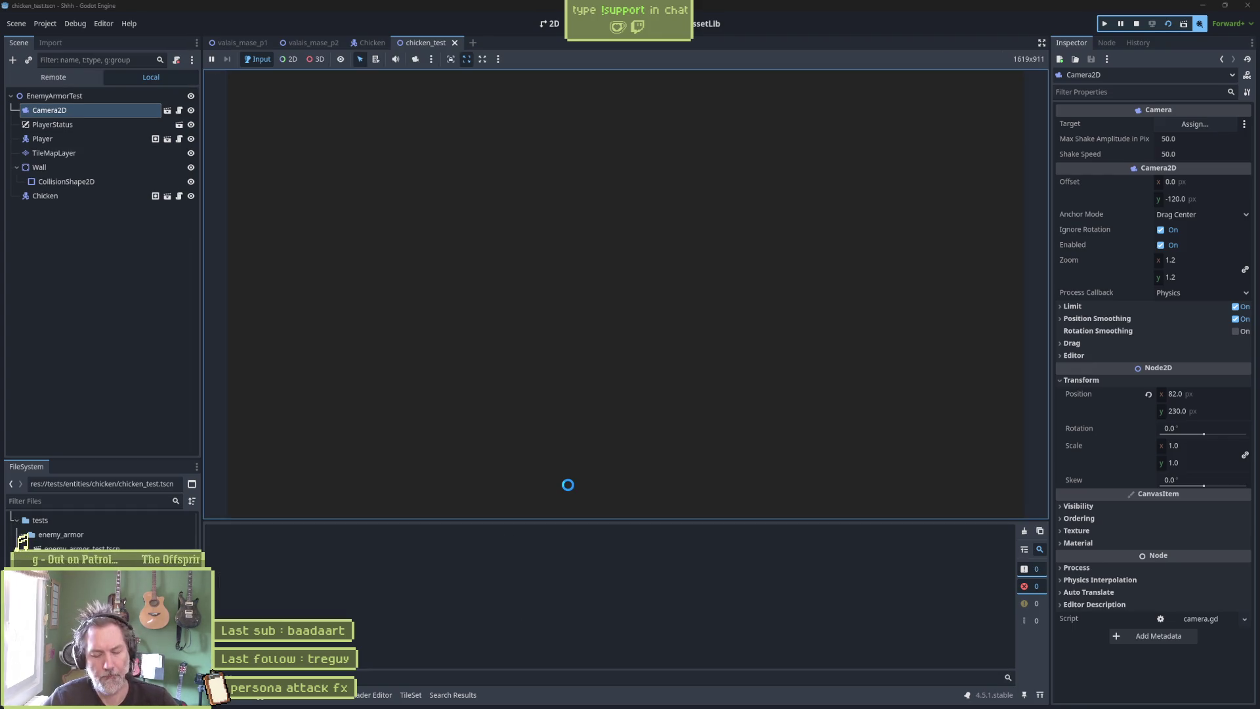
Lure the chicken into Rush by moving the player right then left, stop, and open chicken_peck_state.gd.
key(Right)
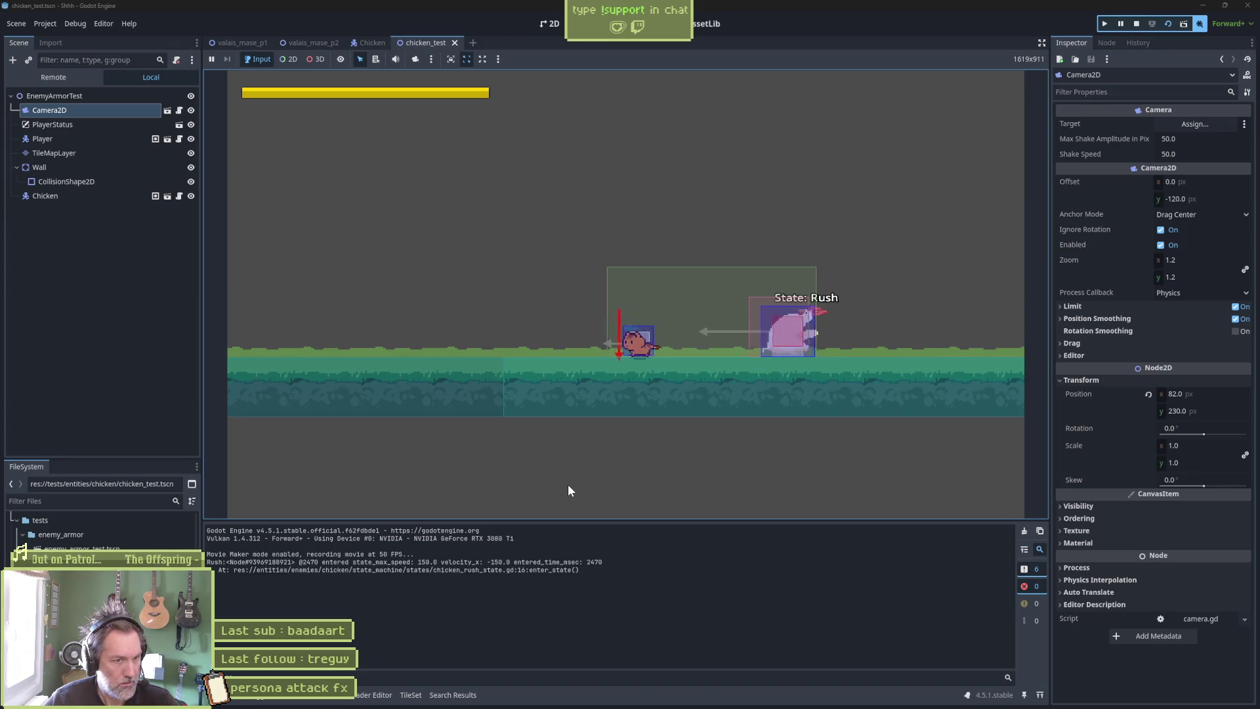
key(Left)
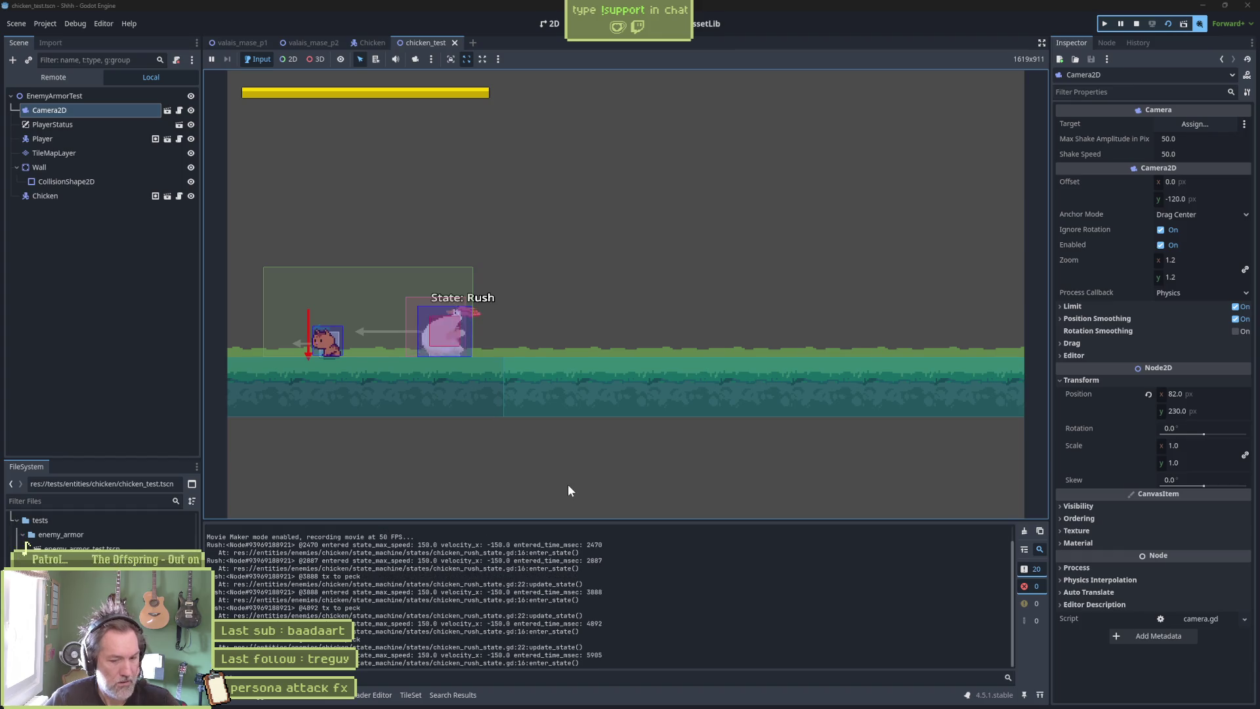
key(F8)
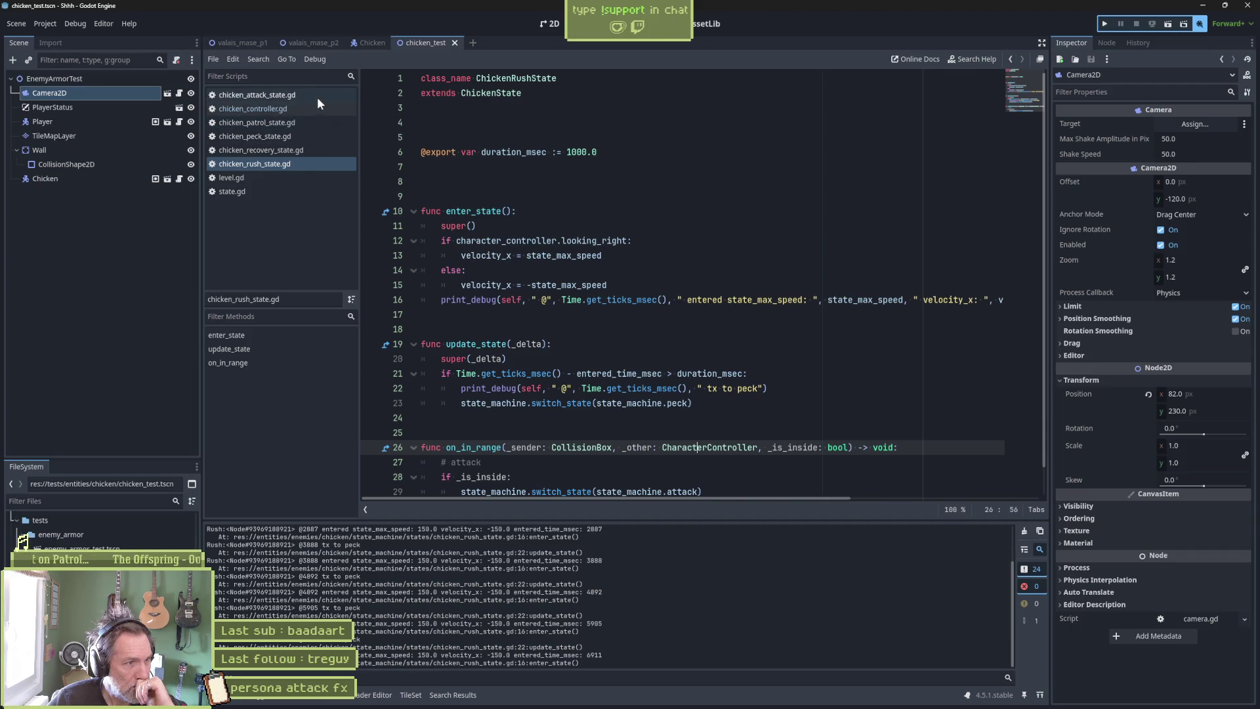
click(313, 135)
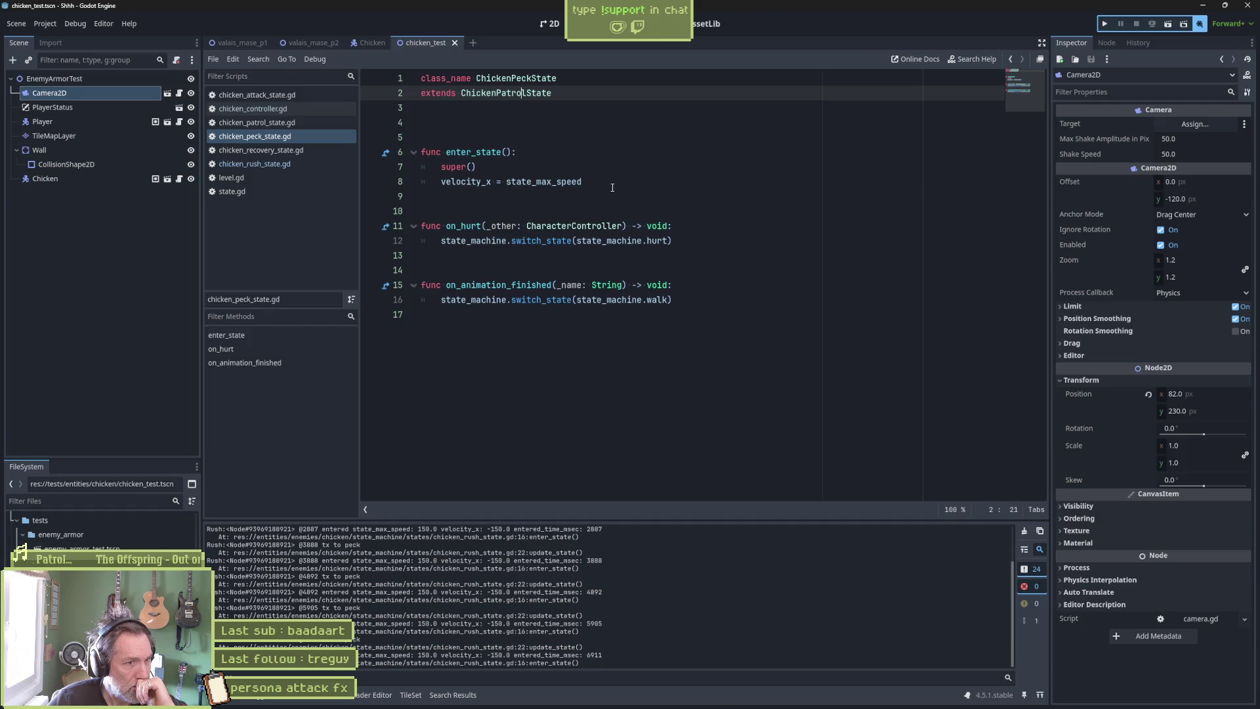
Review the peck script's enter_state, inspect the Peck and Rush nodes, then open chicken_patrol_state.gd.
drag(613, 188, 614, 167)
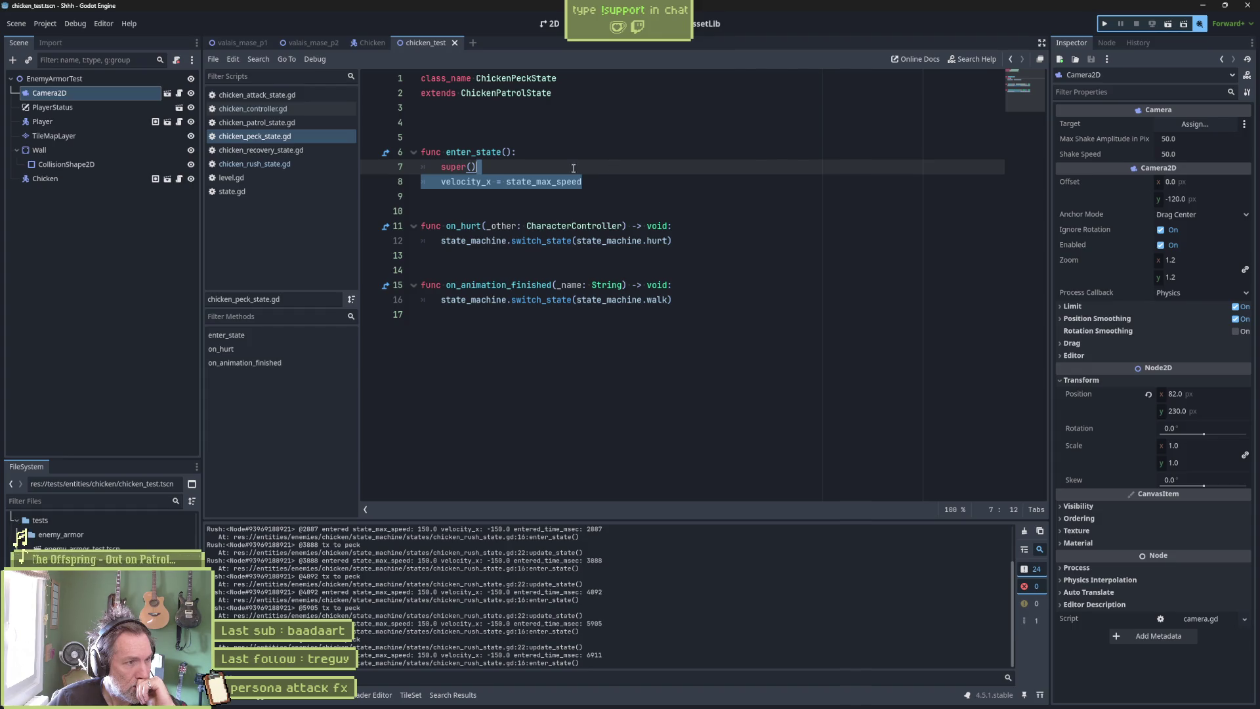
click(365, 43)
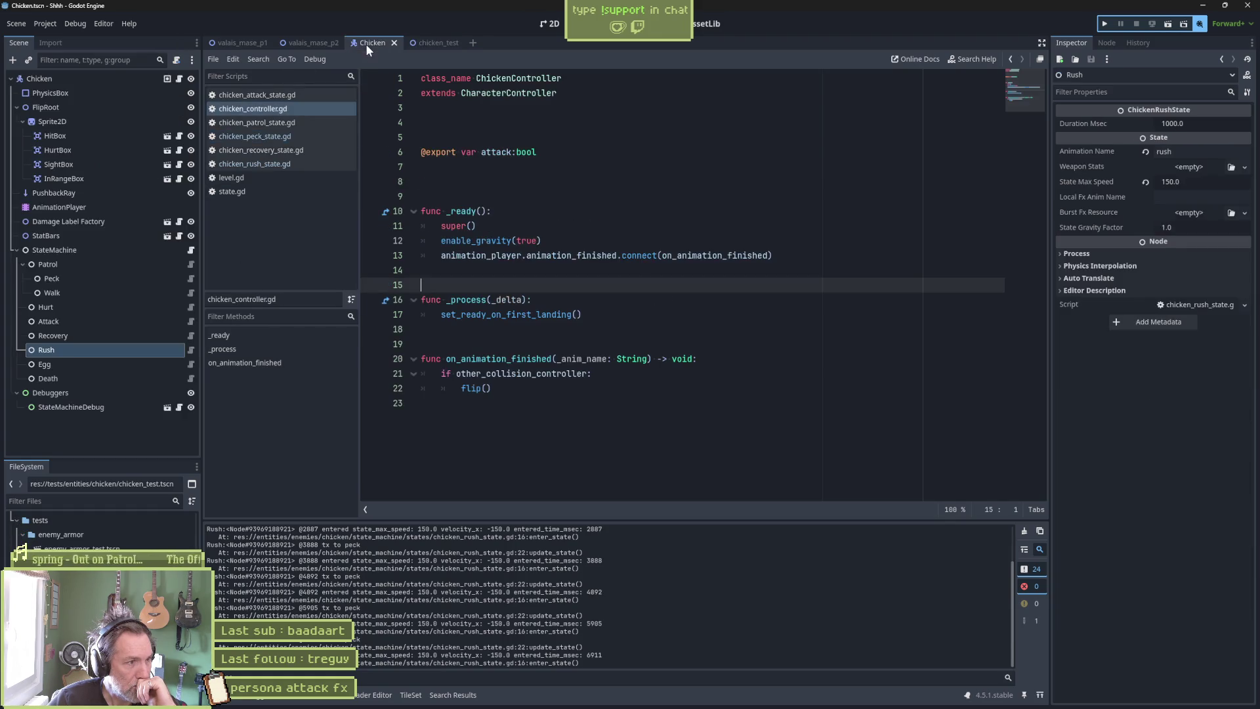
click(163, 281)
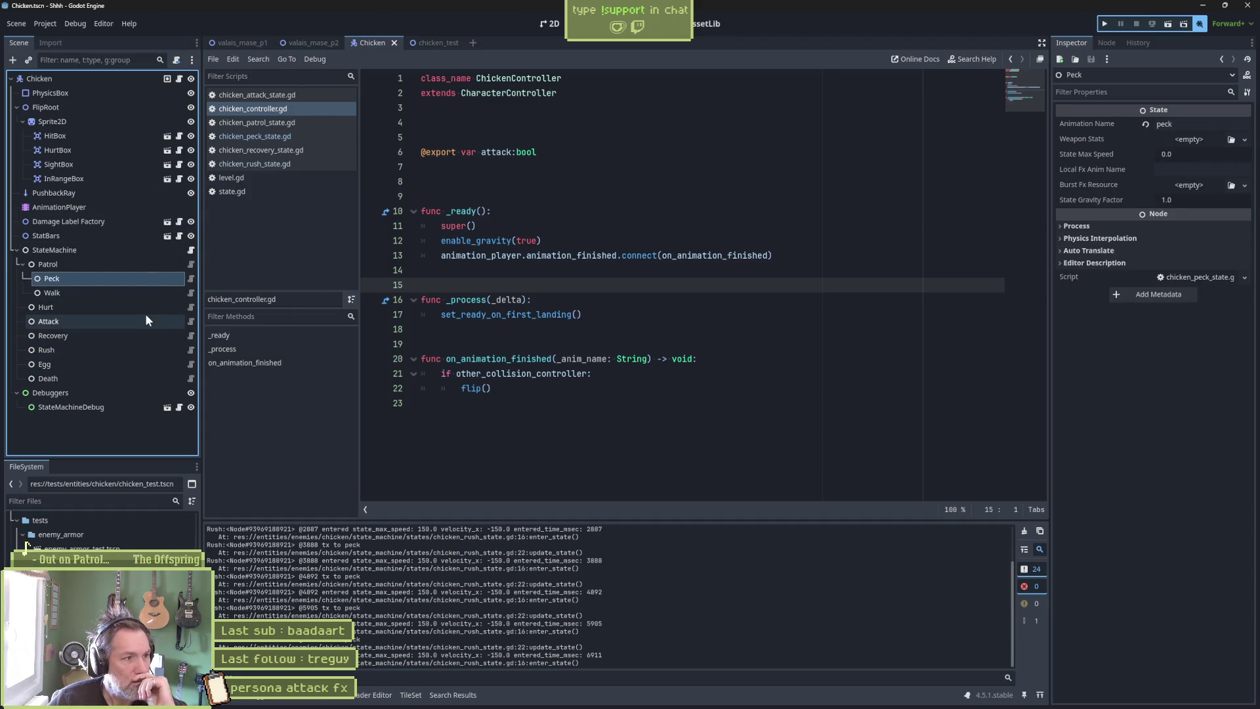
click(132, 350)
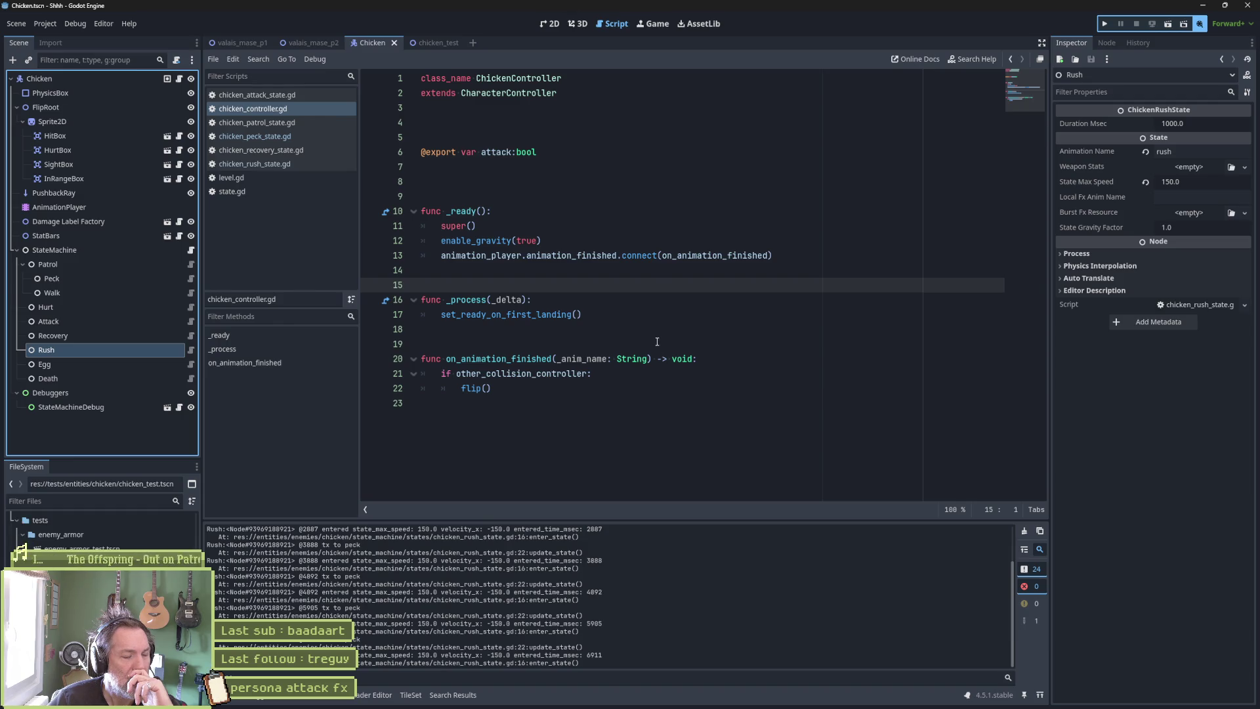
click(254, 136)
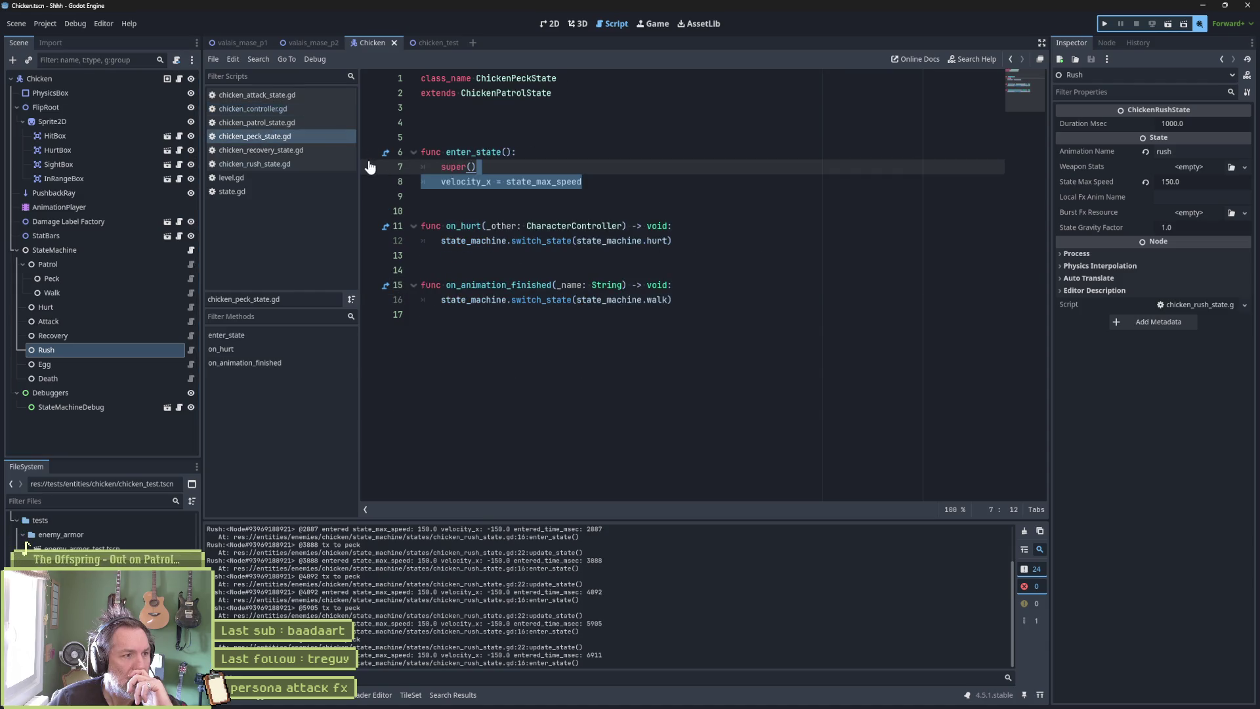
click(287, 123)
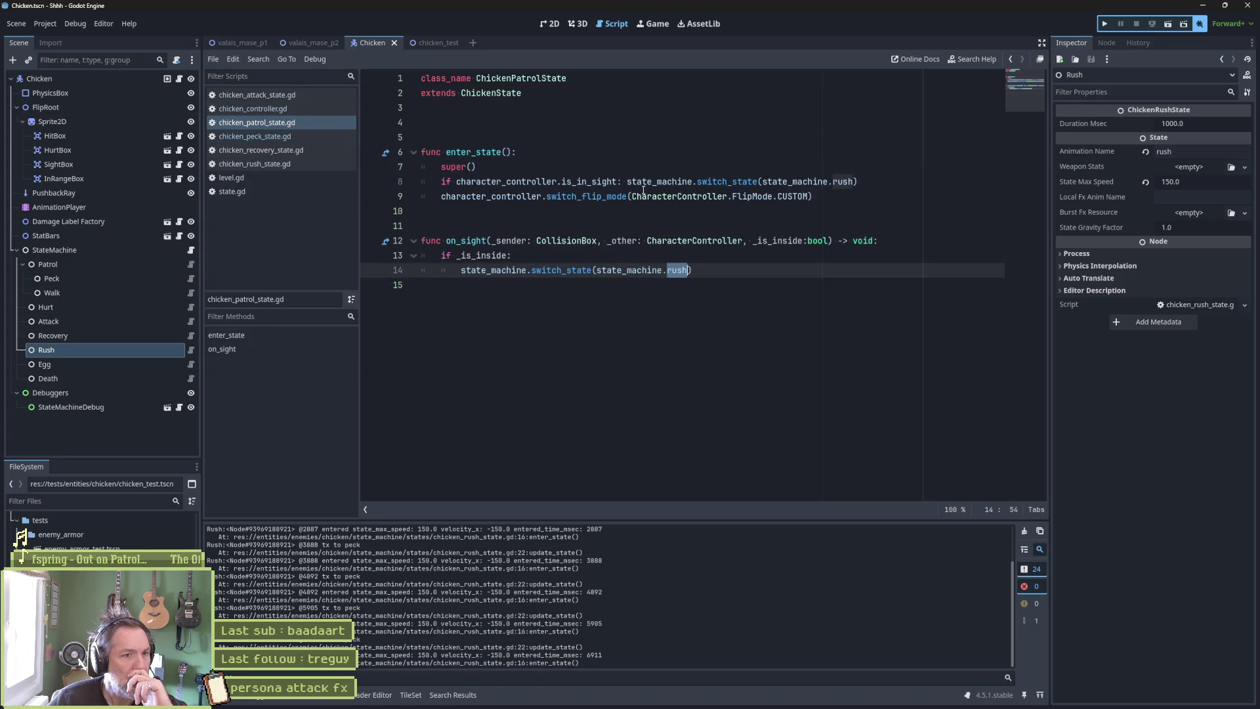
Review chicken_patrol_state.gd's is_in_sight check and its enter_state and on_sight code.
mouse_move(732, 195)
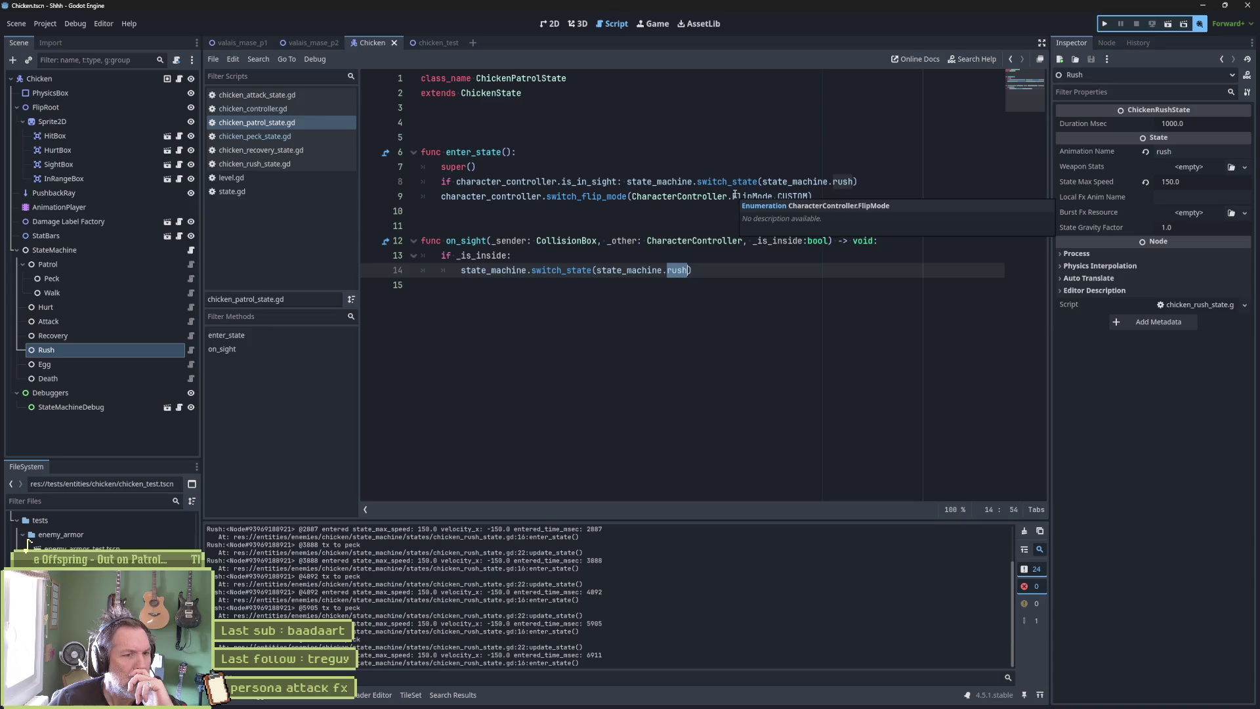
key(Up)
key(Up)
key(Up)
key(Home)
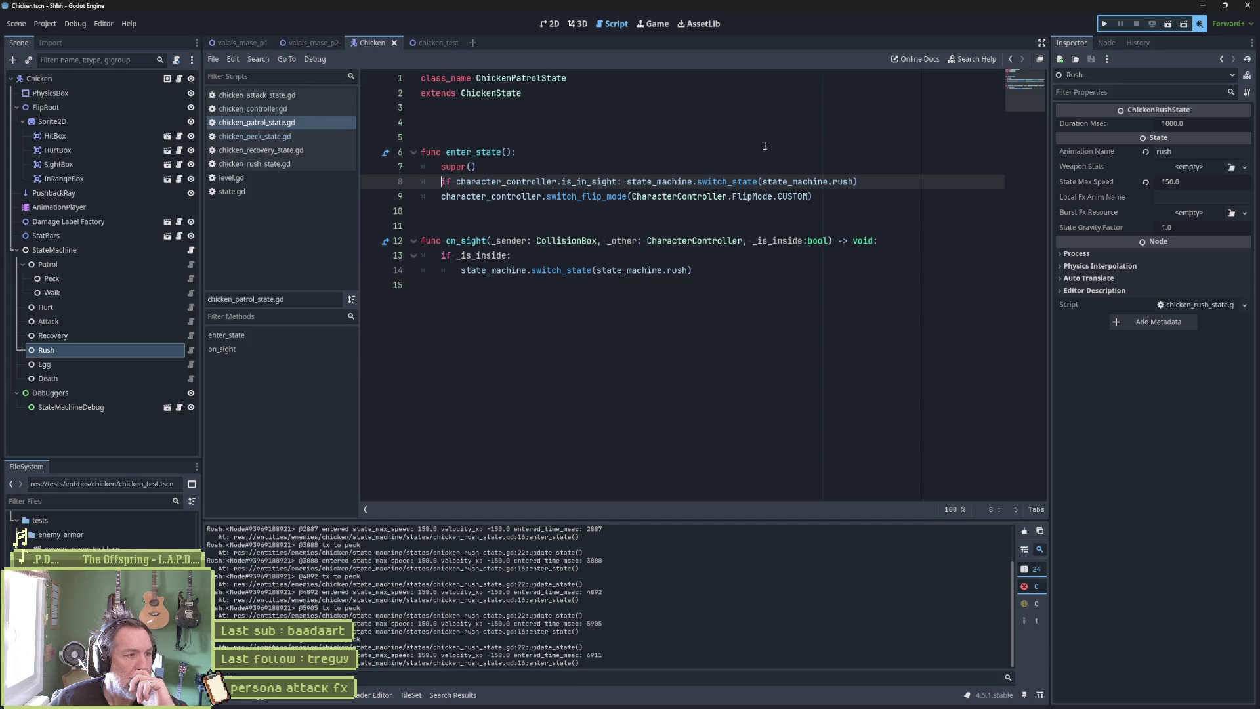
click(101, 264)
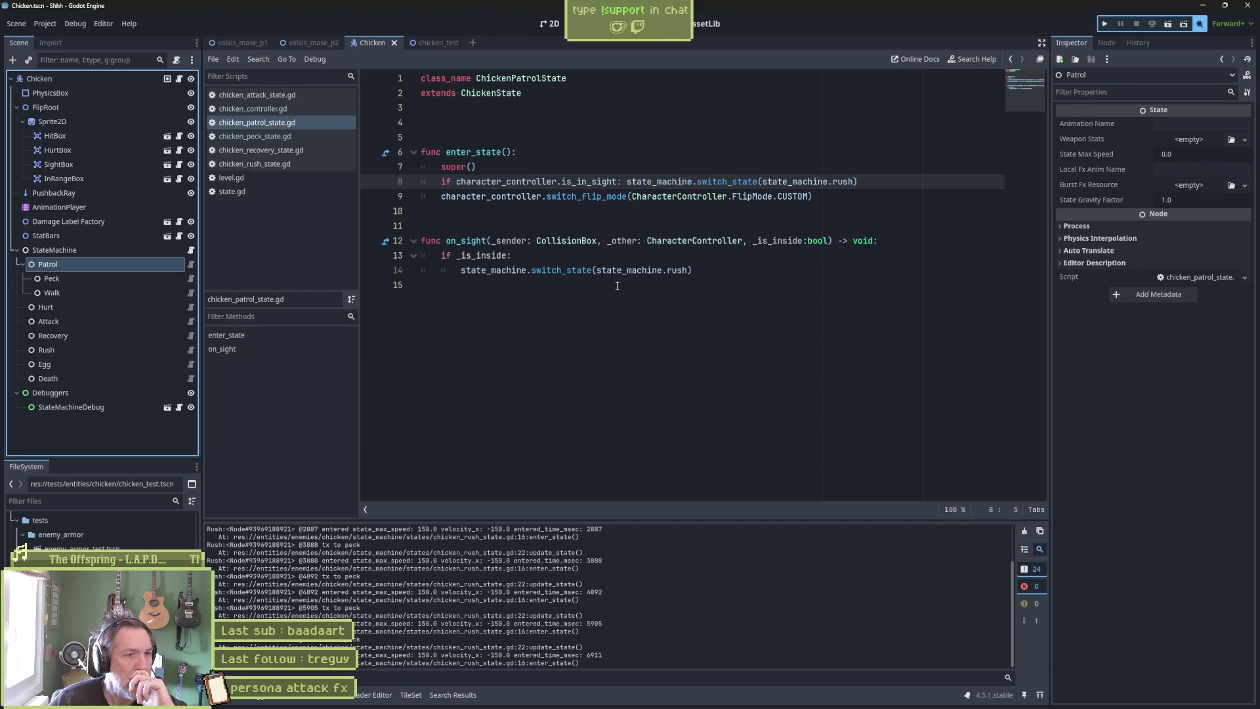
mouse_move(634, 270)
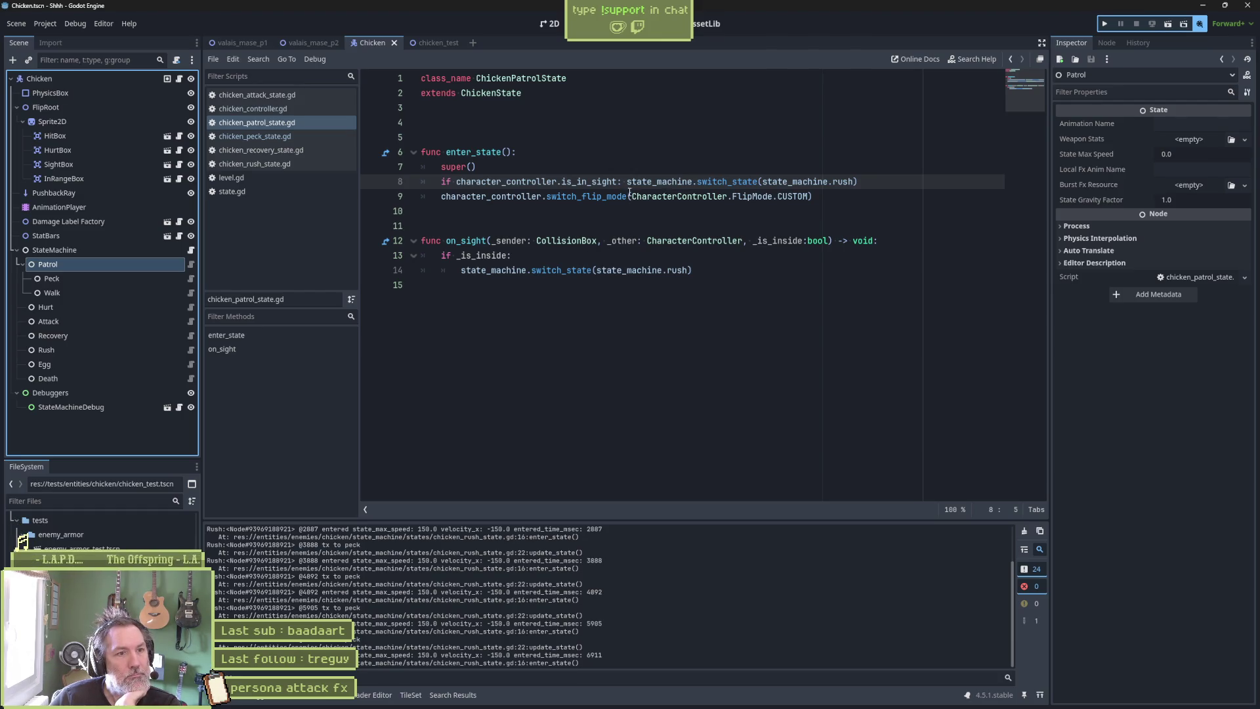
mouse_move(630, 191)
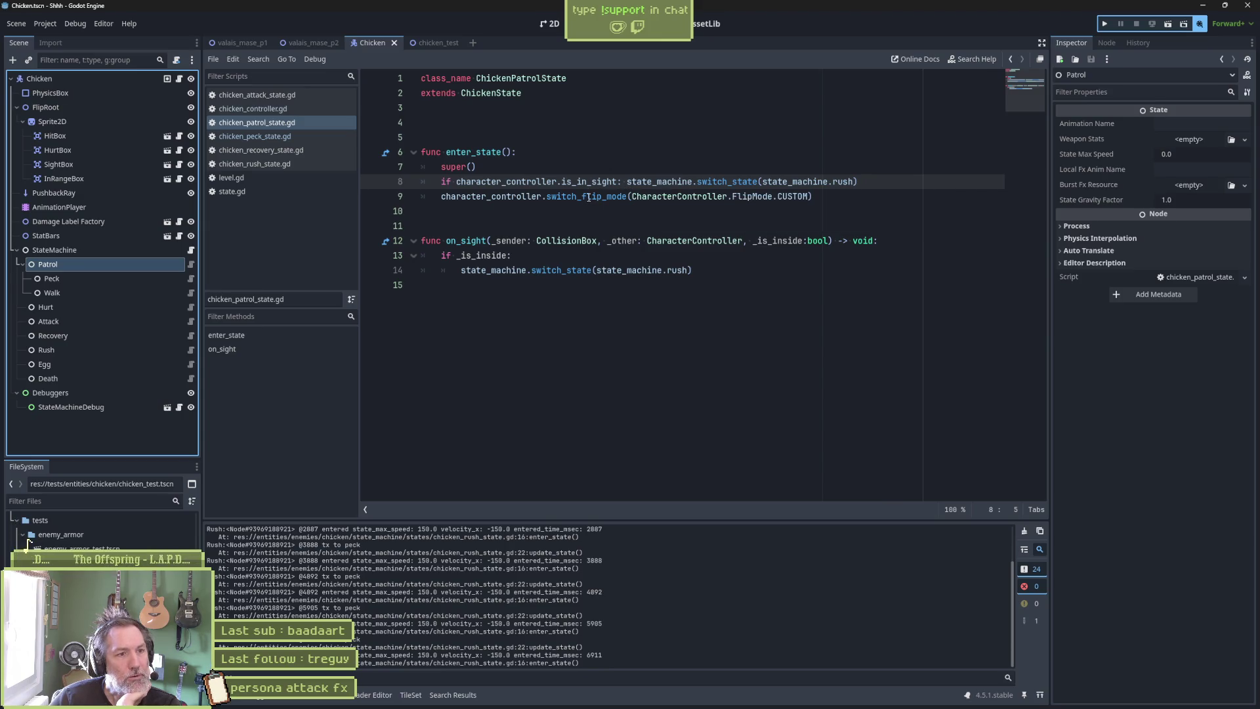
drag(519, 151, 598, 270)
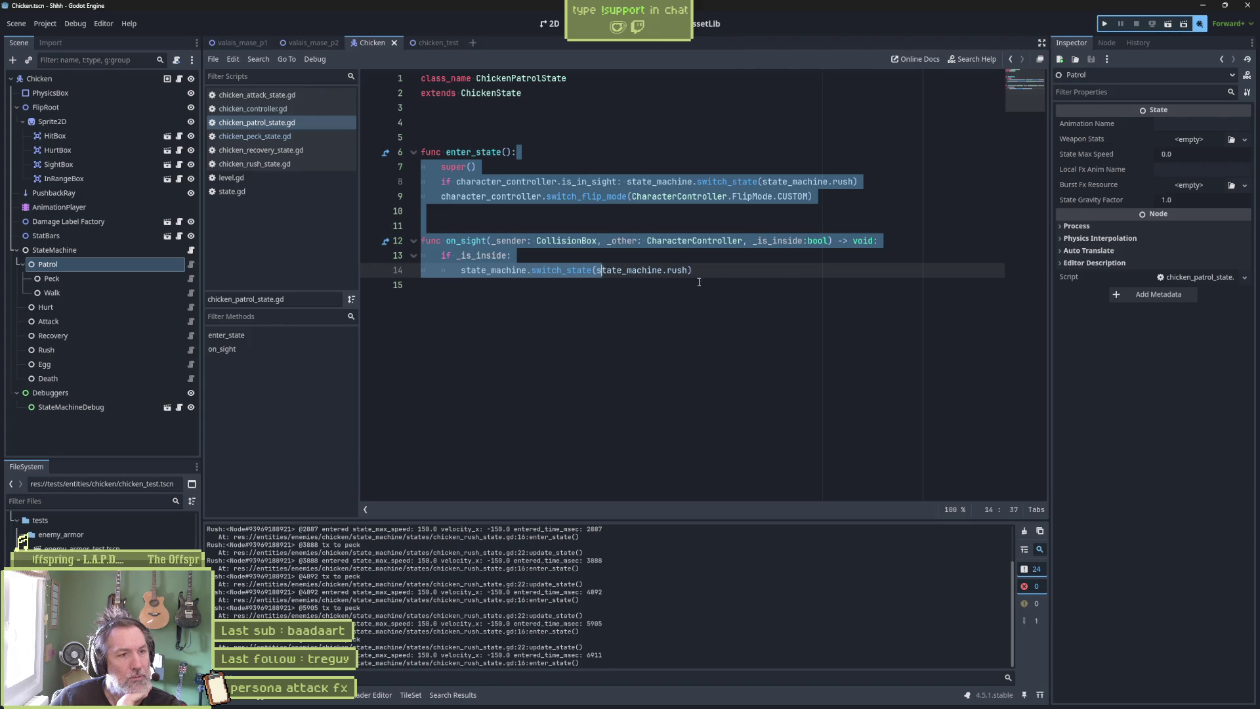
Open the Peck node's script and chicken_walk_state.gd, highlighting its flip and velocity lines 20–21.
click(137, 281)
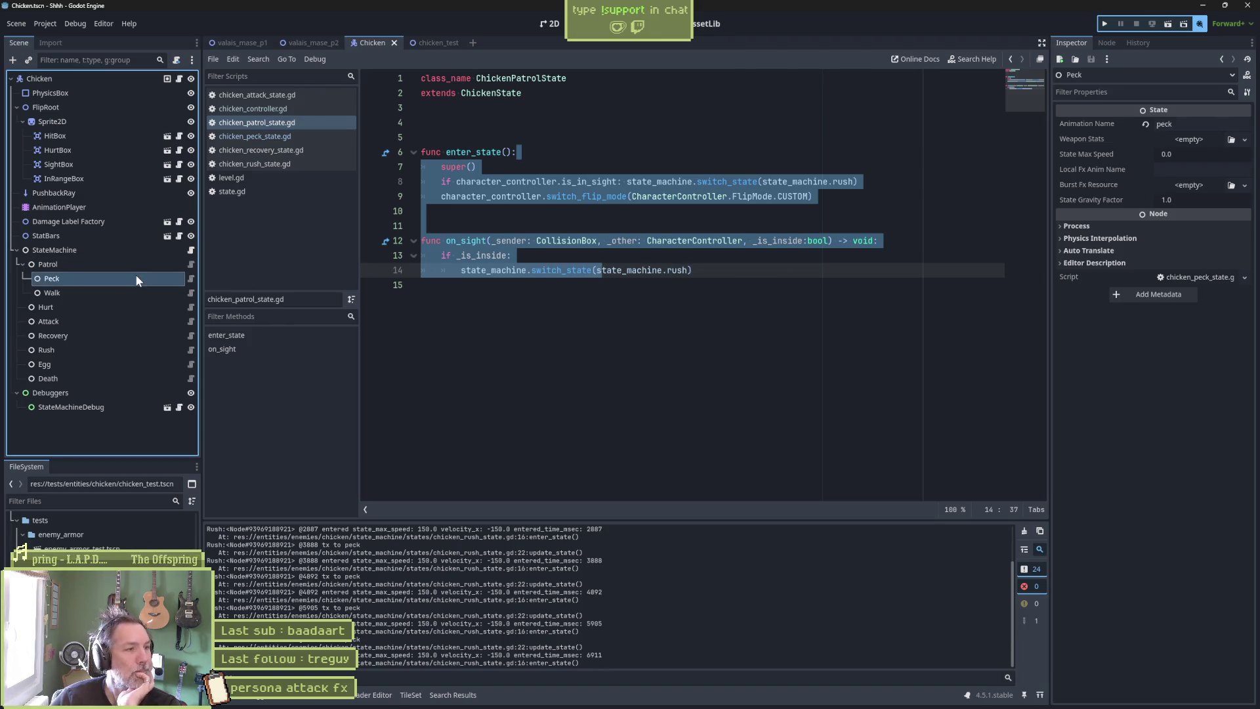
click(192, 279)
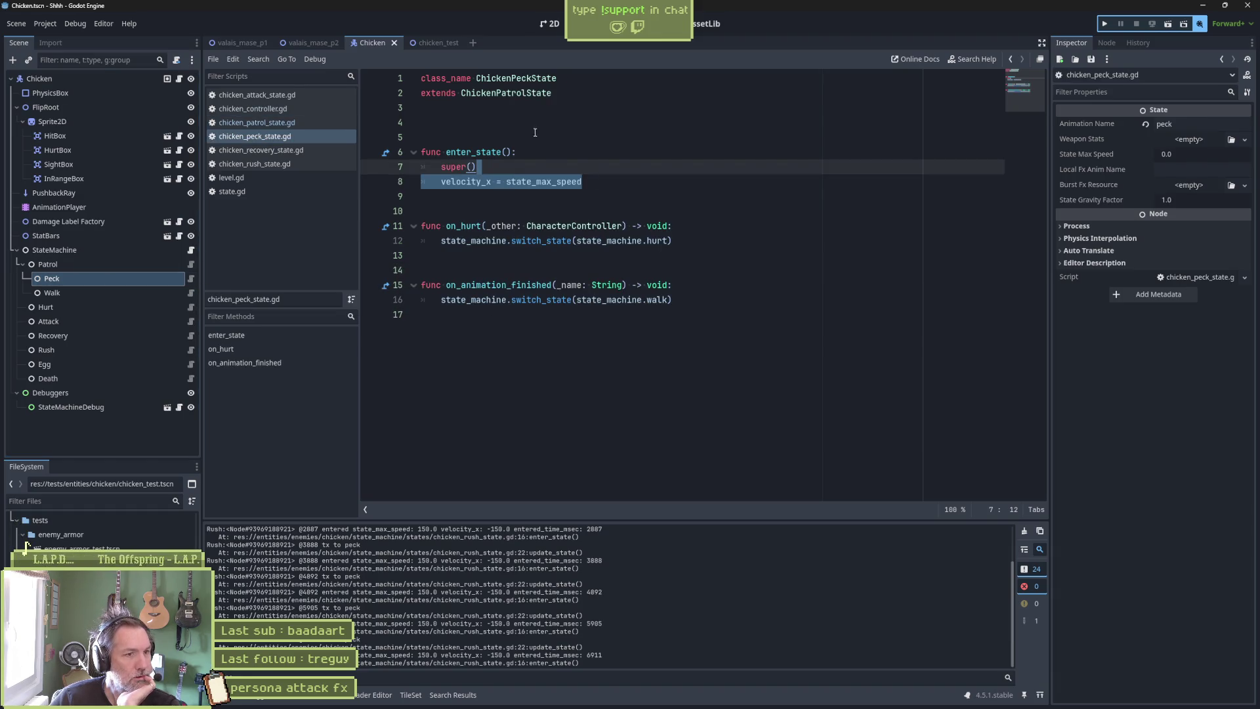
click(191, 293)
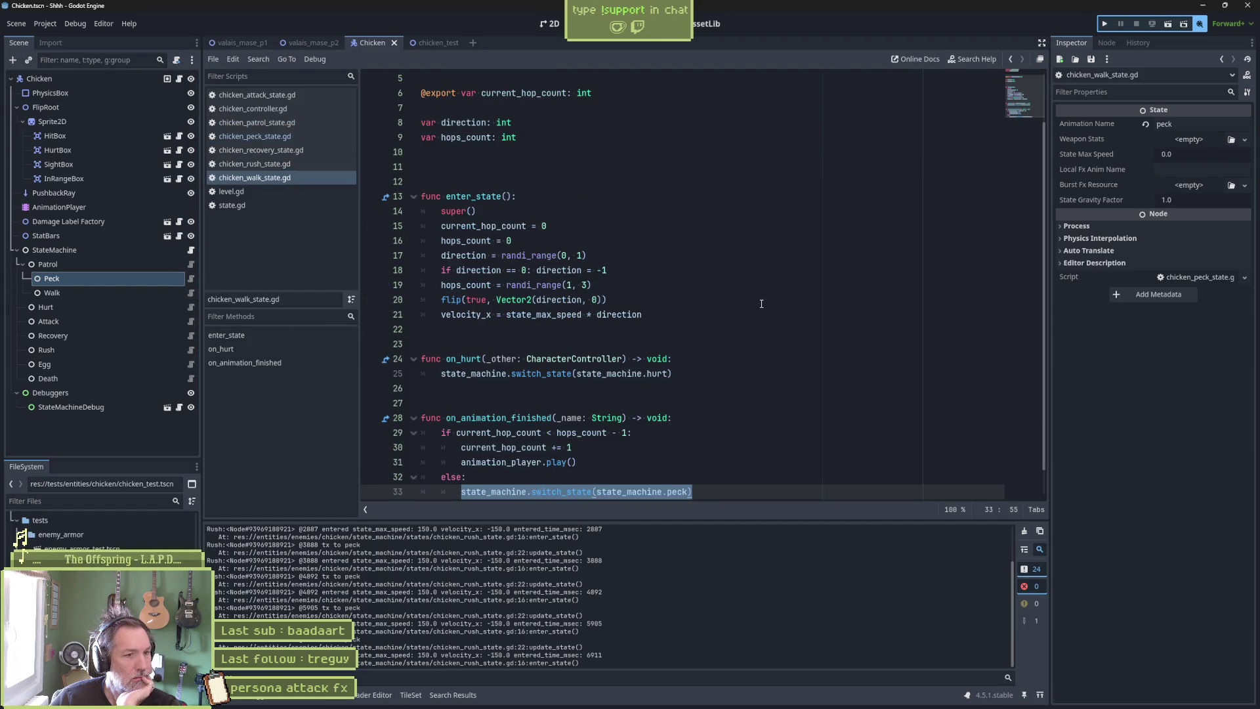
scroll(762, 303, down, 1)
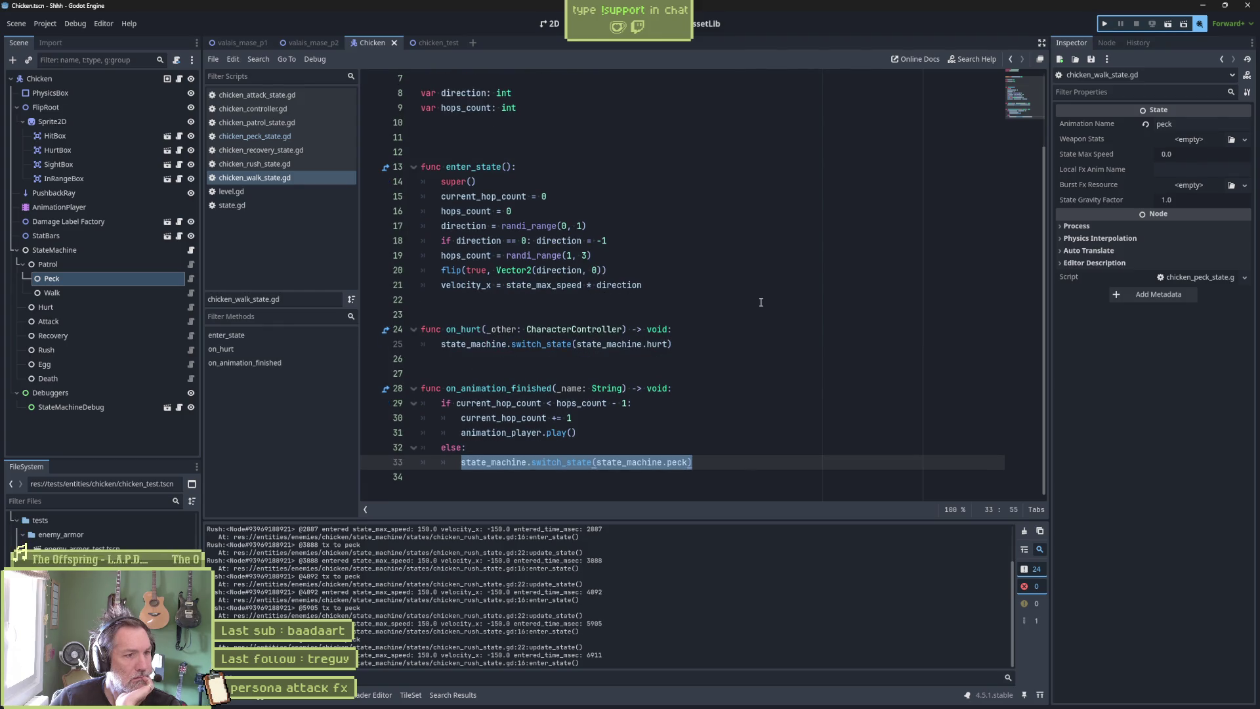
click(691, 289)
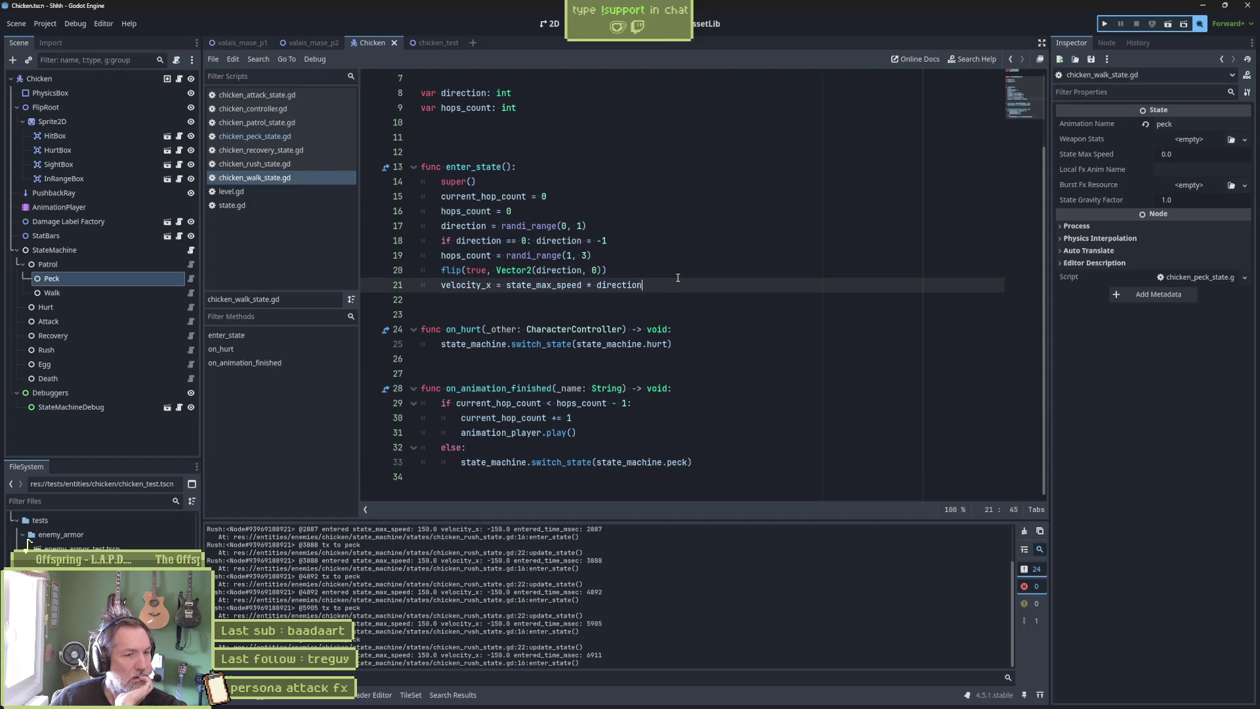
key(shift+Up)
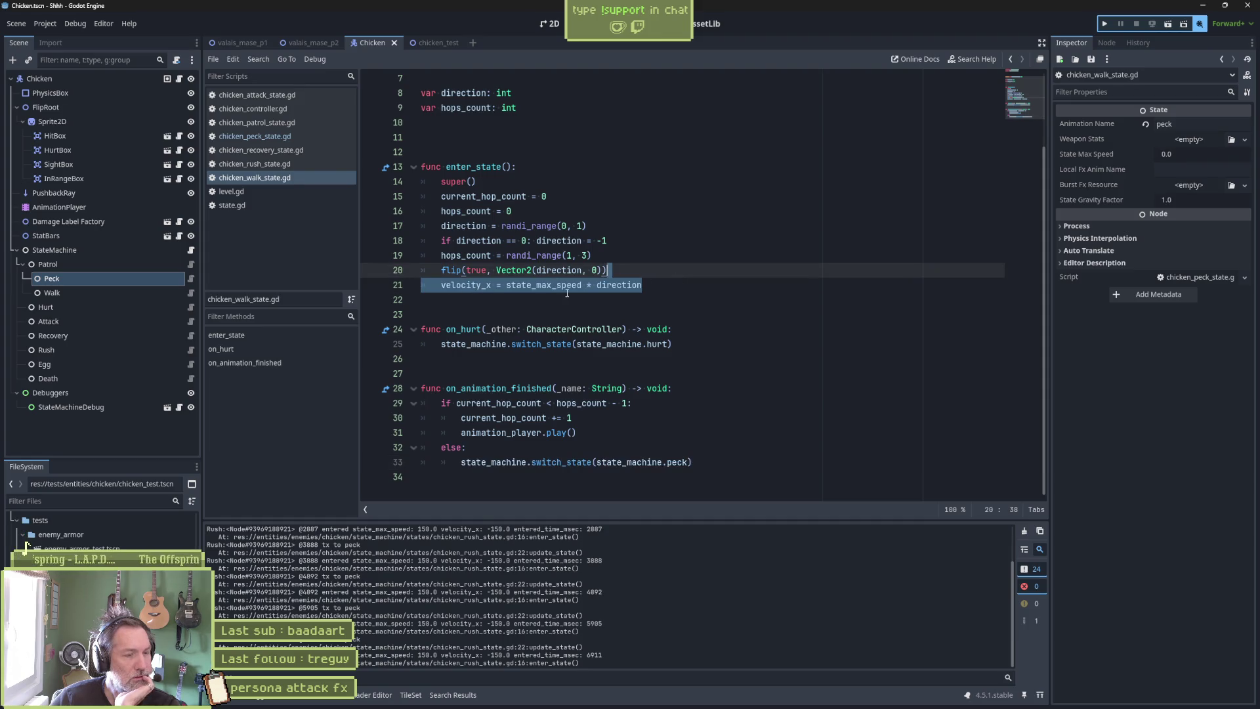
Cycle through the Peck, Patrol and Rush scripts, highlighting the rush script's looking_right velocity line.
click(191, 279)
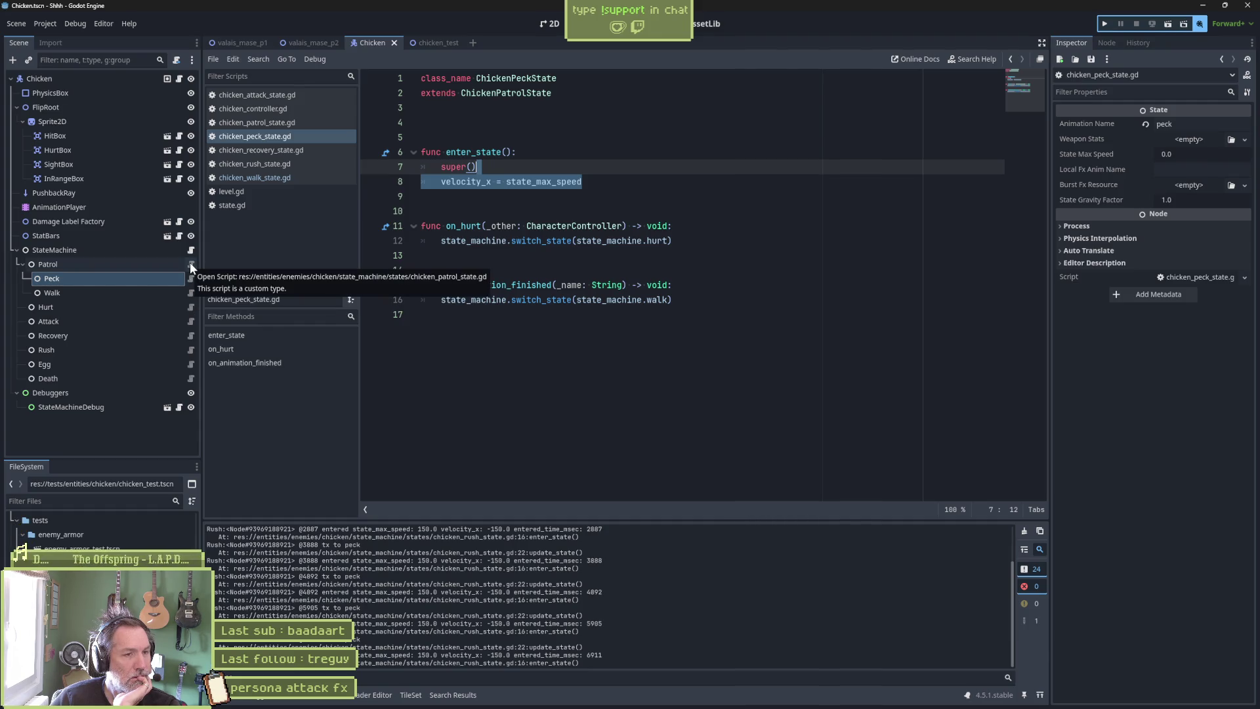
click(191, 262)
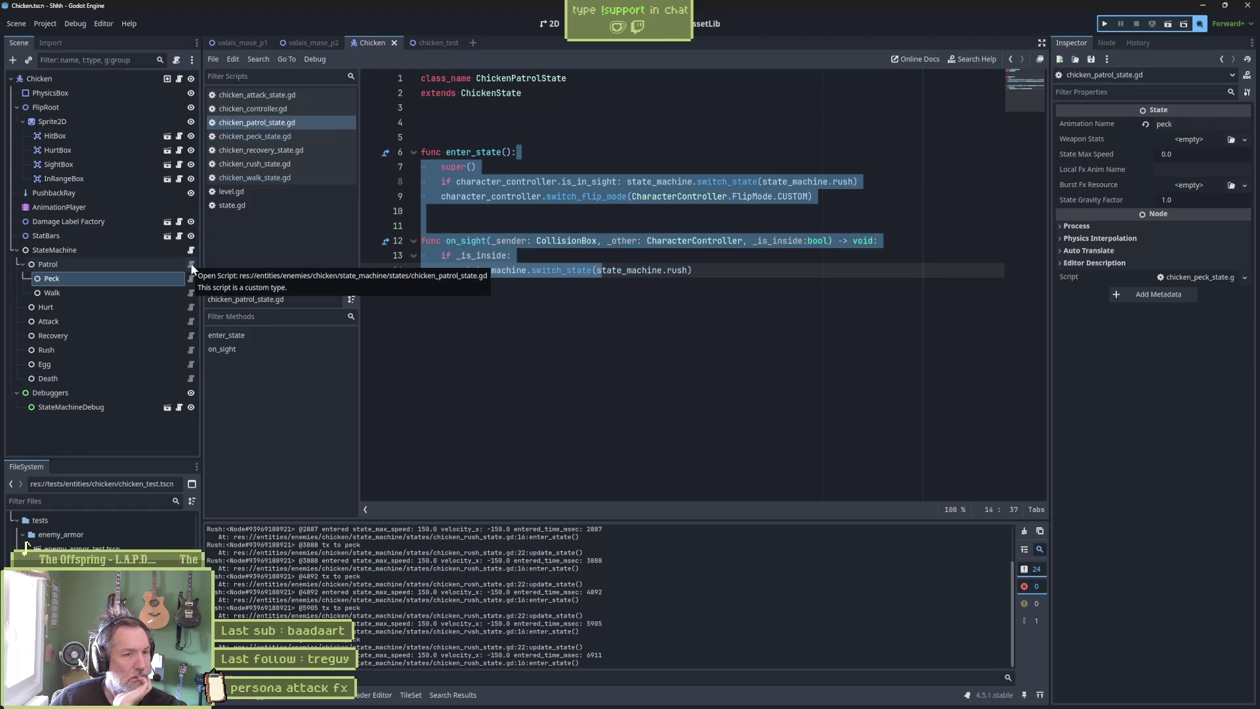
click(191, 350)
drag(611, 256, 650, 245)
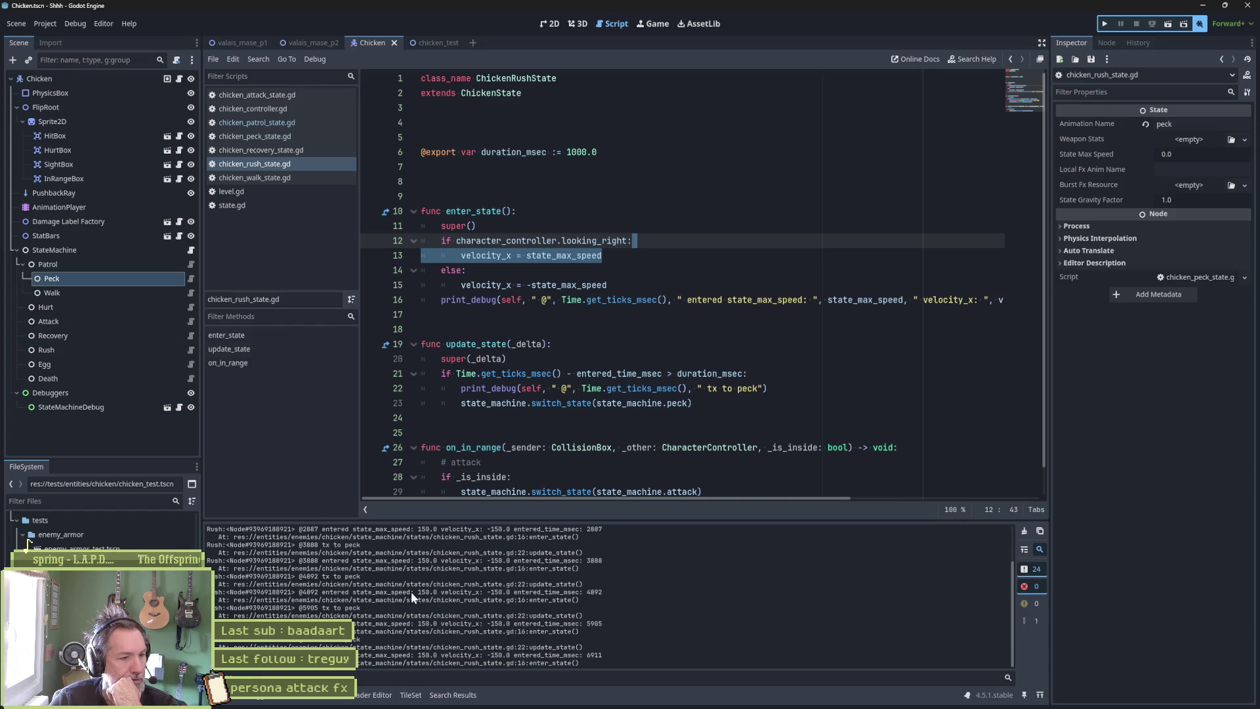
Highlight part of a rush-state log entry, then switch from the rush script to base state.gd.
drag(438, 593, 508, 600)
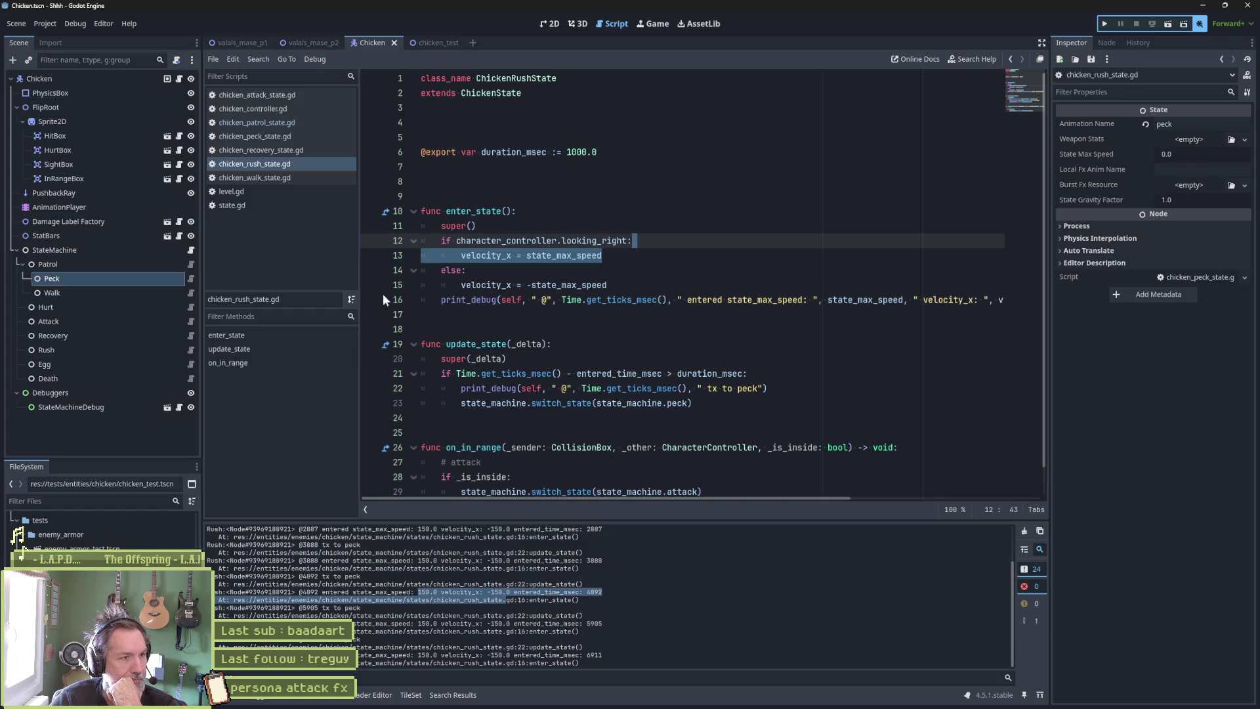
click(332, 165)
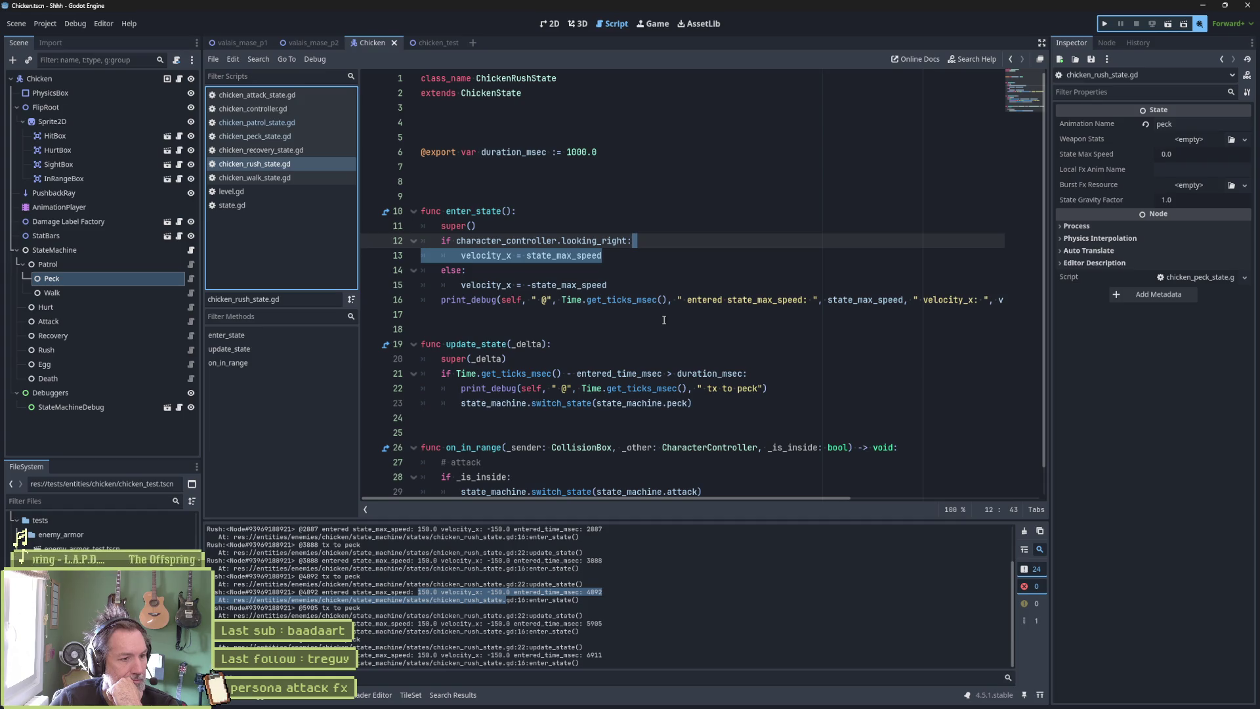
click(495, 287)
click(232, 205)
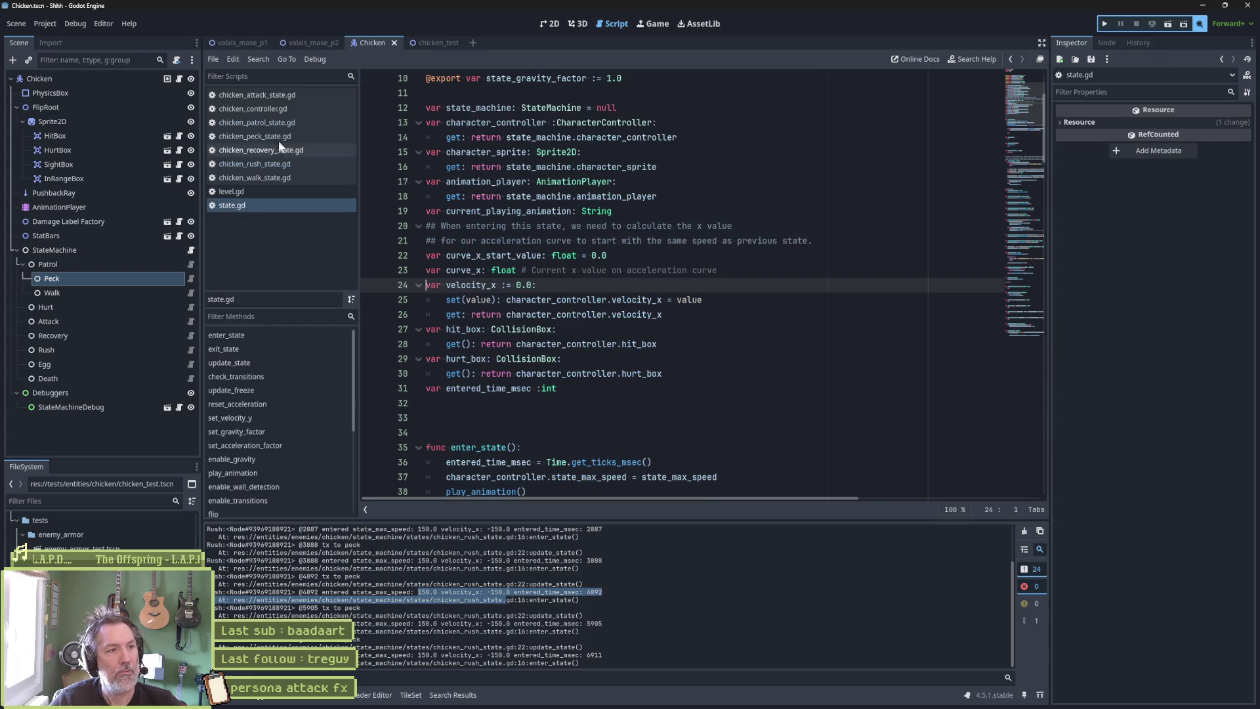
Open chicken_attack_state.gd, then character_controller.gd via quick file search for 'cha'.
click(274, 93)
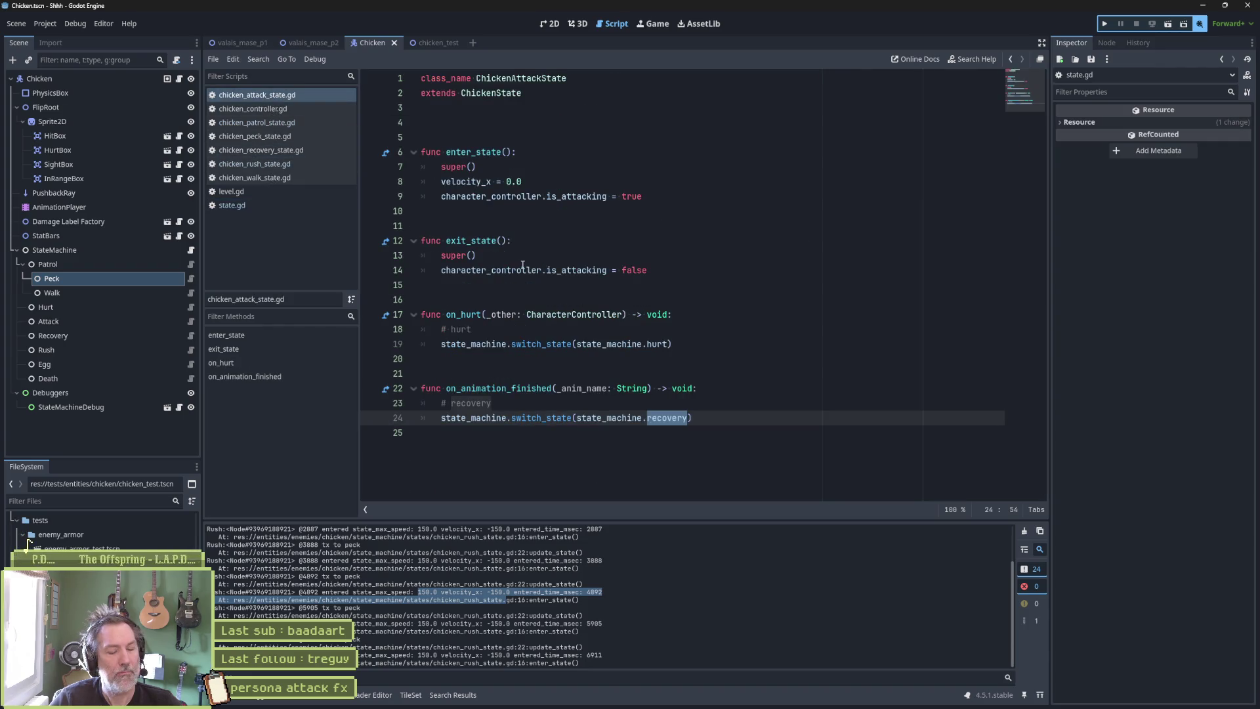
key(shift+alt+o)
text(cha)
key(Return)
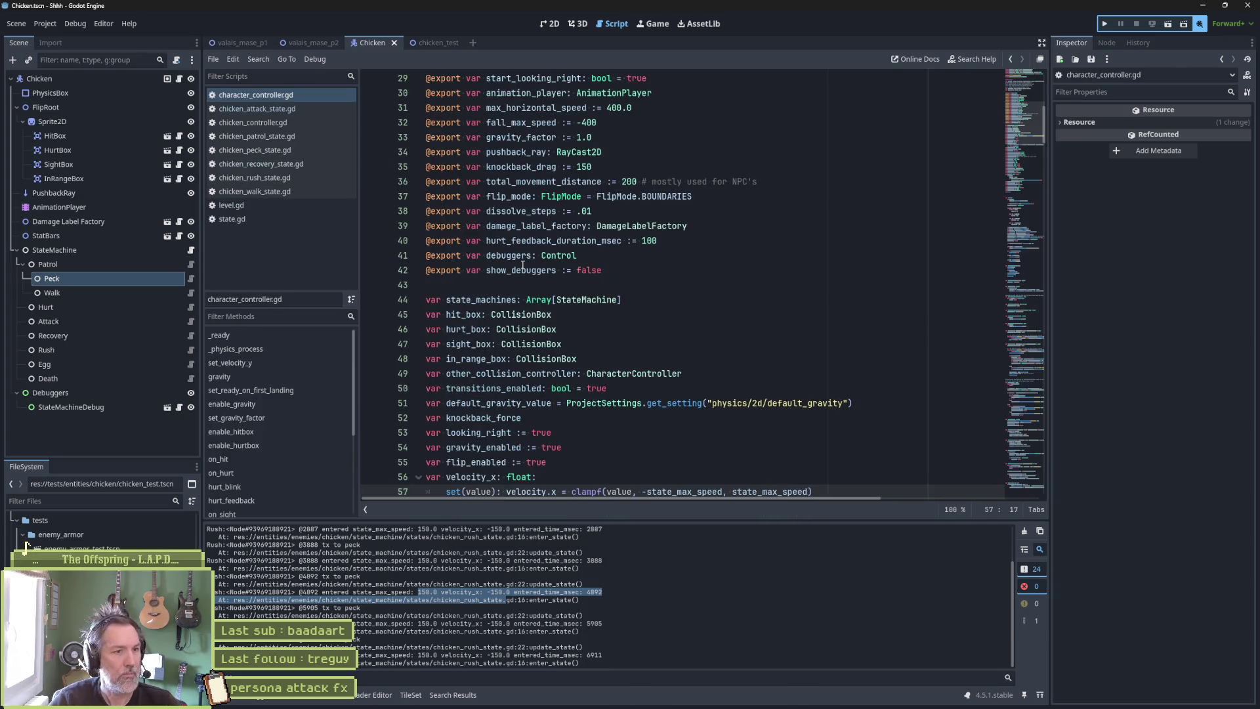
scroll(515, 257, down, 3)
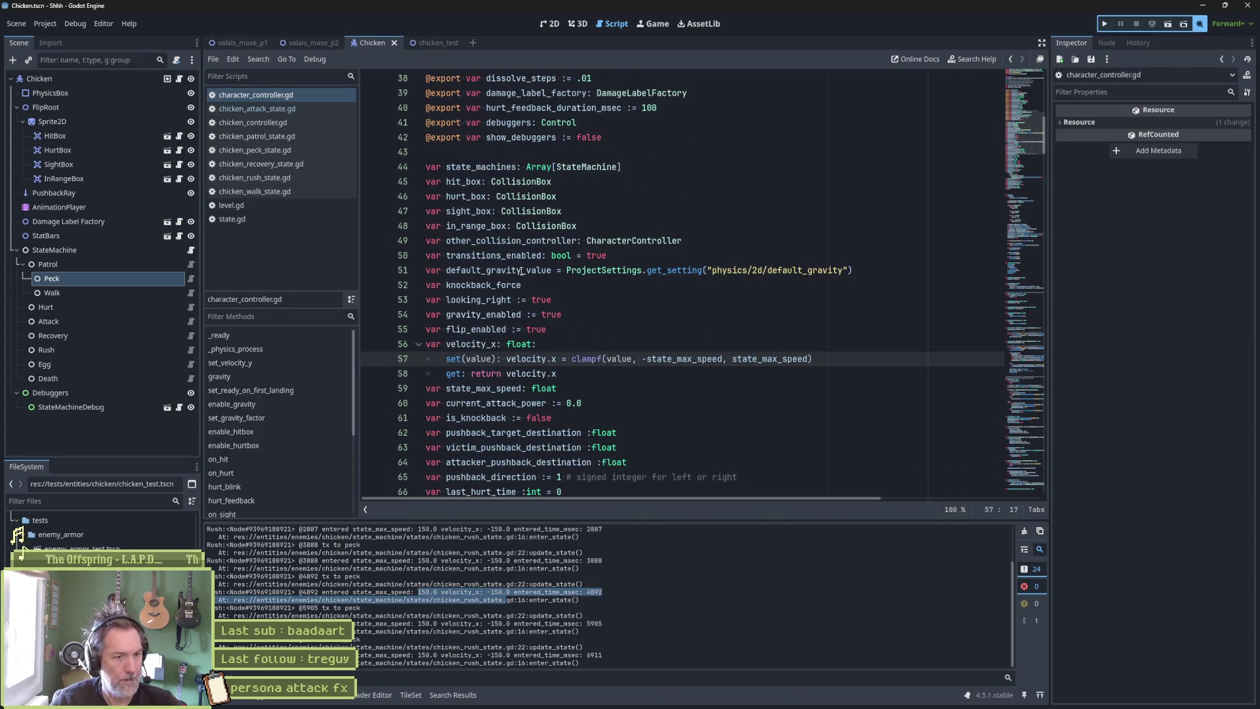
Put the velocity_x setter's assignment on its own line and begin a print_debug(self, " ") line.
click(576, 361)
key(ctrl+z)
key(ctrl+shift+z)
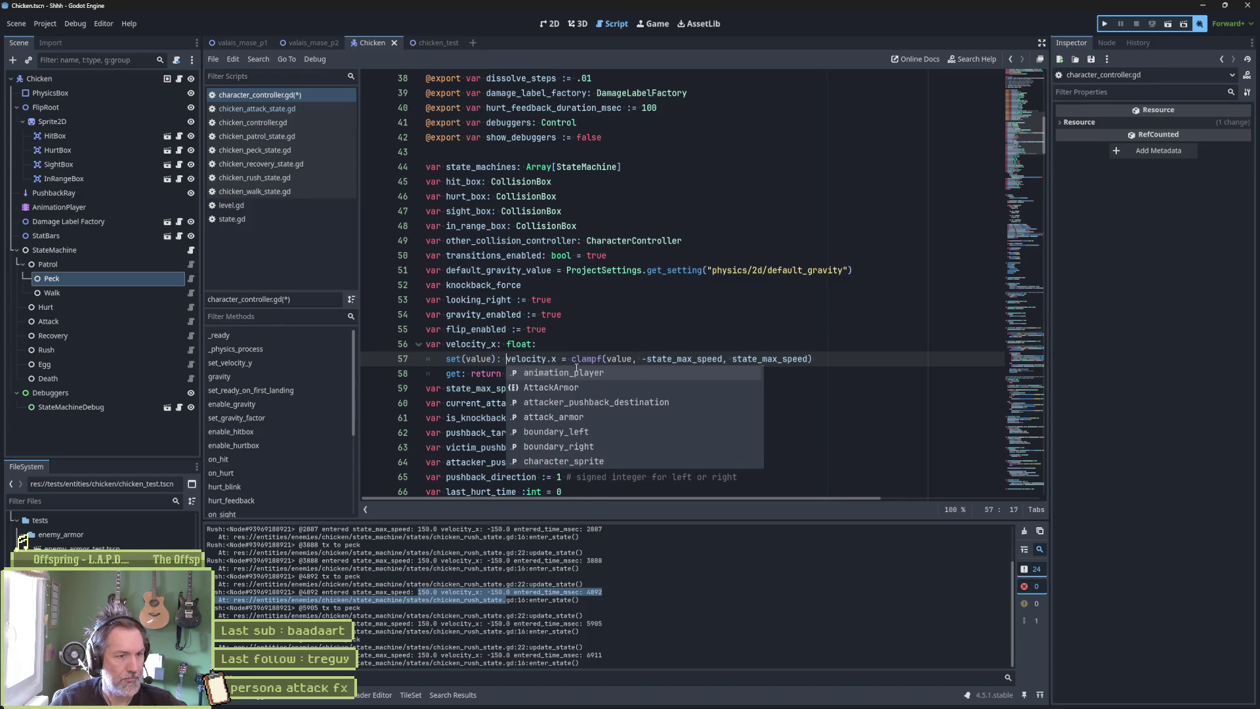
key(Return)
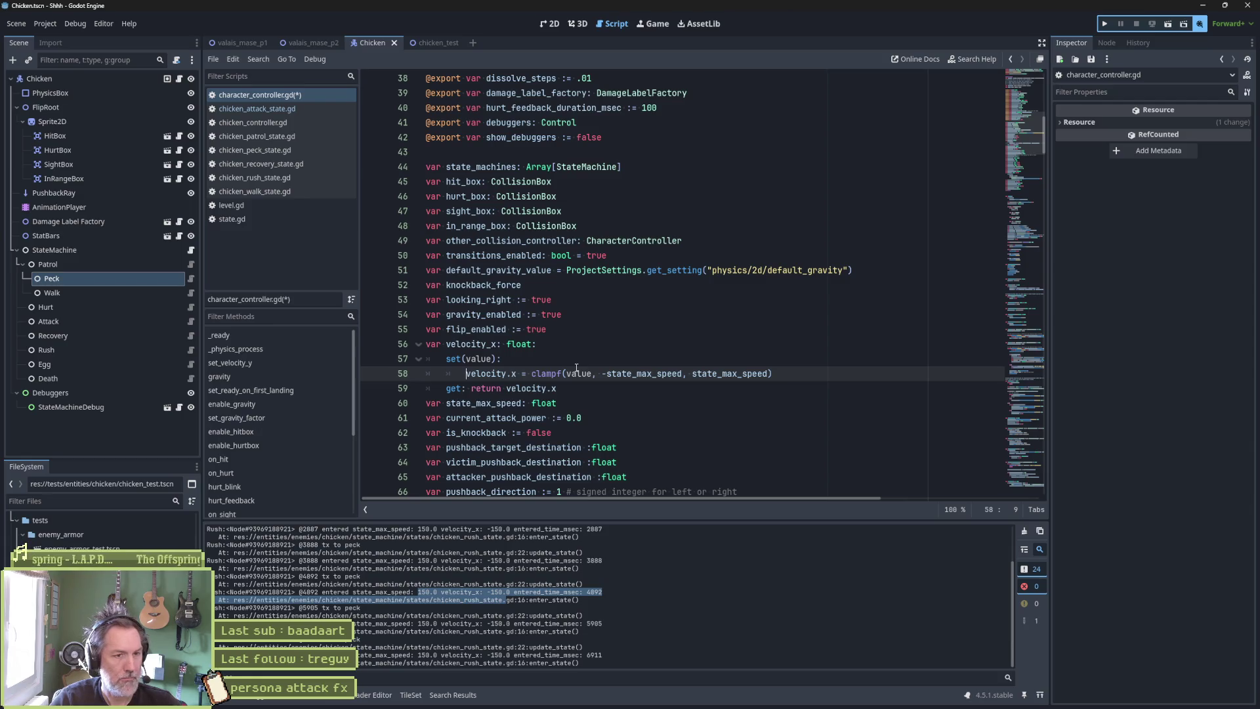
key(End)
key(Return)
text(print)
text(_debug(sel)
text(f, " ")
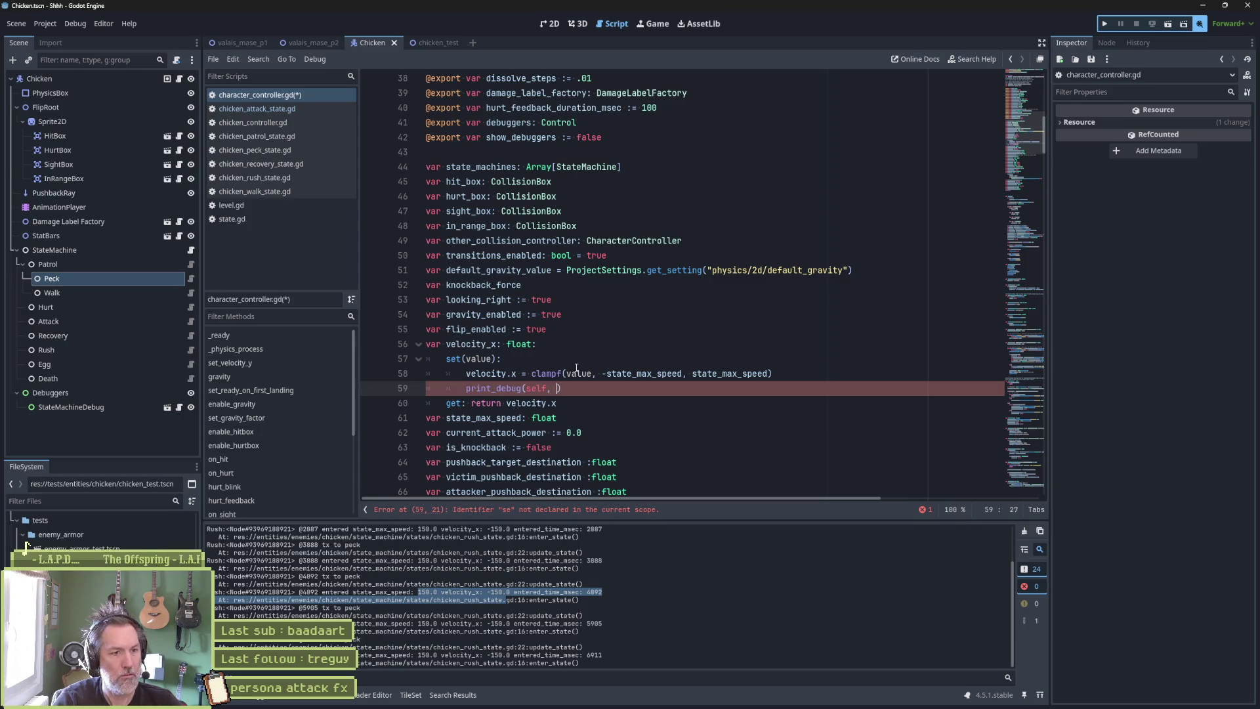
Finish the print_debug with " value: ", value and " velocity.x: ", velocity.x, then save and run with F5.
key(Up)
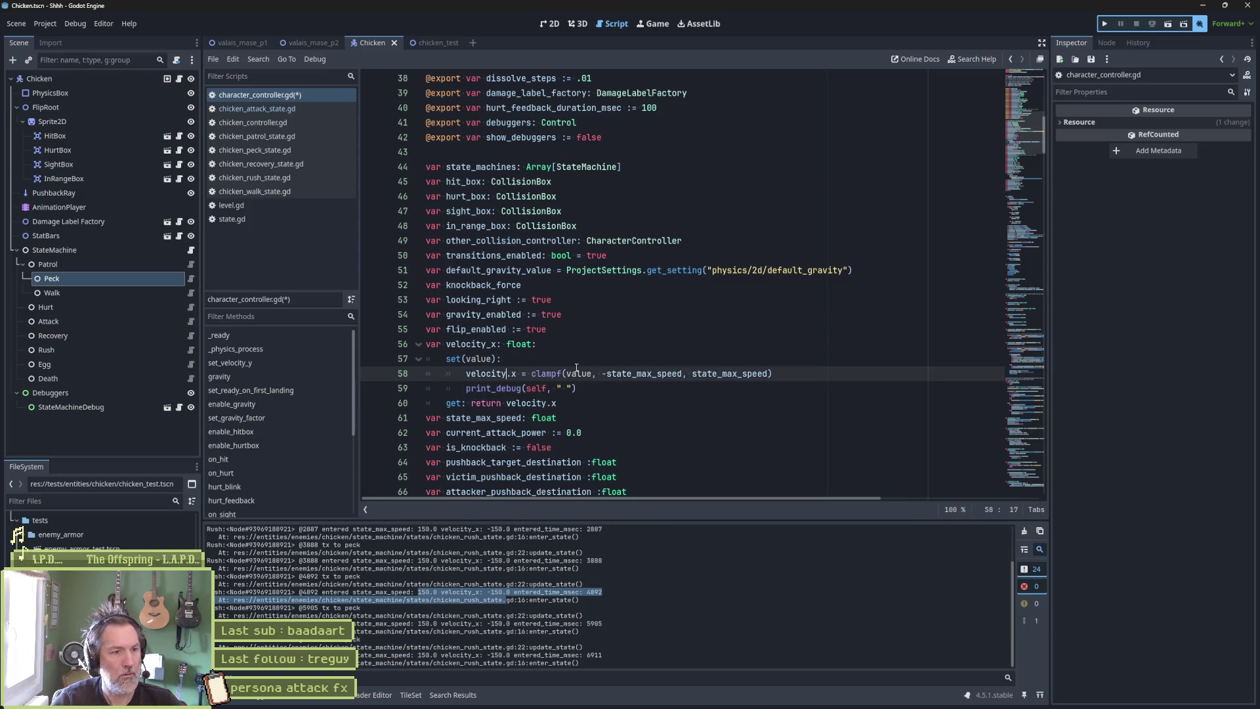
key(Left)
key(ctrl+d)
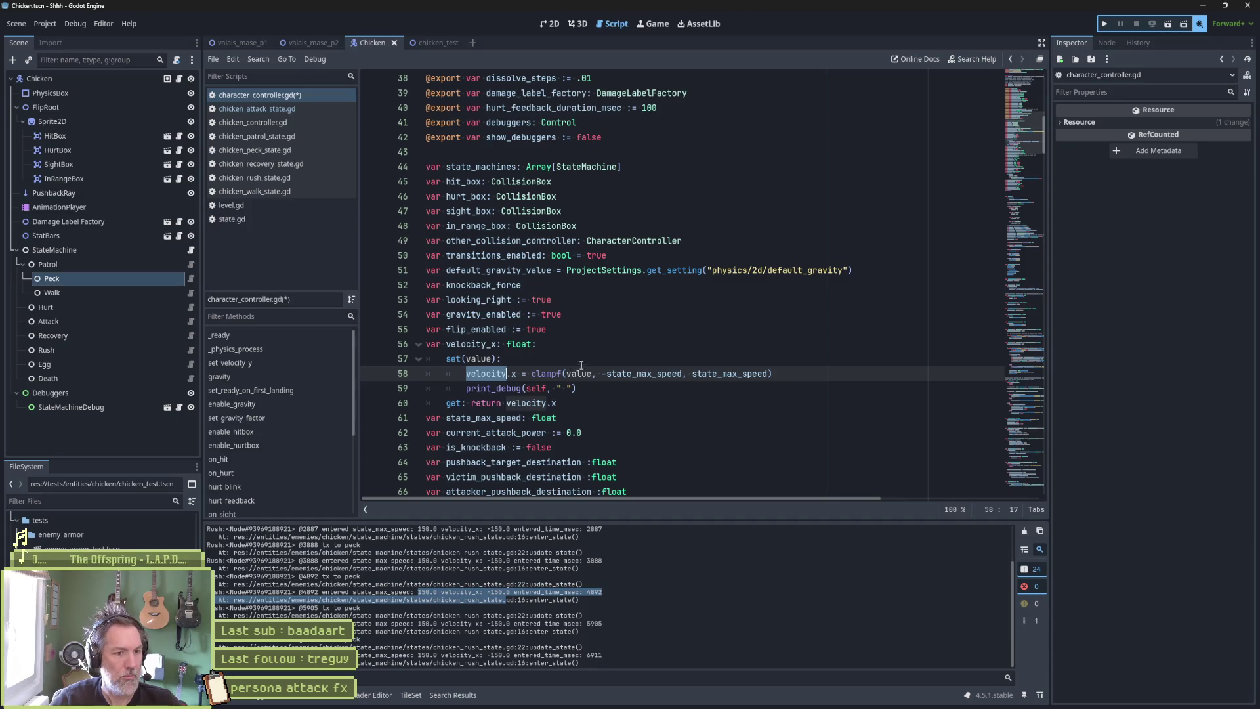
double_click(577, 373)
click(568, 388)
text(value: ")
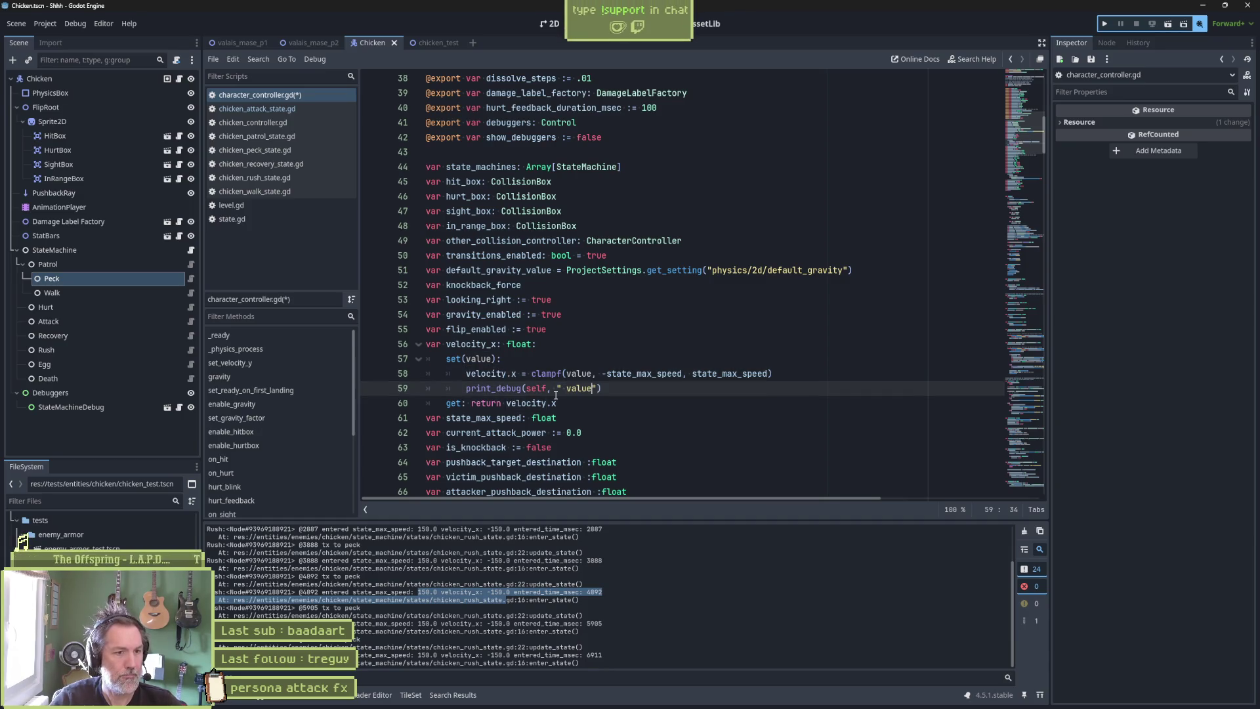
text(, value)
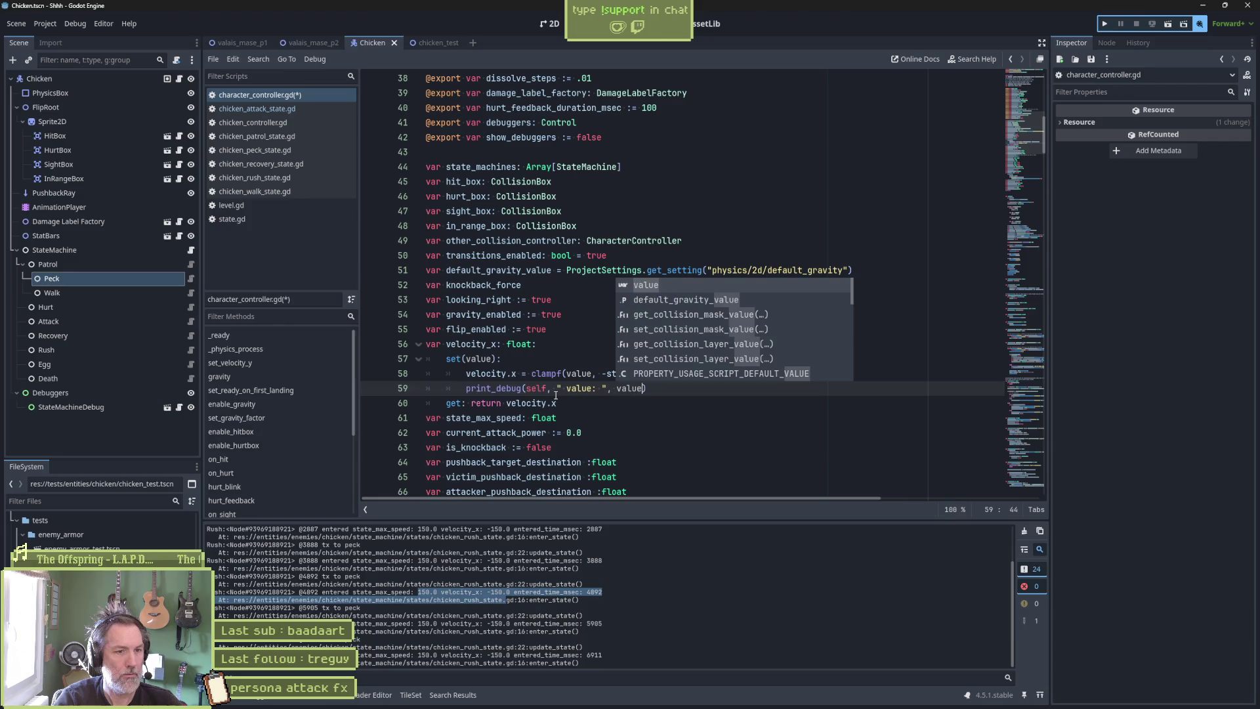
text(,)
scroll(556, 395, up, 1)
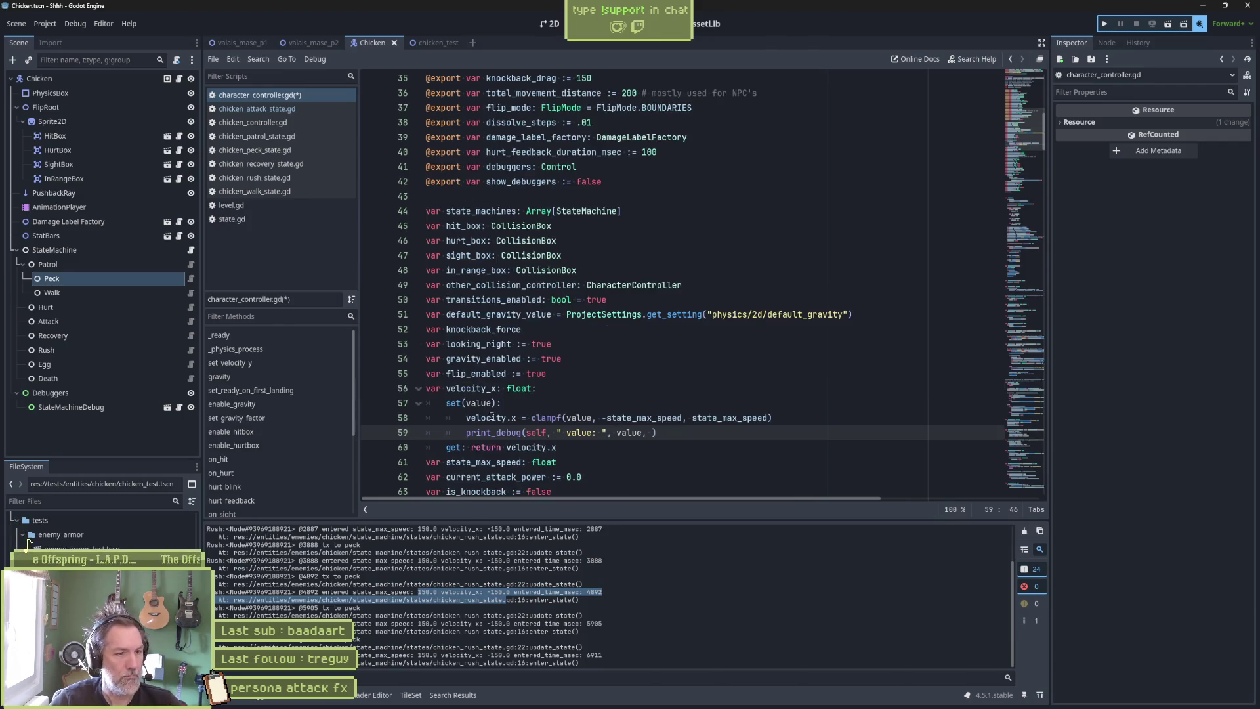
drag(466, 419, 523, 419)
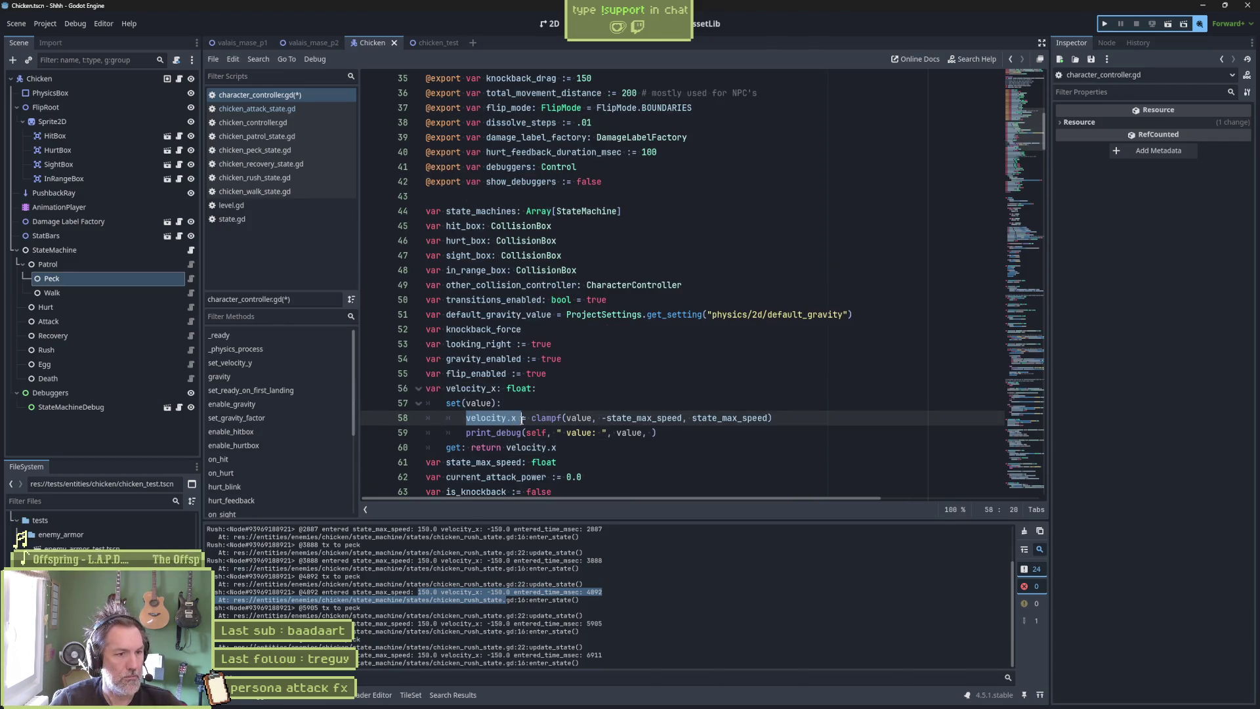
click(652, 433)
text(" velocity.x: ", velocity.x)
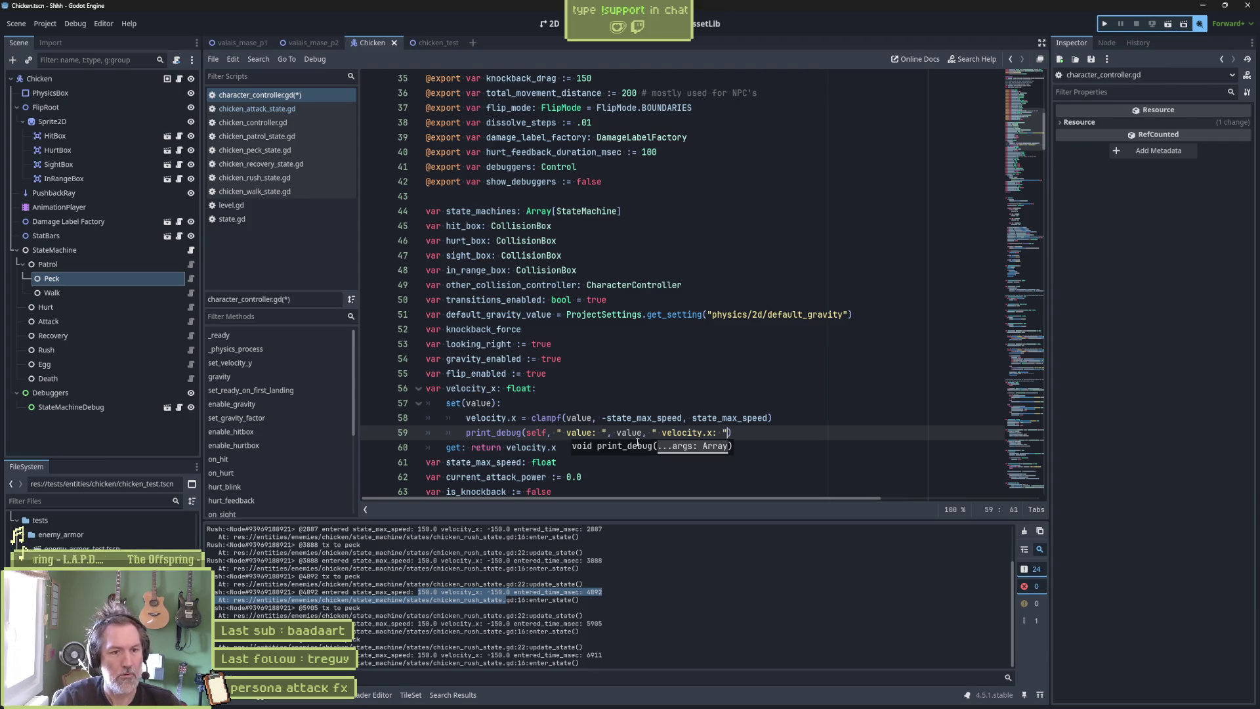
key(F5)
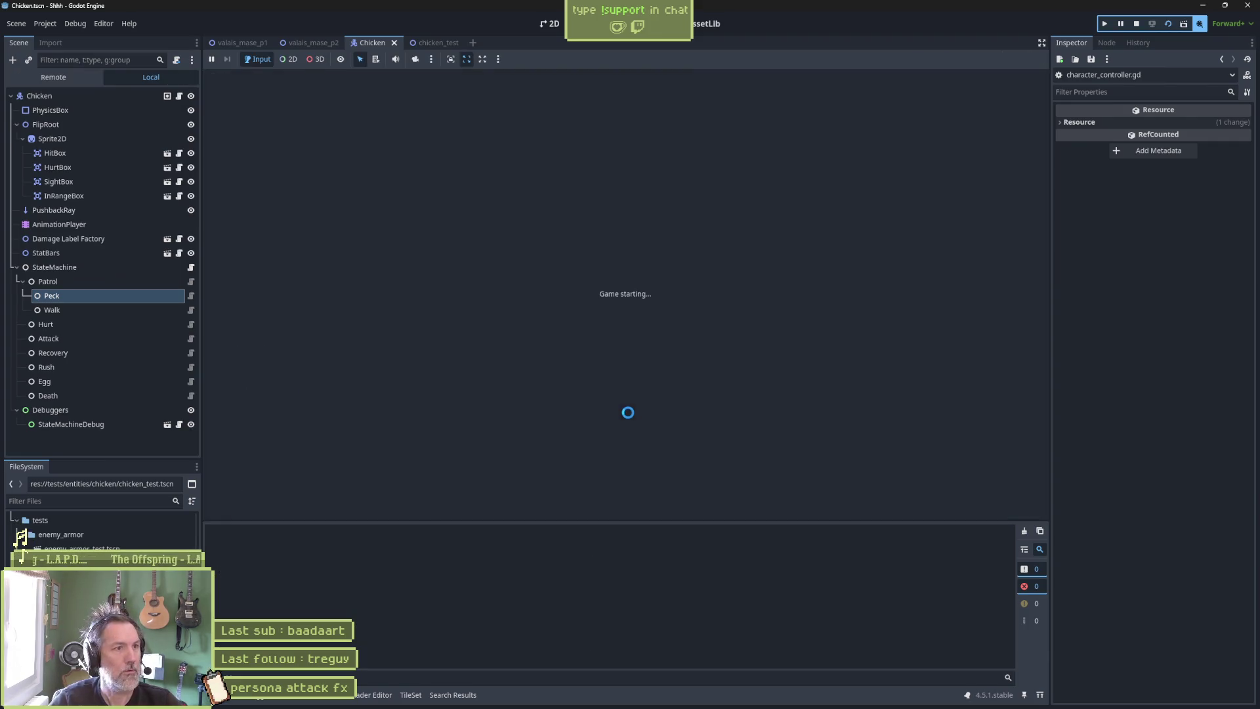
Run the chicken test, walk the player left toward the chicken, then stop the game.
key(F5)
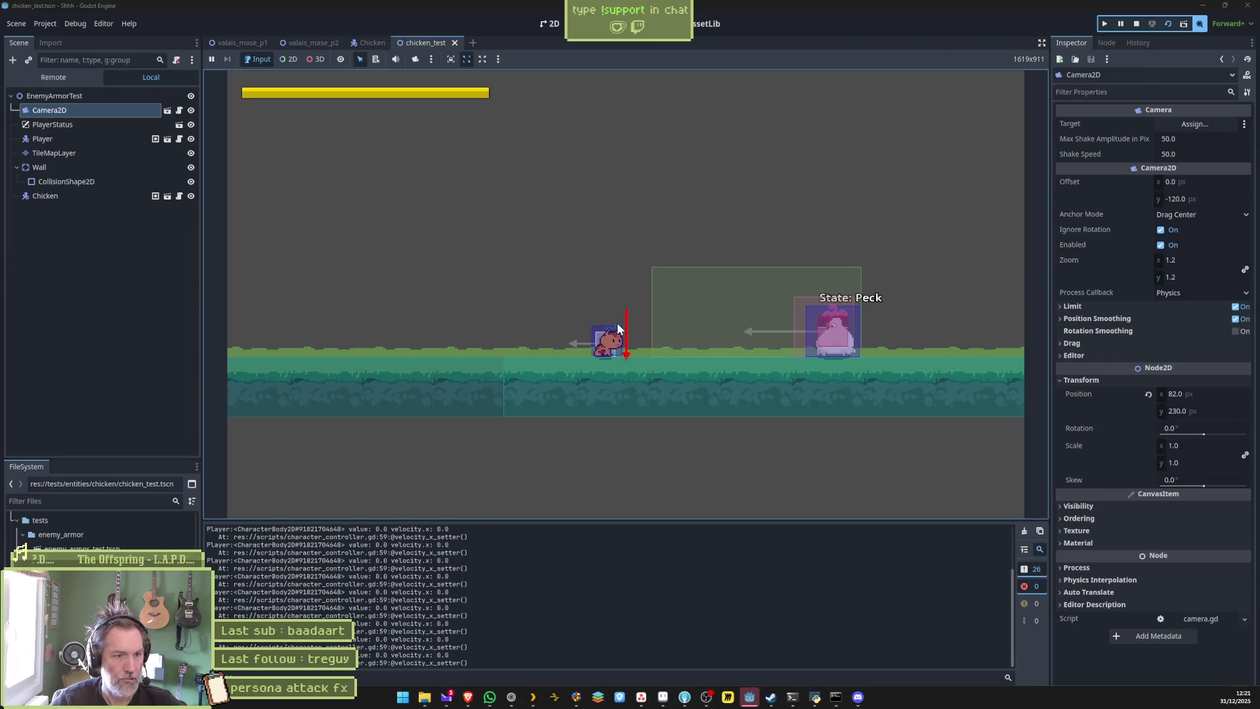
key(Left)
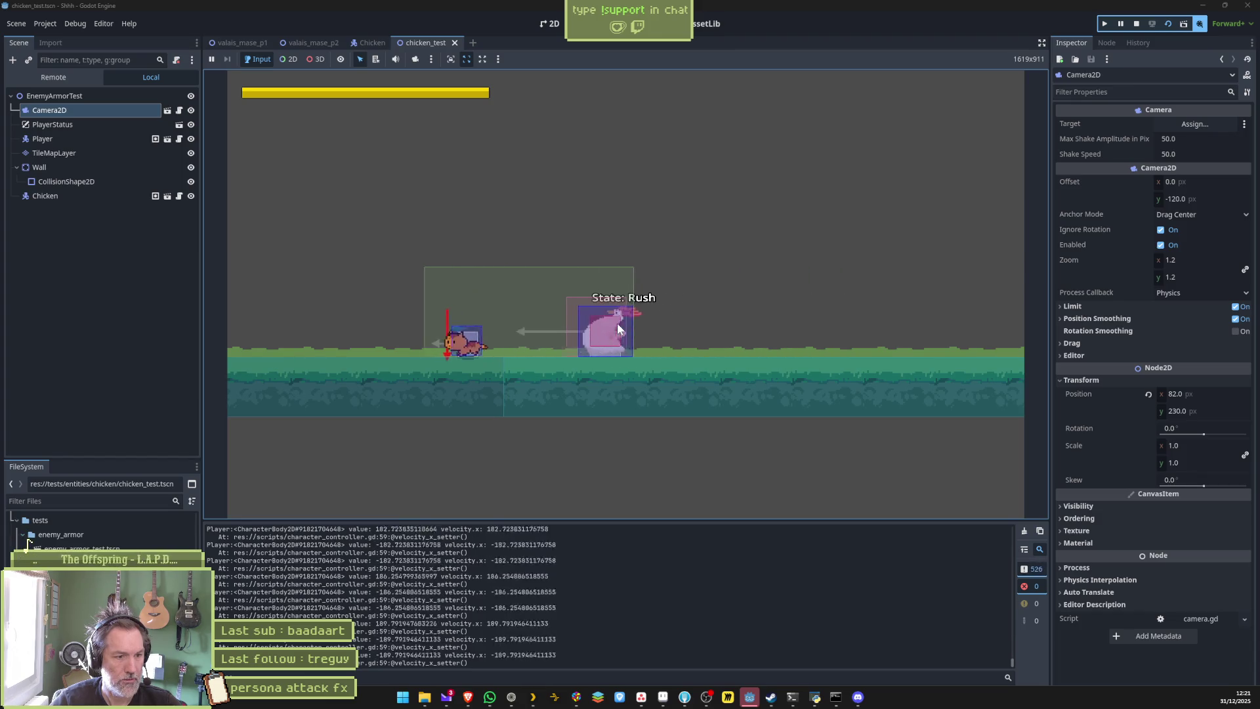
key(F8)
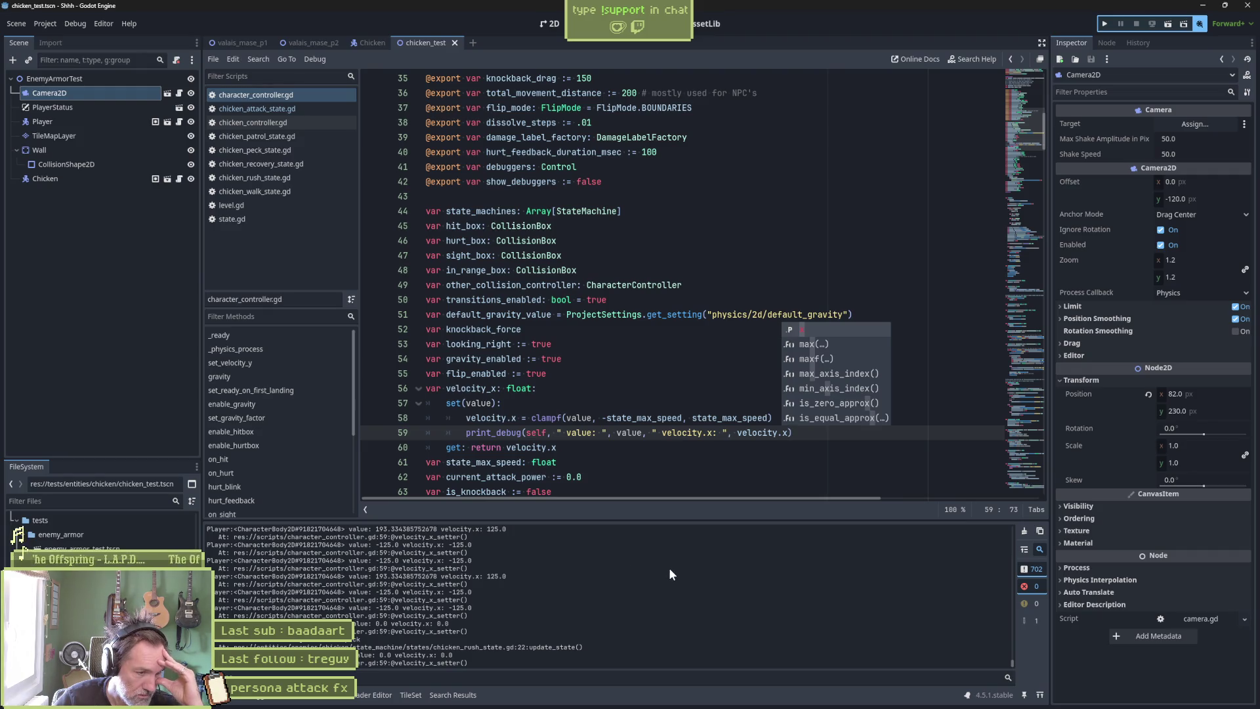
scroll(243, 604, up, 2)
scroll(298, 586, up, 2)
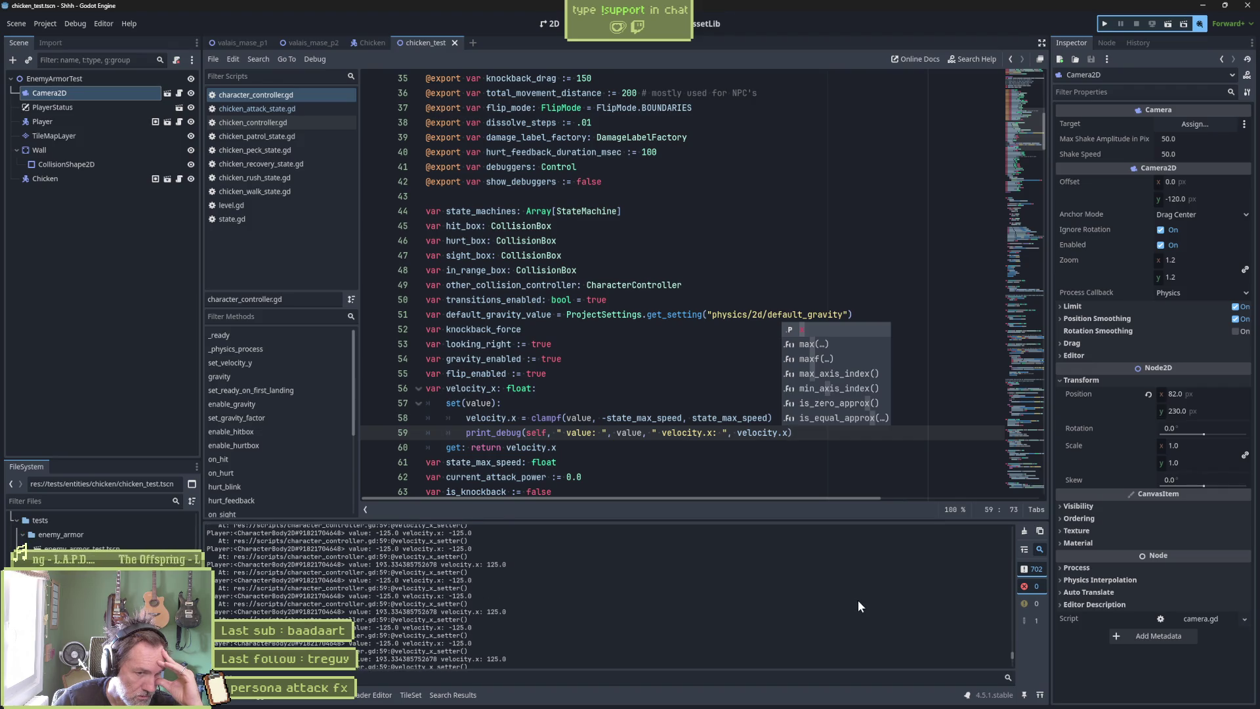
drag(1013, 654, 1027, 515)
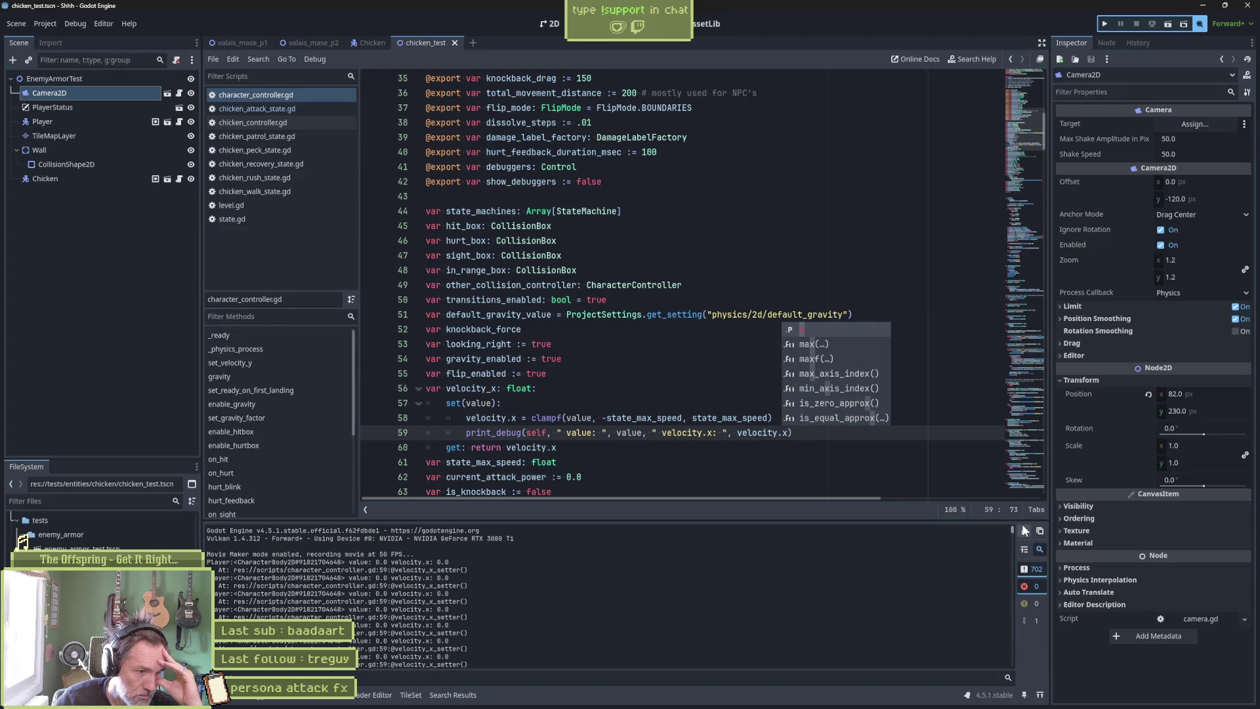
drag(1026, 531, 1021, 663)
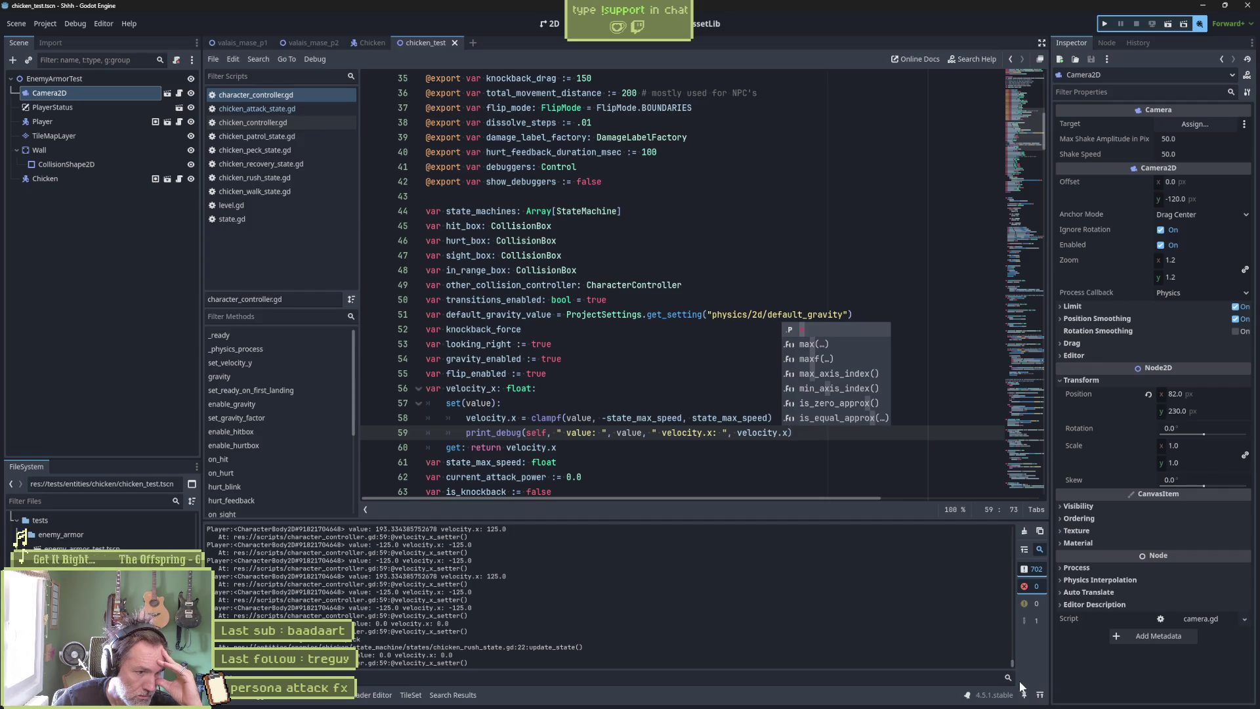
drag(468, 663, 348, 663)
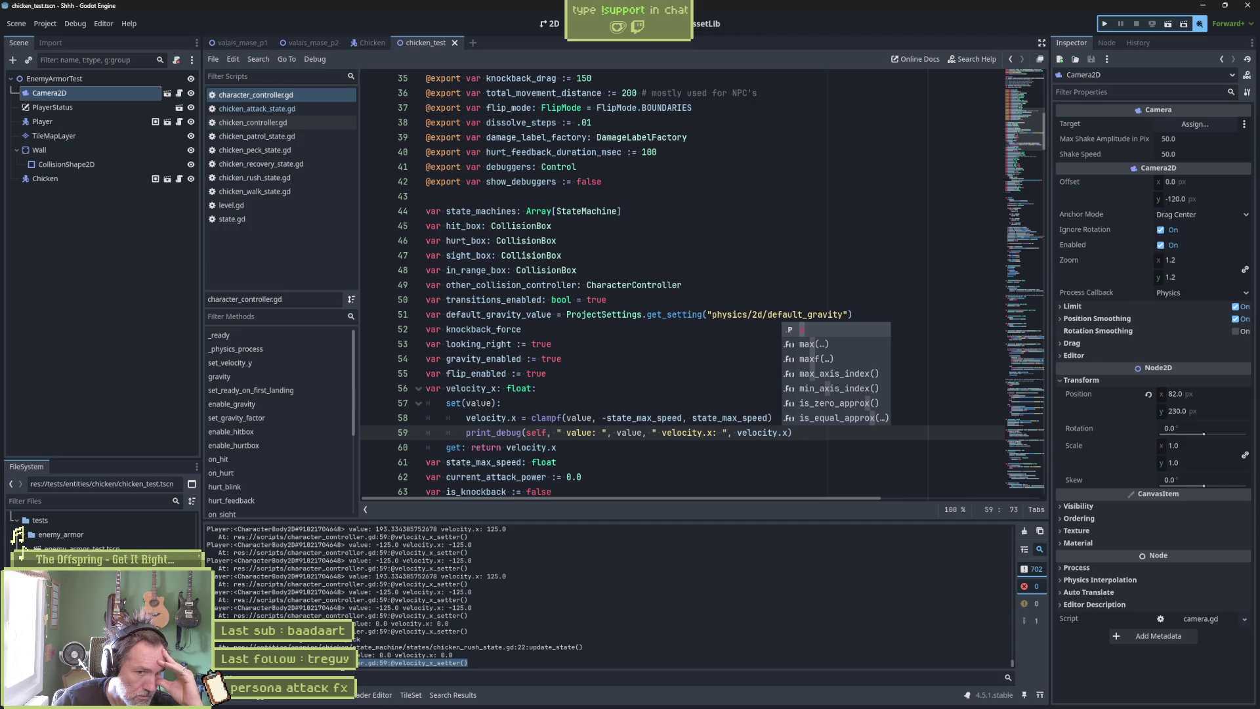
click(476, 609)
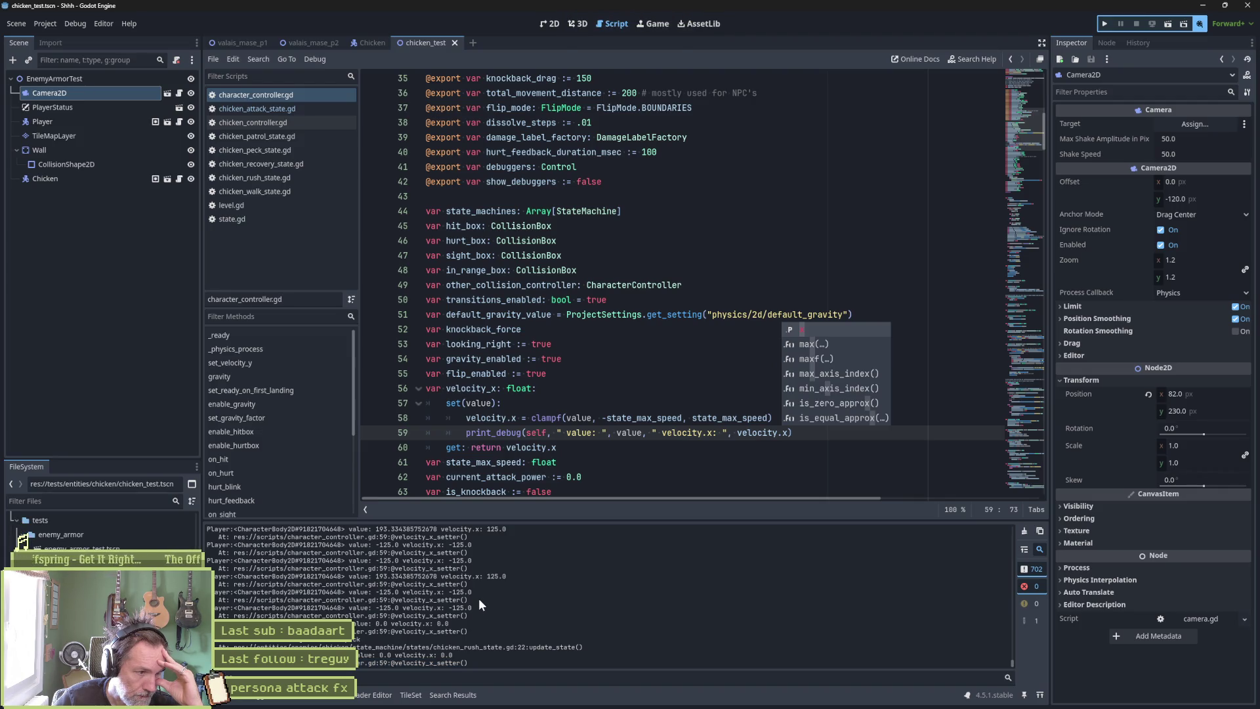
click(385, 680)
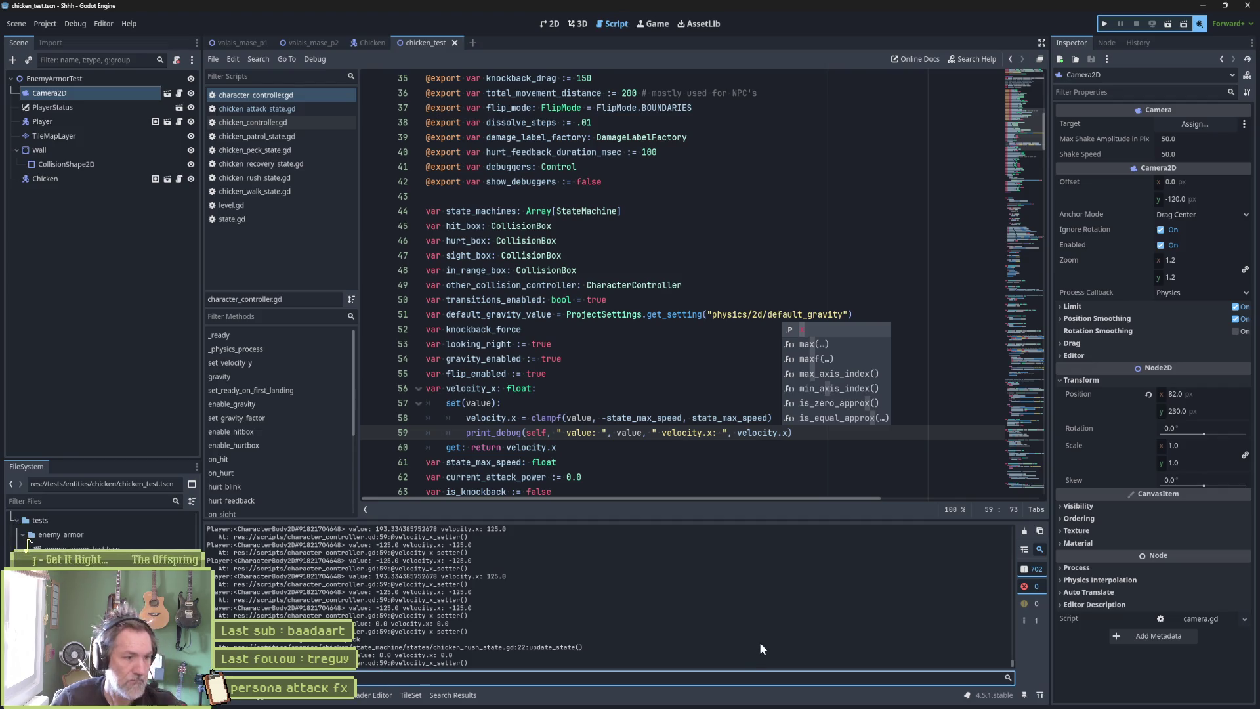
text(chicken)
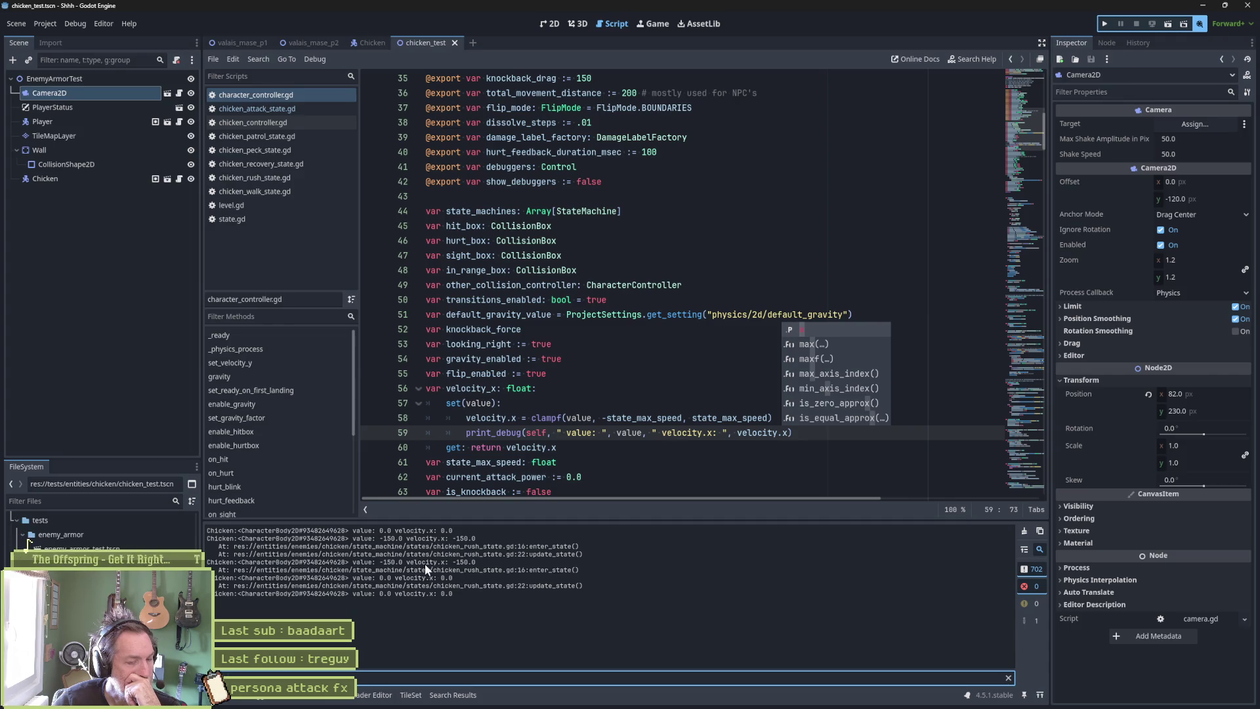
click(1009, 678)
click(703, 314)
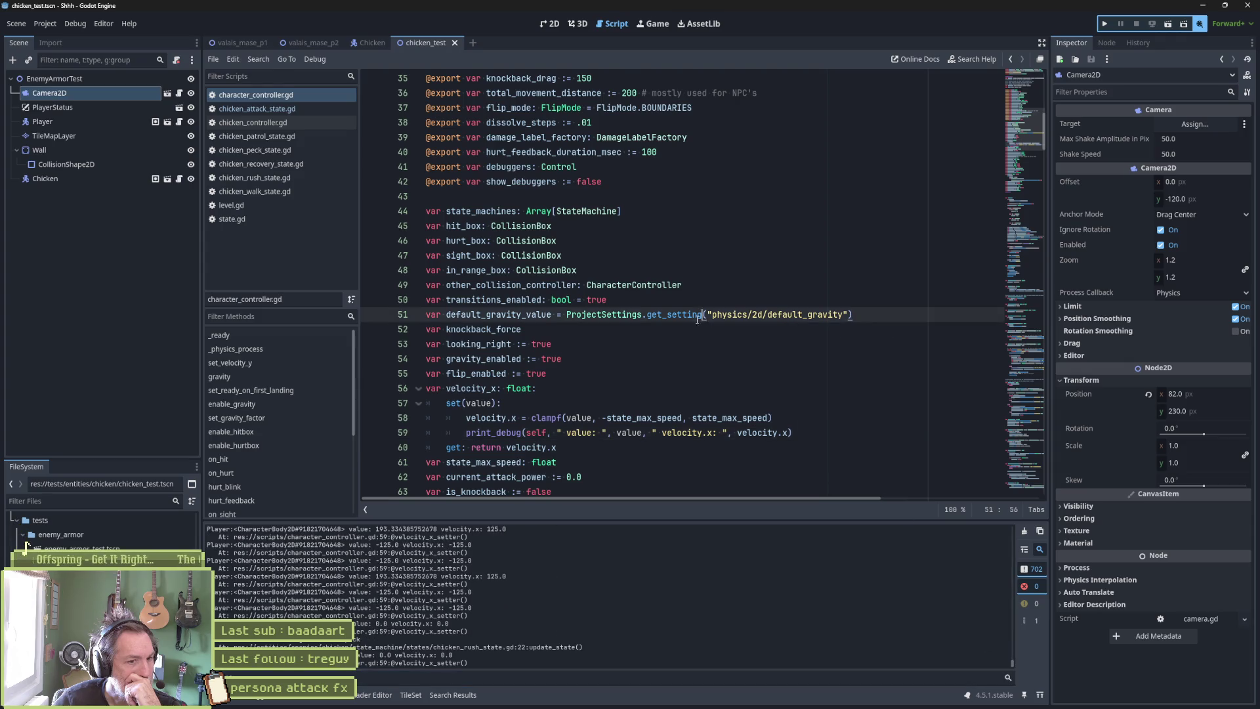
Drop the setter's debug print, join its body onto line 57, save, and reopen chicken_rush_state.gd.
click(790, 432)
key(BackSpace)
key(BackSpace)
key(BackSpace)
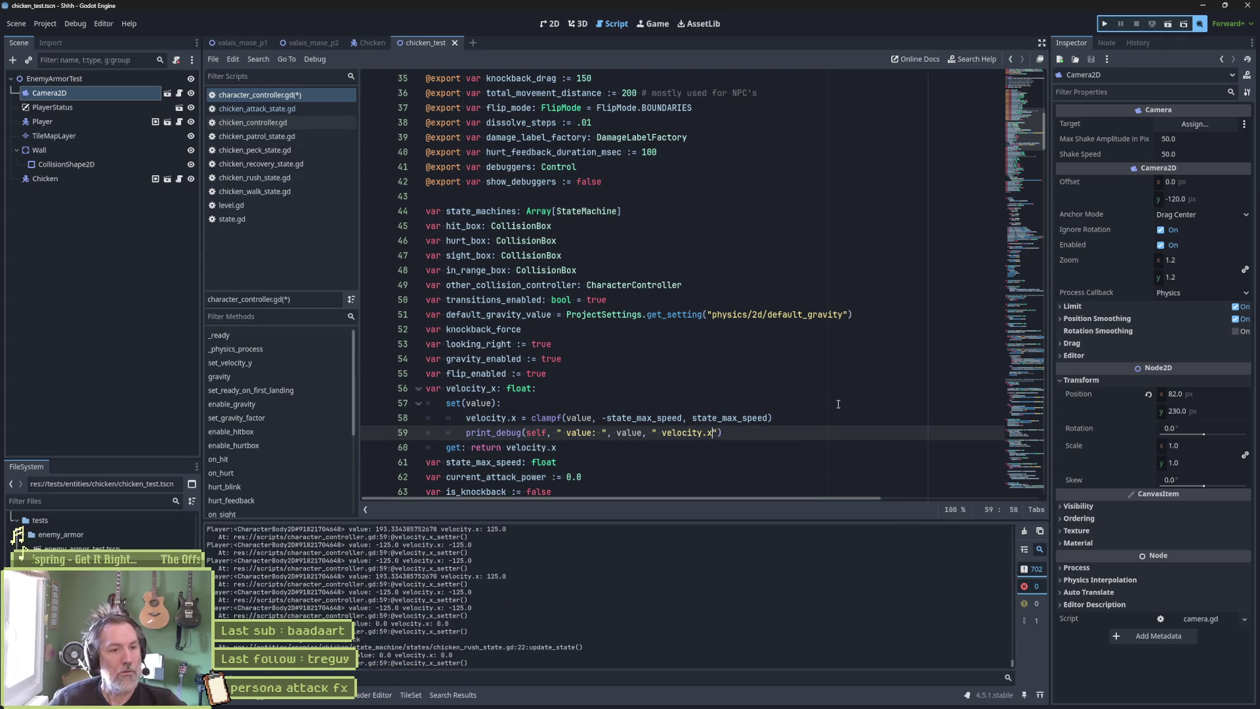
key(ctrl+z)
key(ctrl+z)
key(ctrl+z)
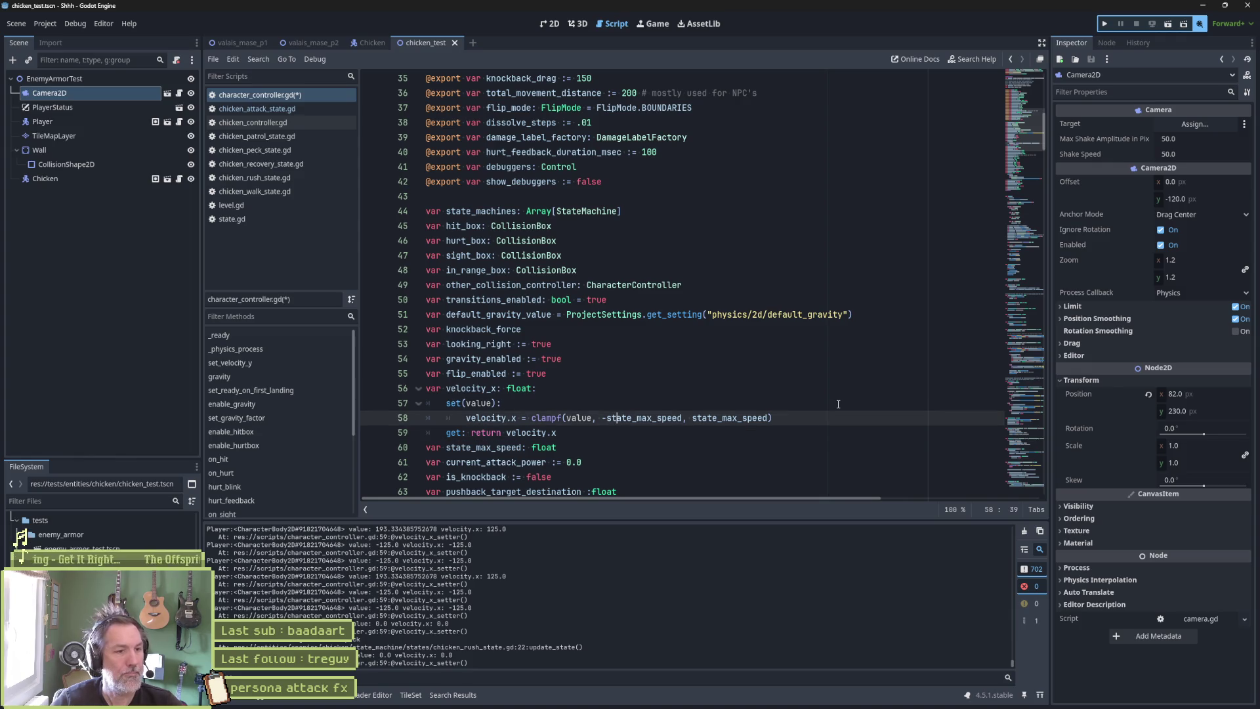
key(Delete)
key(ctrl+s)
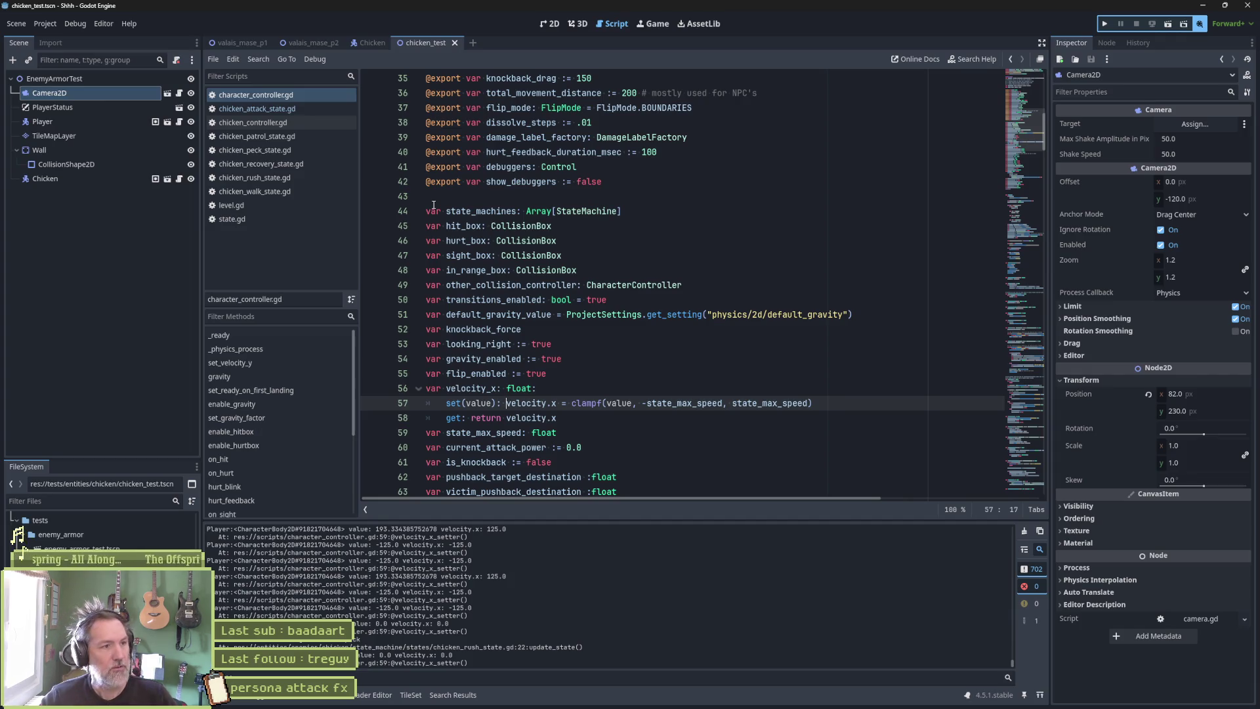
click(308, 177)
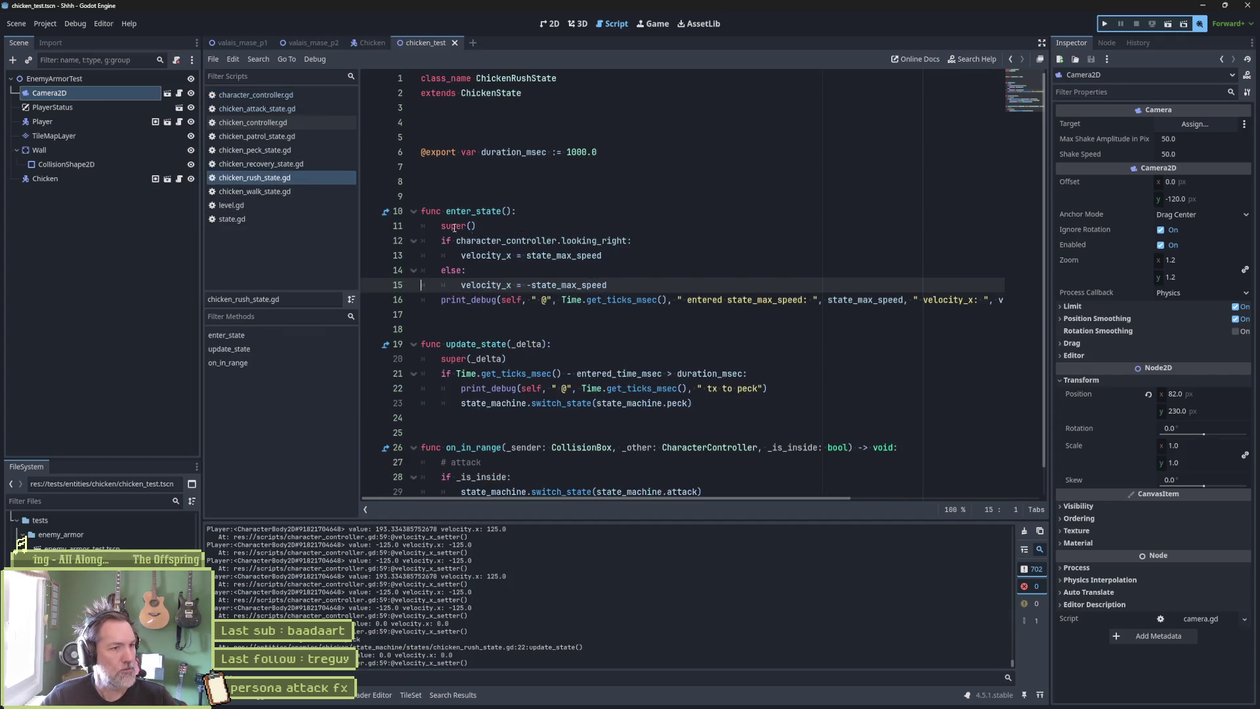
Copy the looking_right velocity if/else from lines 12–15 after super(_delta) in update_state, then run the scene.
click(666, 254)
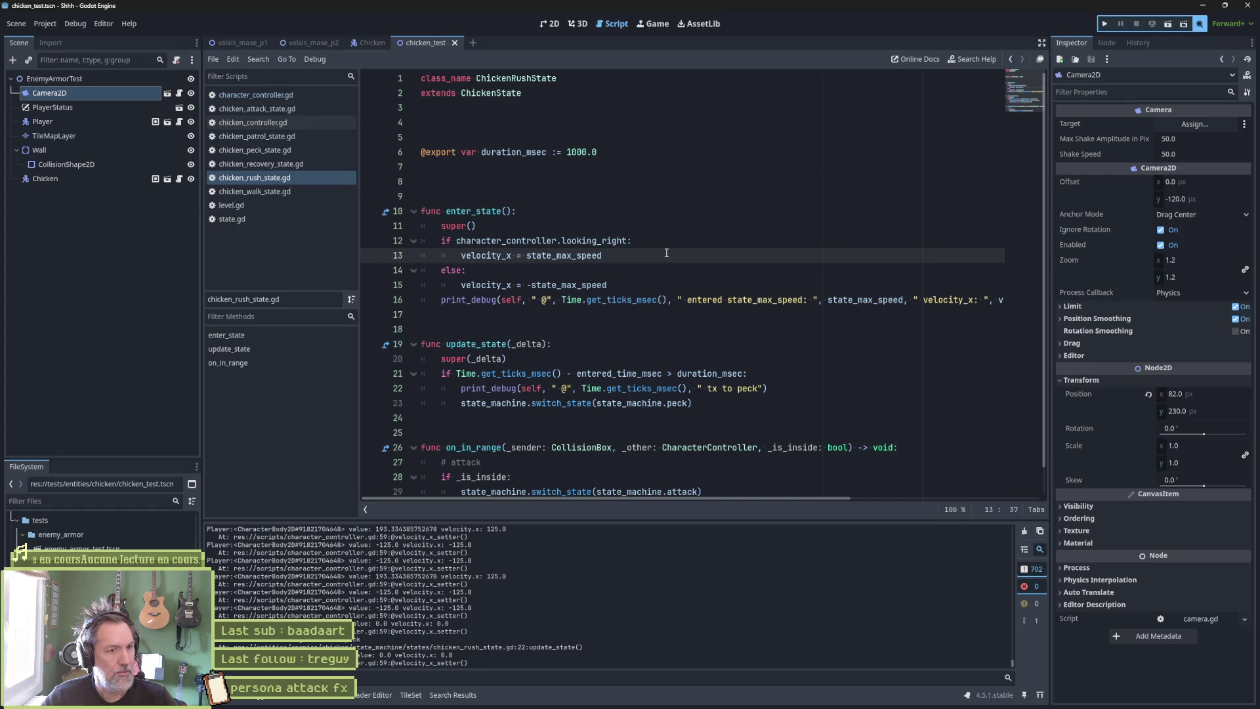
drag(624, 285, 624, 227)
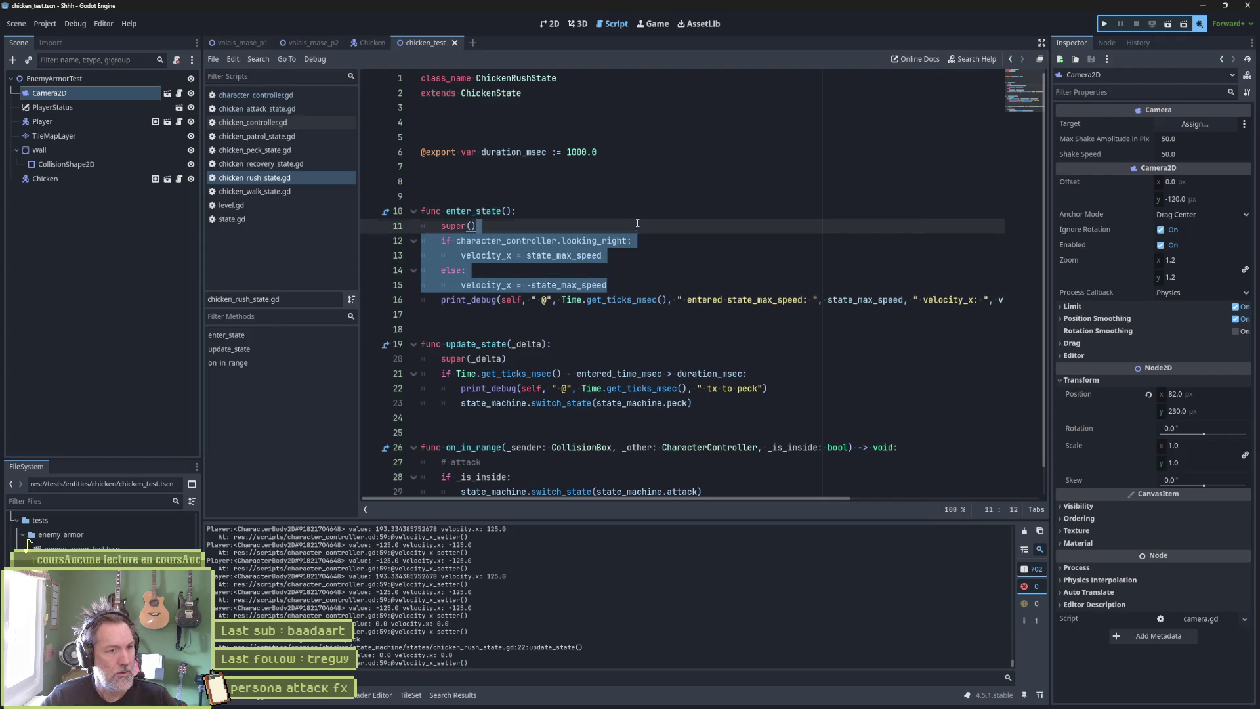
key(ctrl+c)
click(611, 359)
key(ctrl+v)
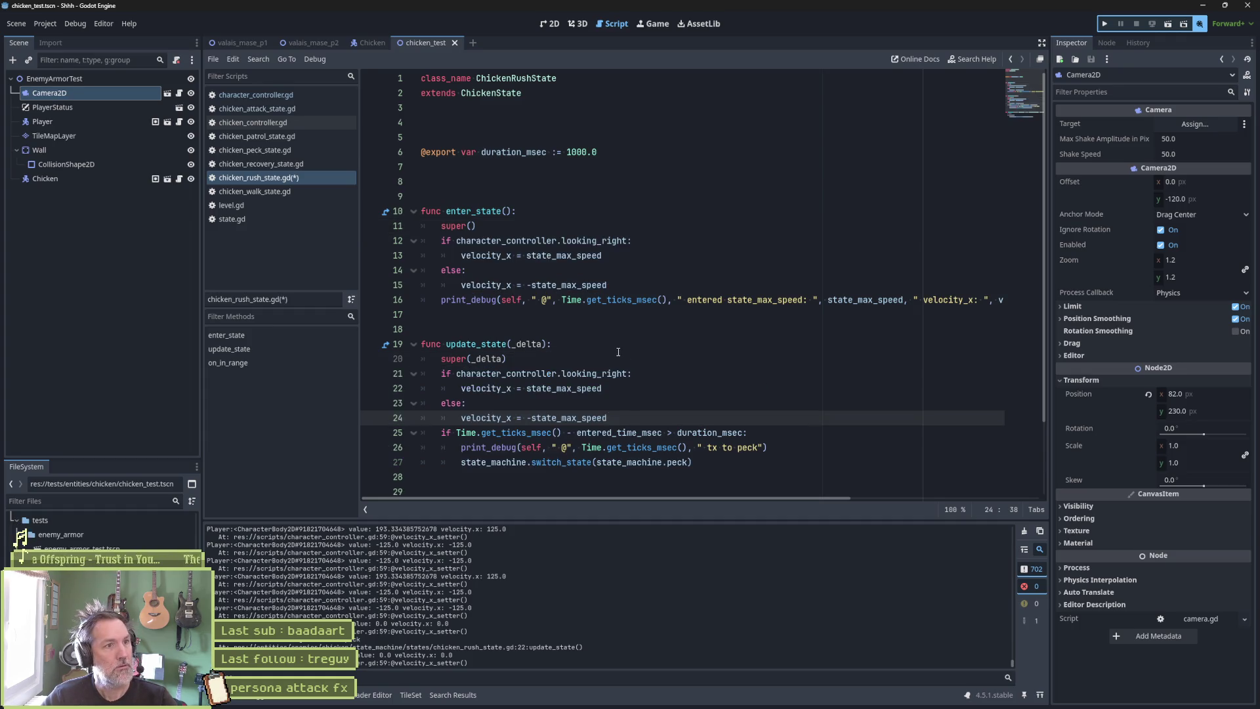
key(F6)
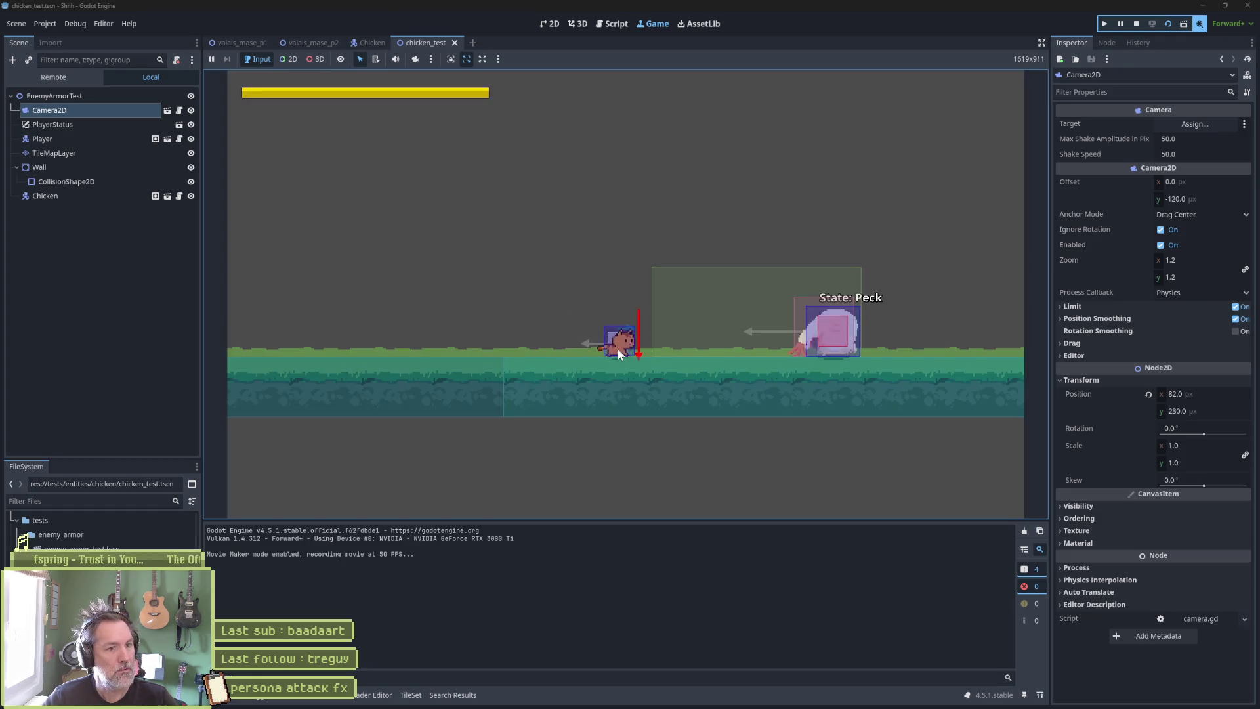
Walk the player left to provoke a rush, stop the game, and select the pasted velocity block.
key(Left)
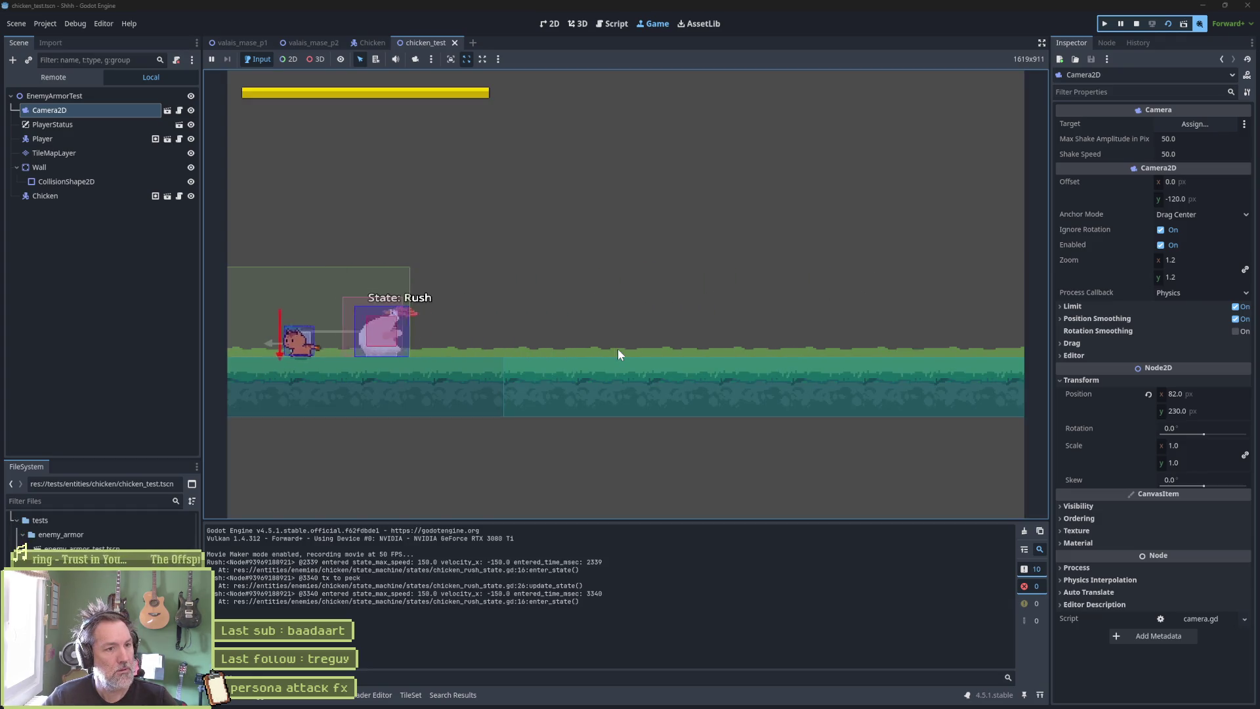
key(F8)
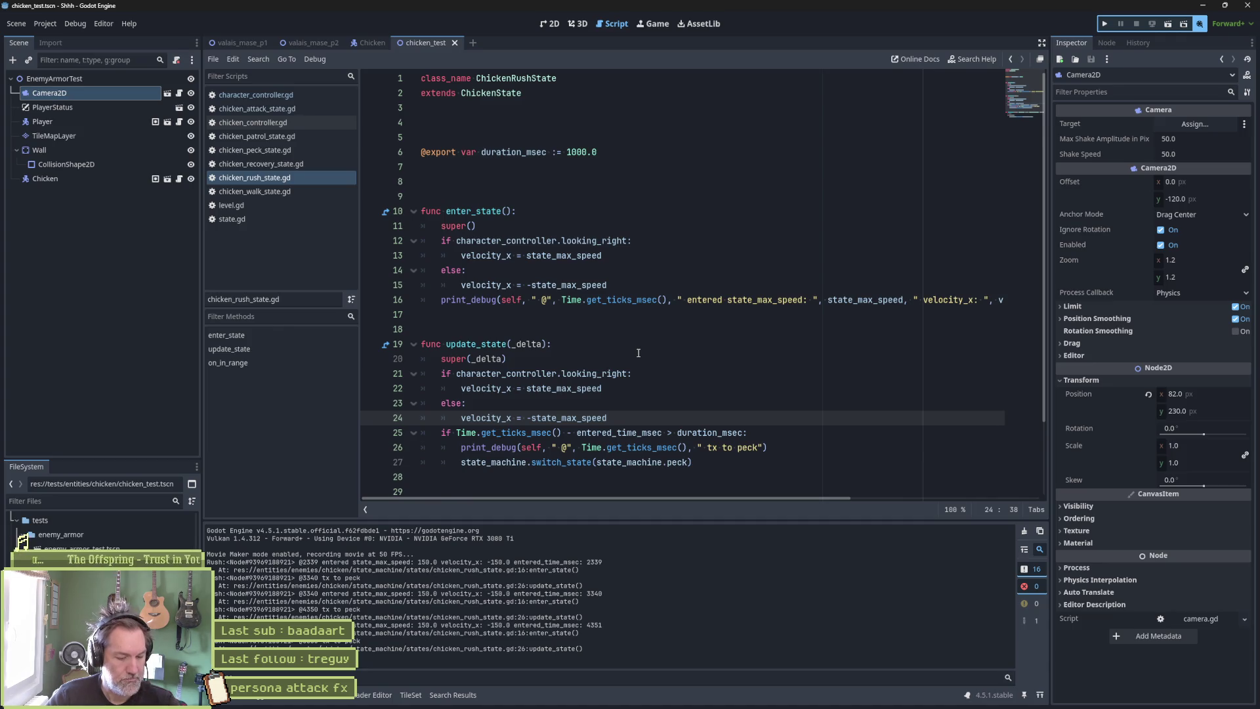
shift+click(641, 353)
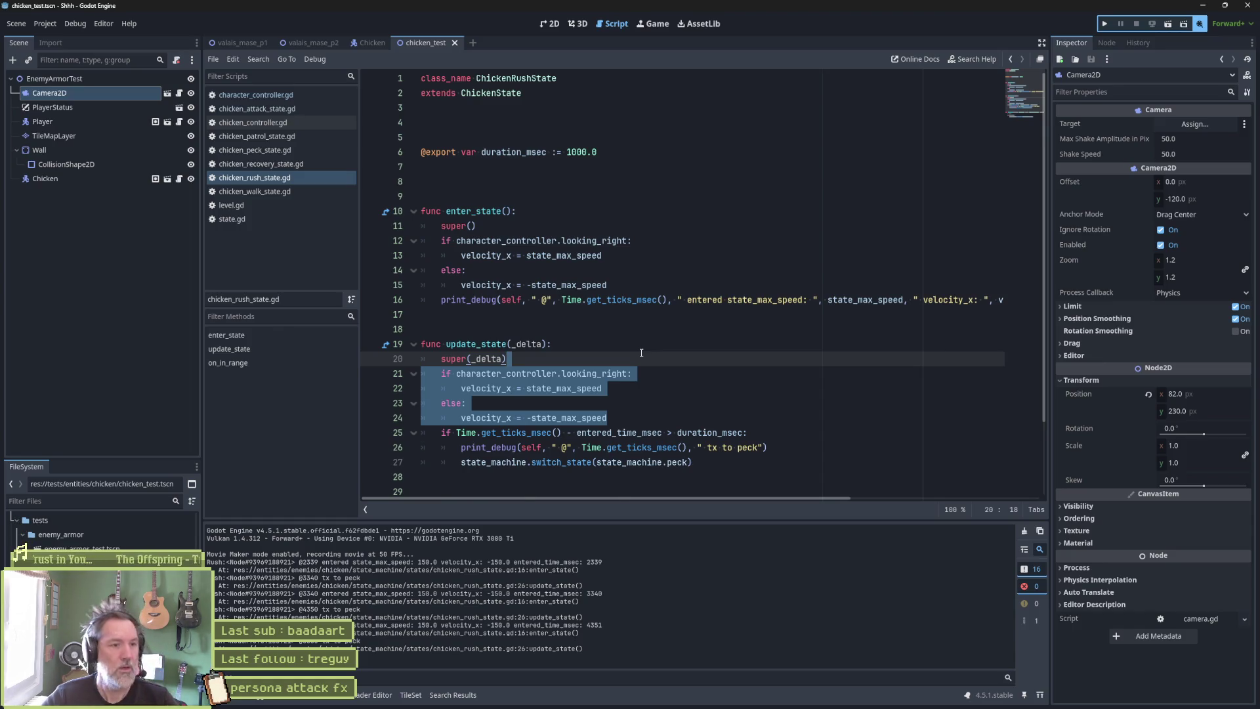
Delete the duplicated velocity block from the rush script, save it, and select the patrol state's on_sight handler.
key(BackSpace)
key(ctrl+s)
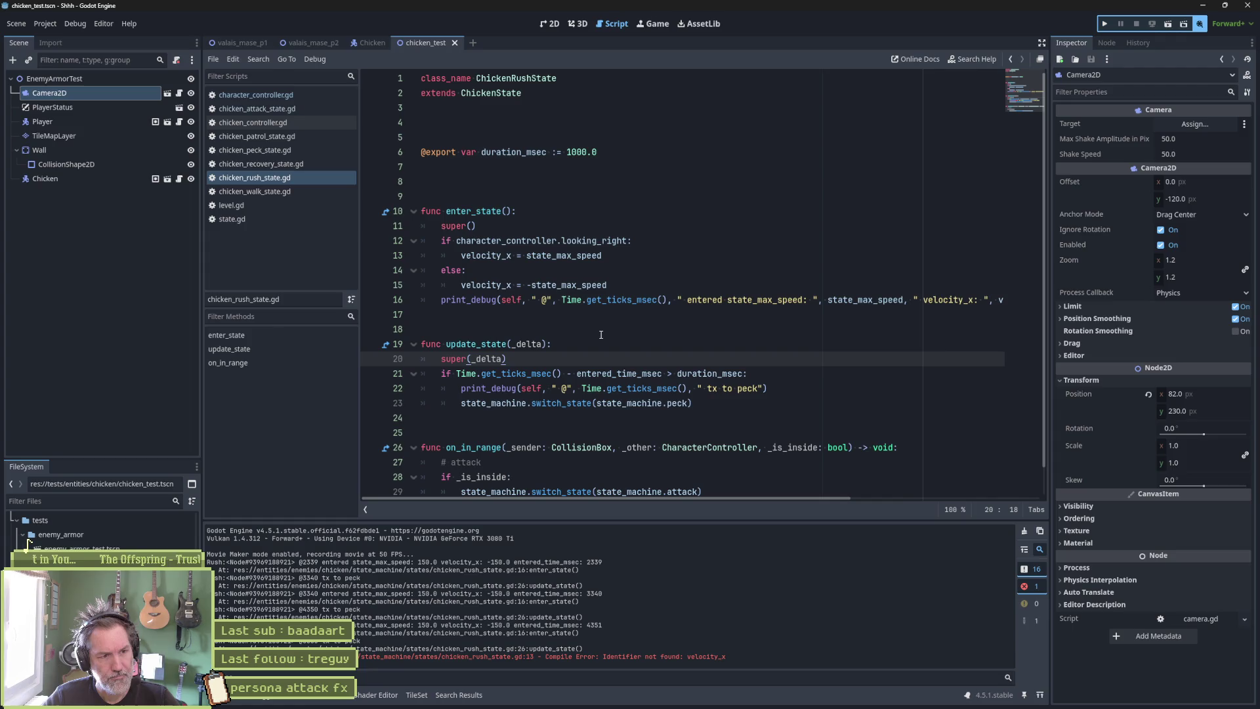
click(281, 136)
click(545, 246)
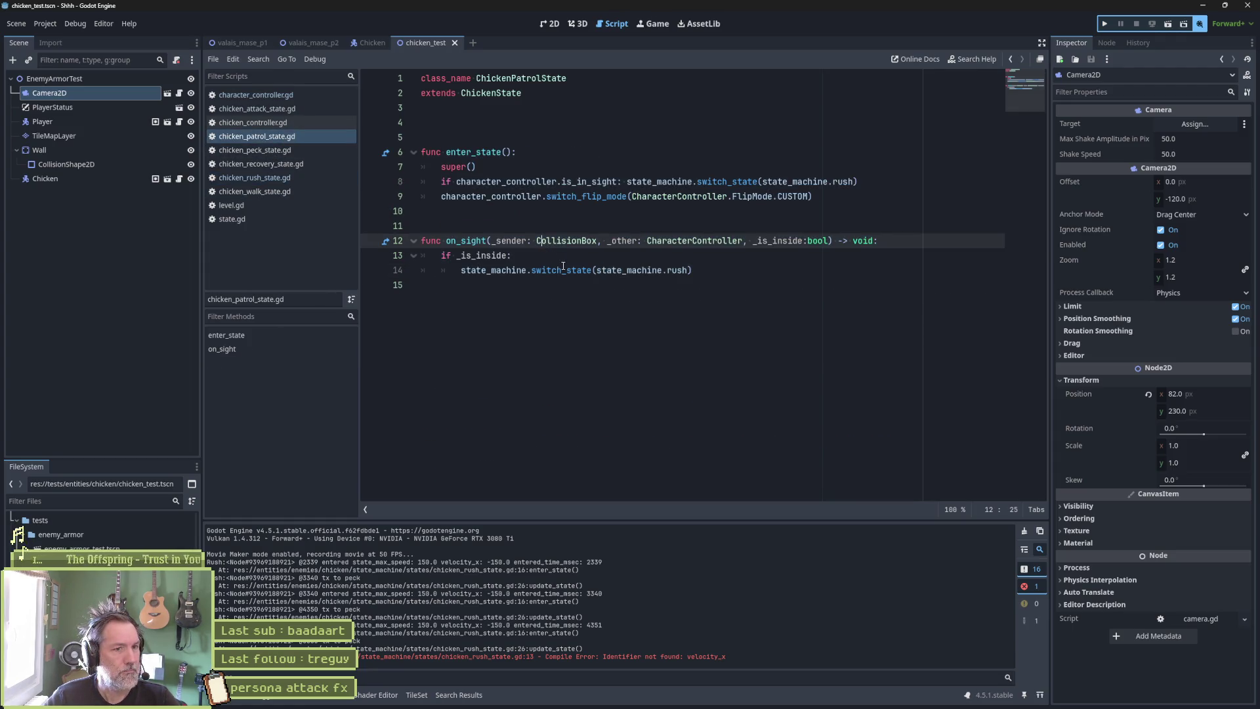
drag(572, 240, 571, 270)
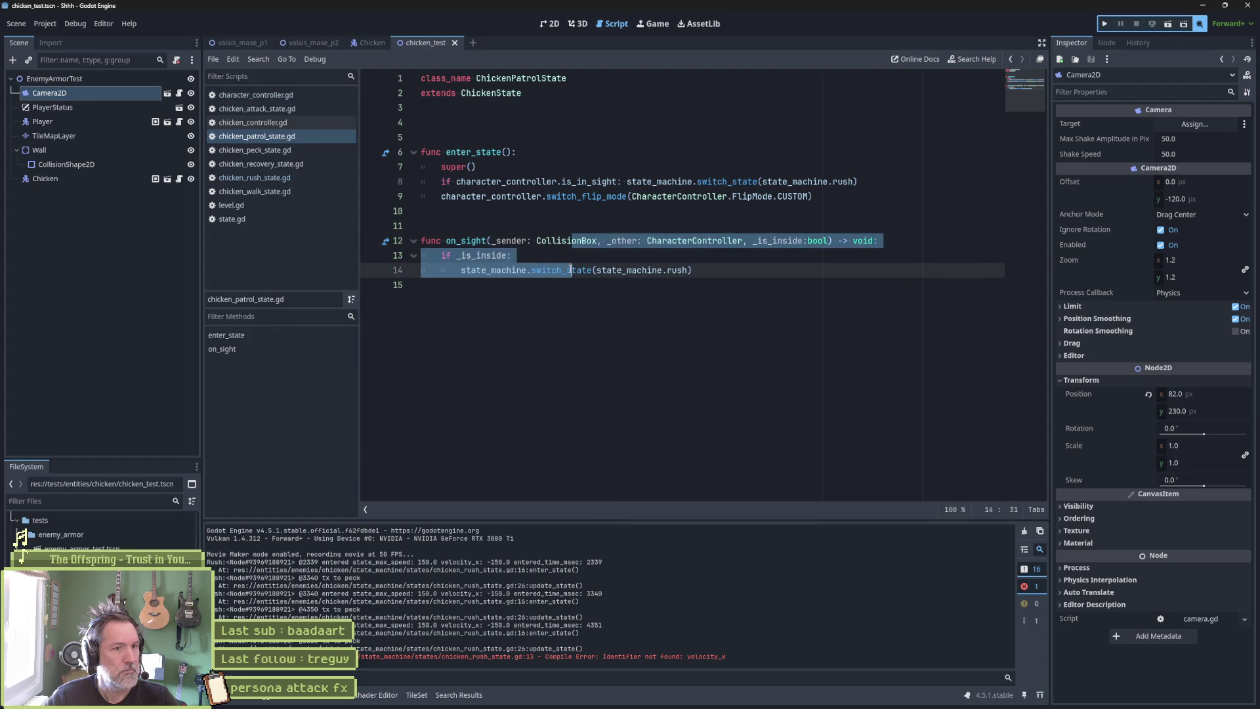
Test-run and stop the scene, then select the commented-out on_sight handler lines.
key(F6)
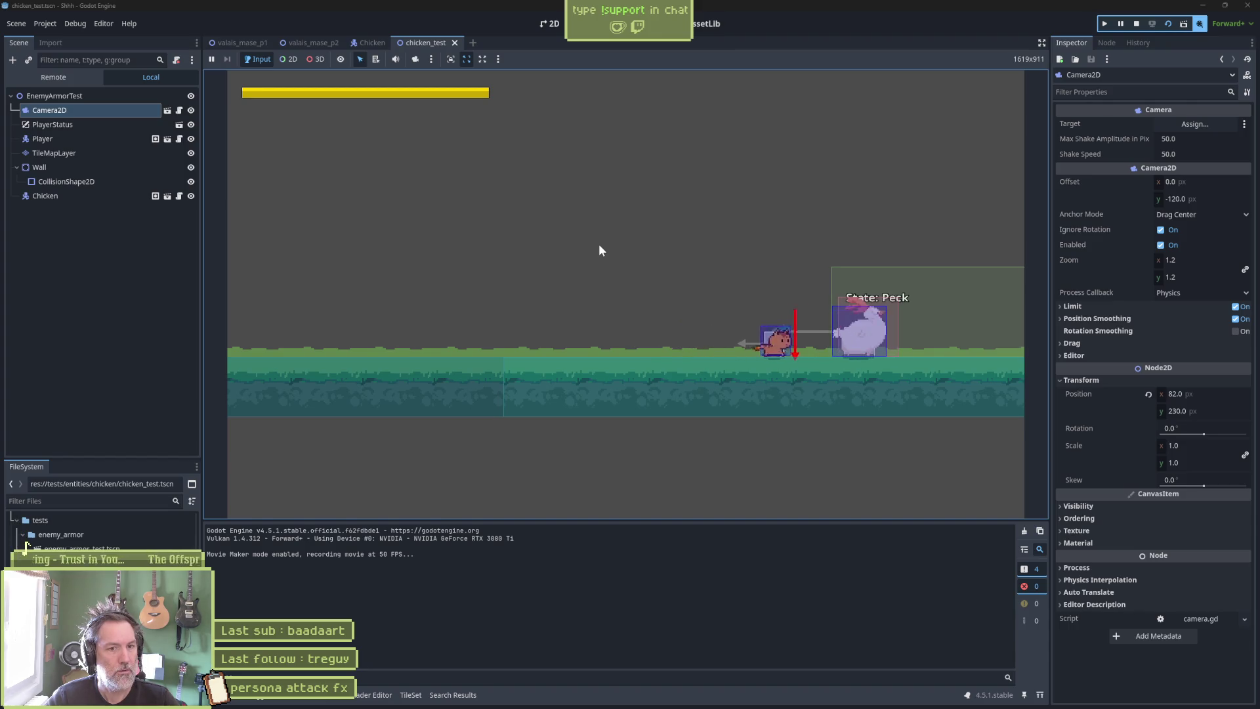
key(F8)
drag(699, 270, 840, 197)
key(ctrl+c)
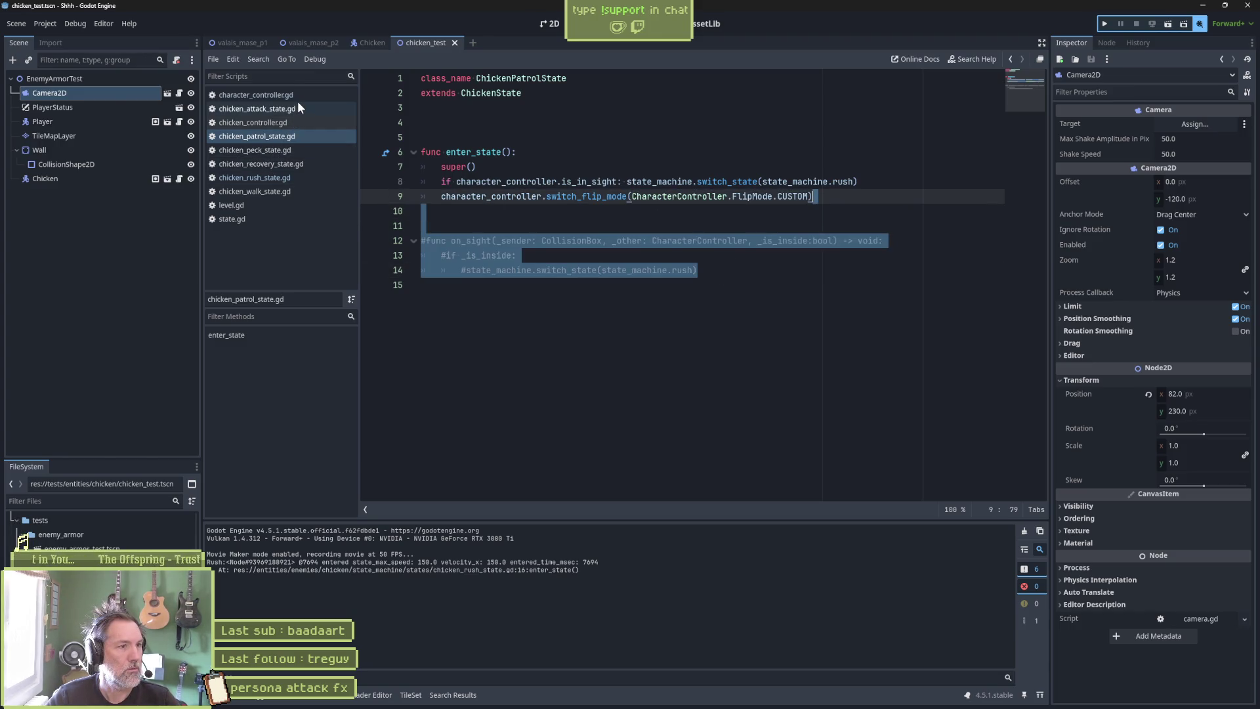
click(286, 191)
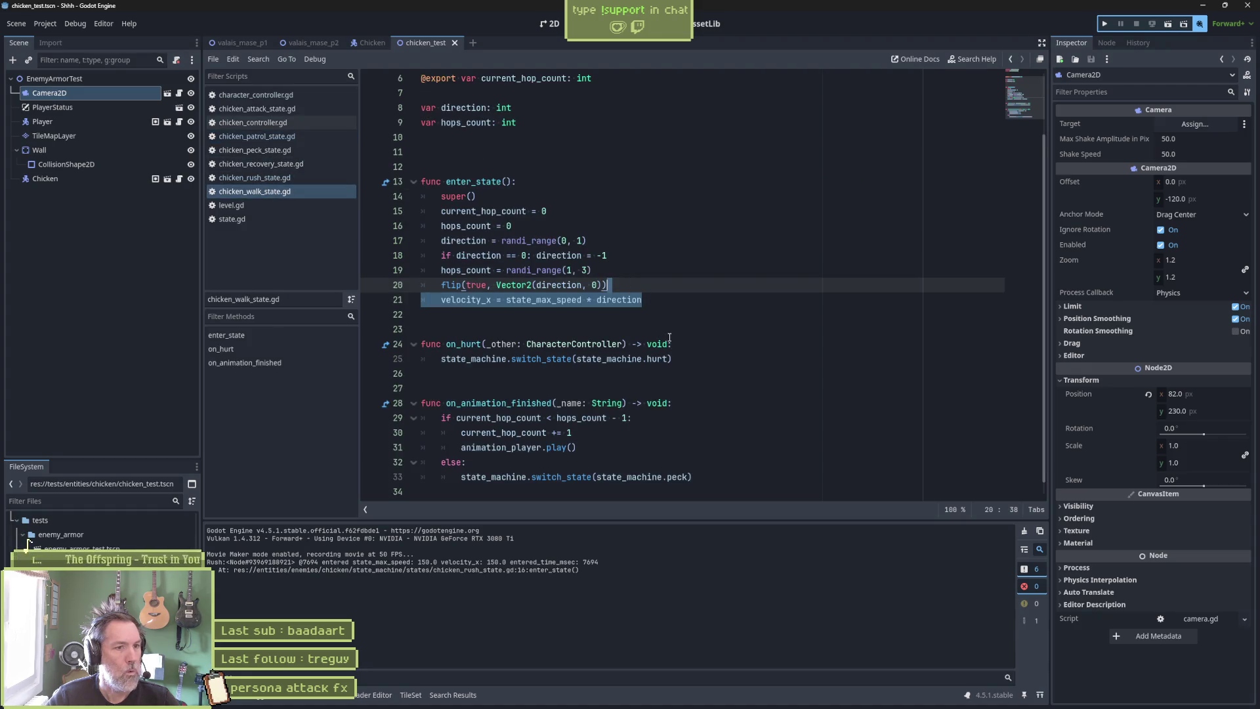
Paste the on_sight handler after line 21 of chicken_walk_state.gd, uncomment it, save, and run the scene.
click(664, 300)
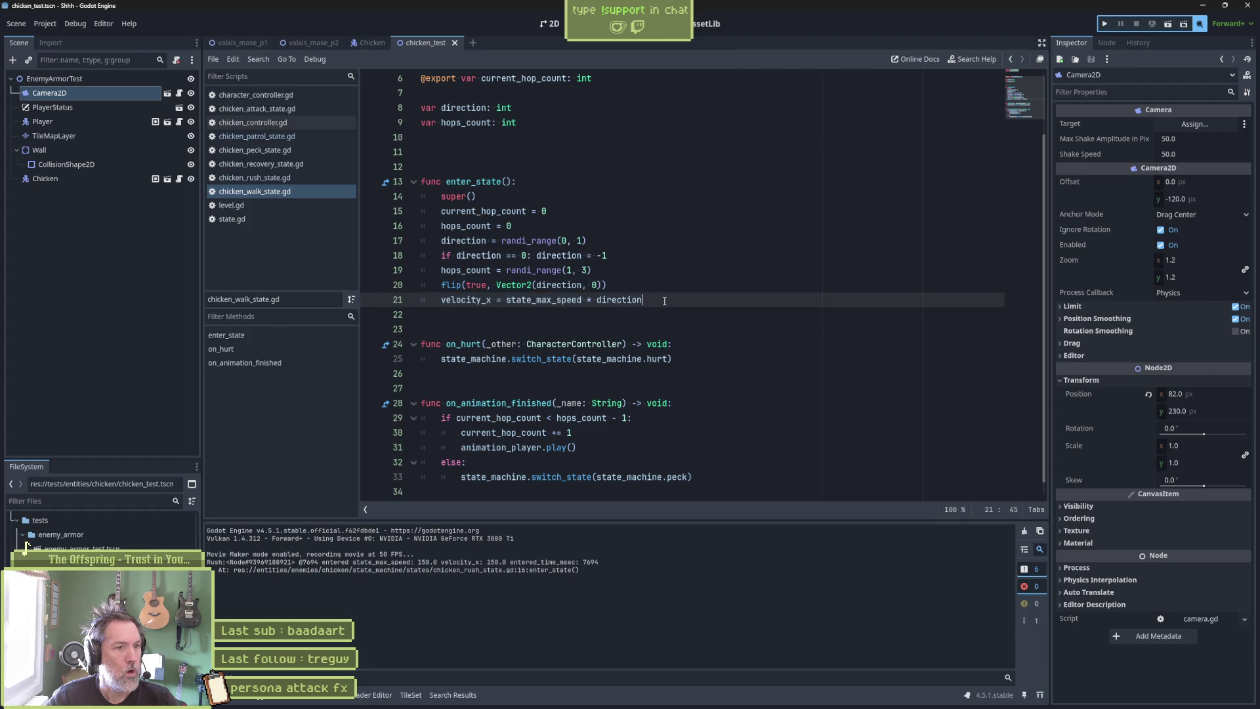
scroll(659, 313, down, 1)
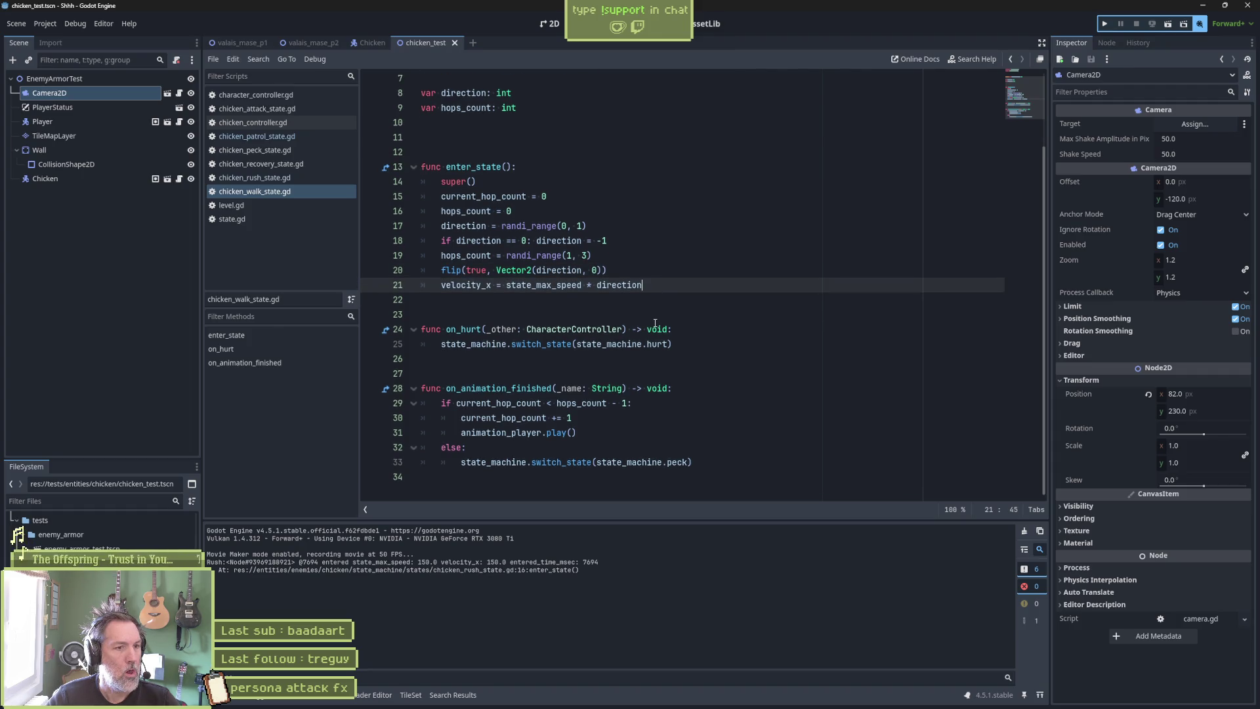
key(ctrl+v)
drag(663, 329, 664, 358)
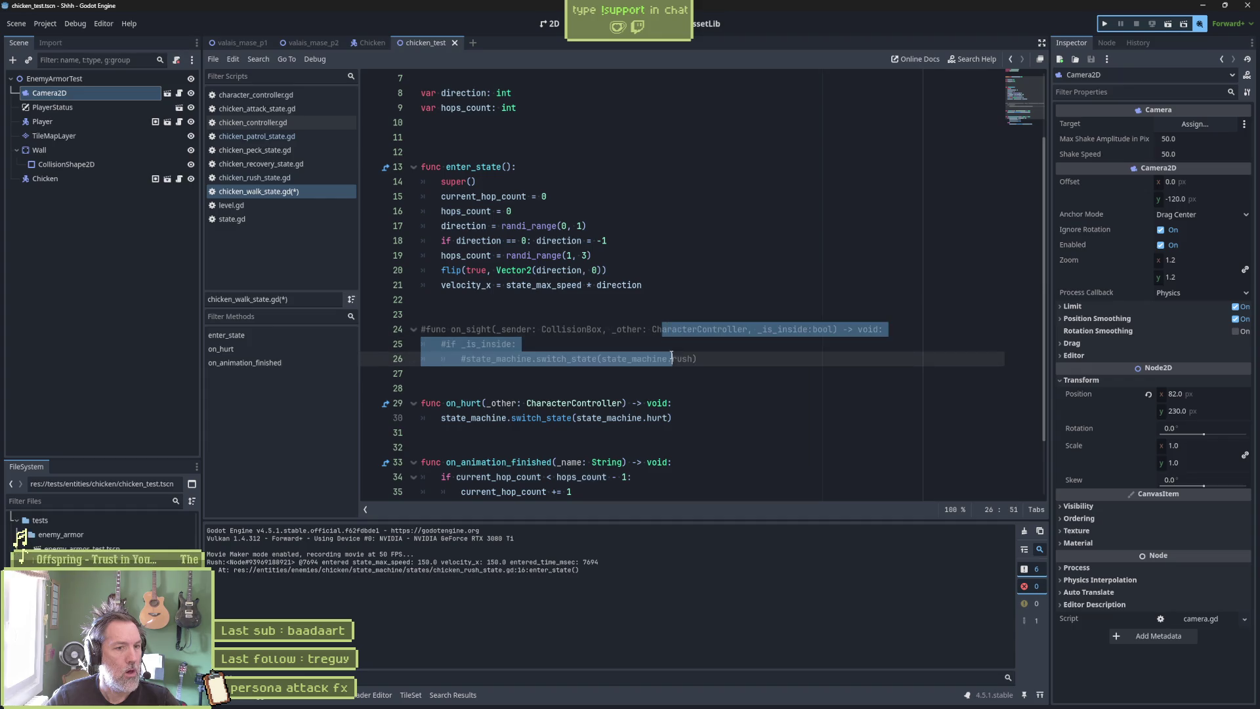
key(ctrl+k)
key(ctrl+s)
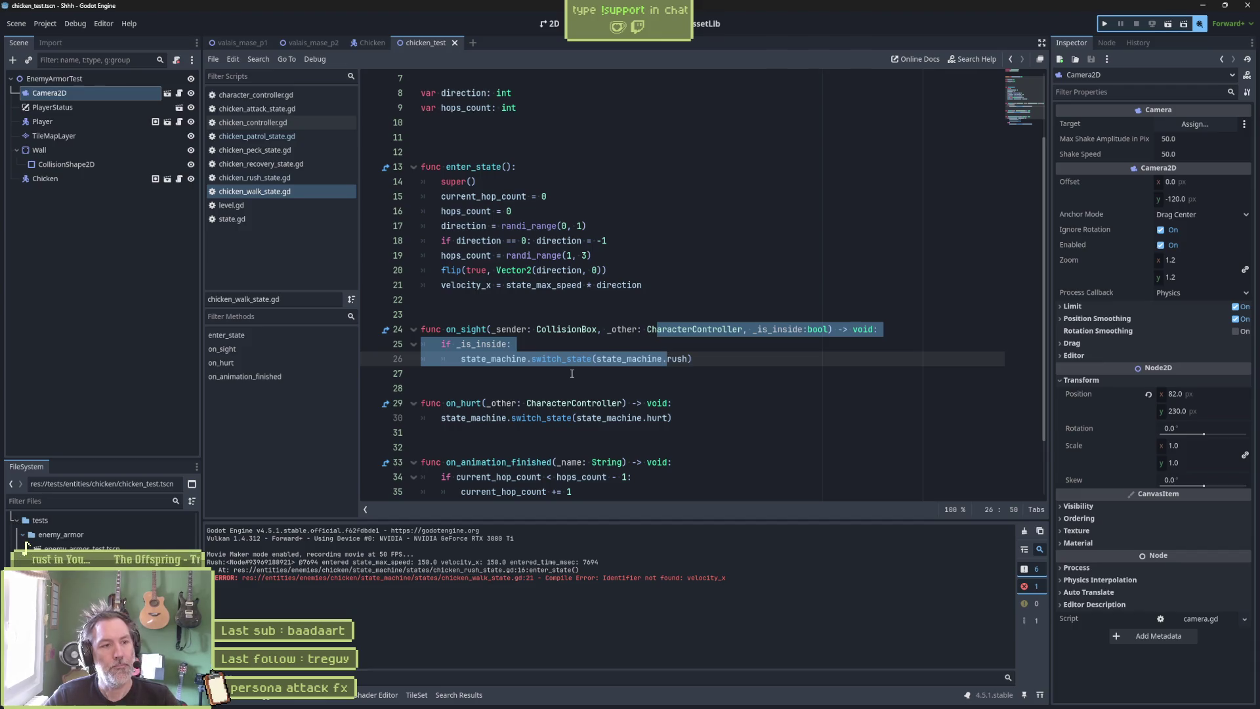
key(F6)
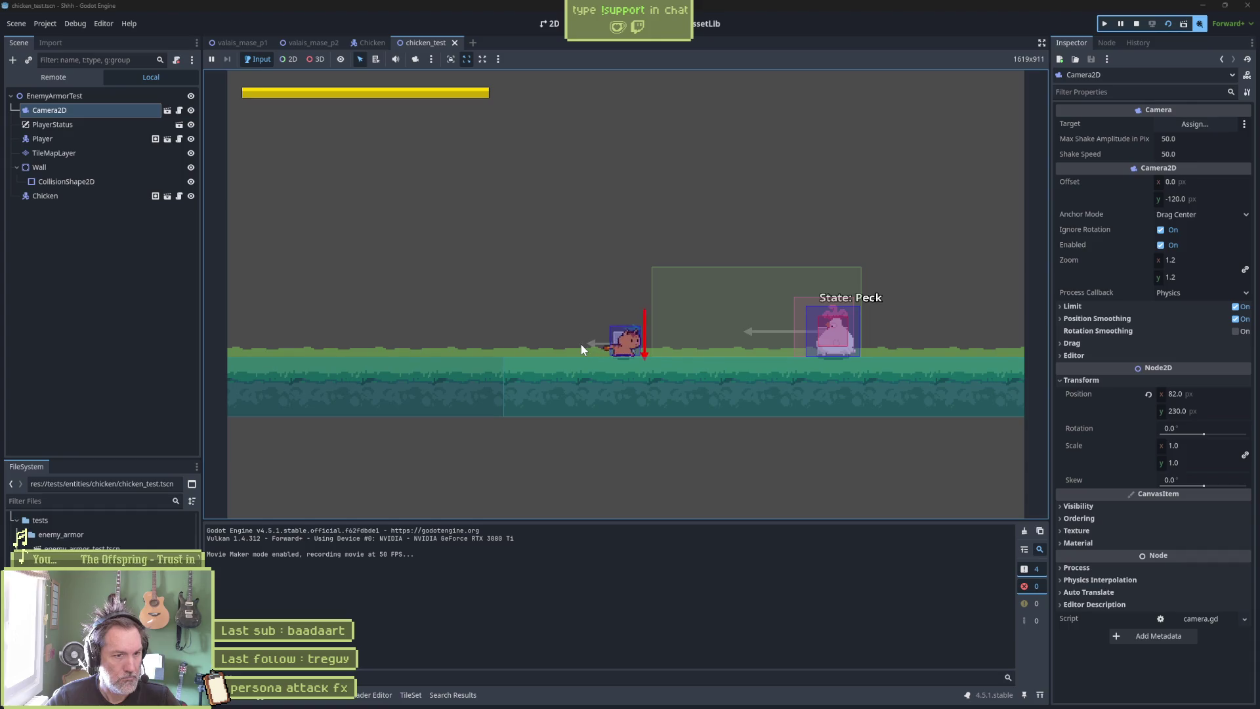
Rerun the test scene, moving the player right then left to trigger the chicken's rush, then stop.
key(F8)
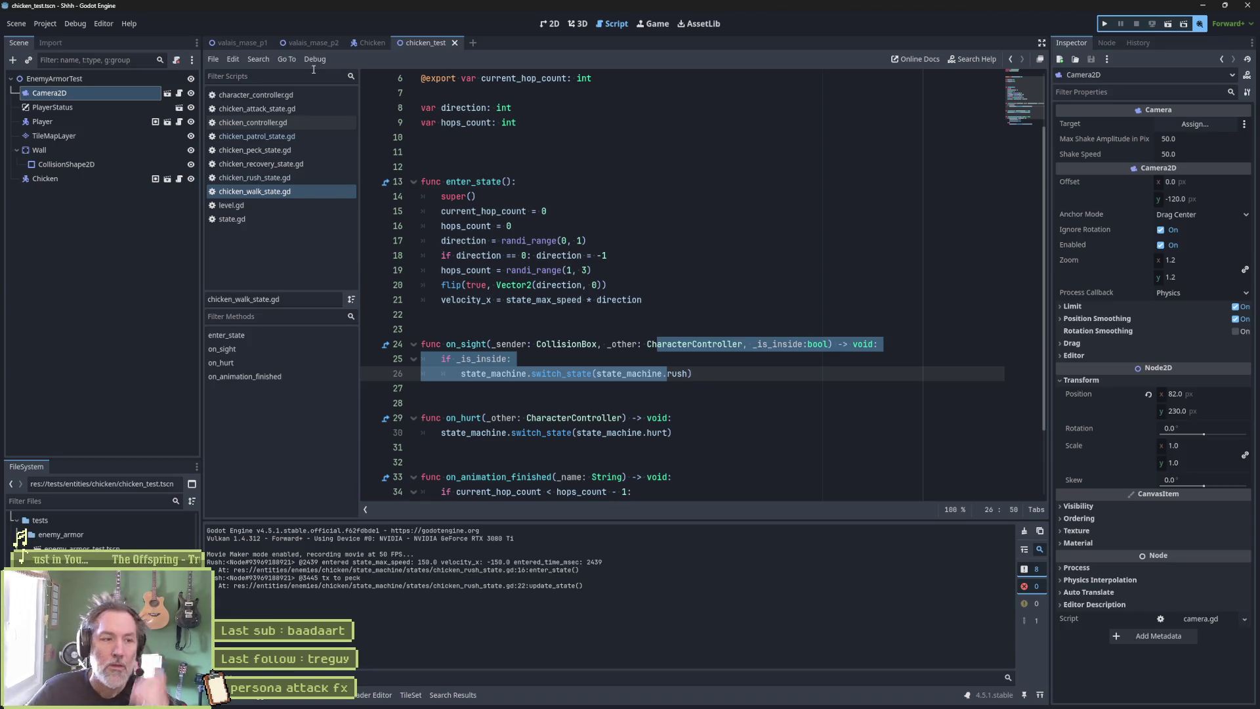
click(617, 327)
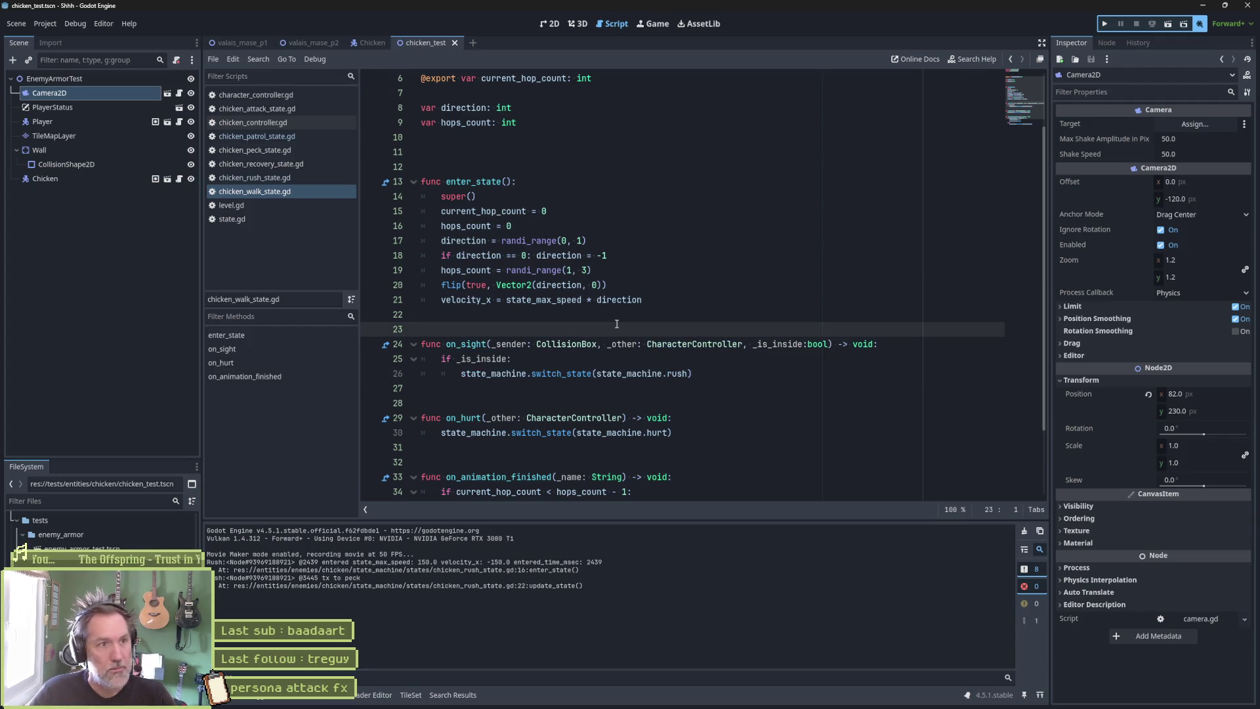
key(F6)
key(Right)
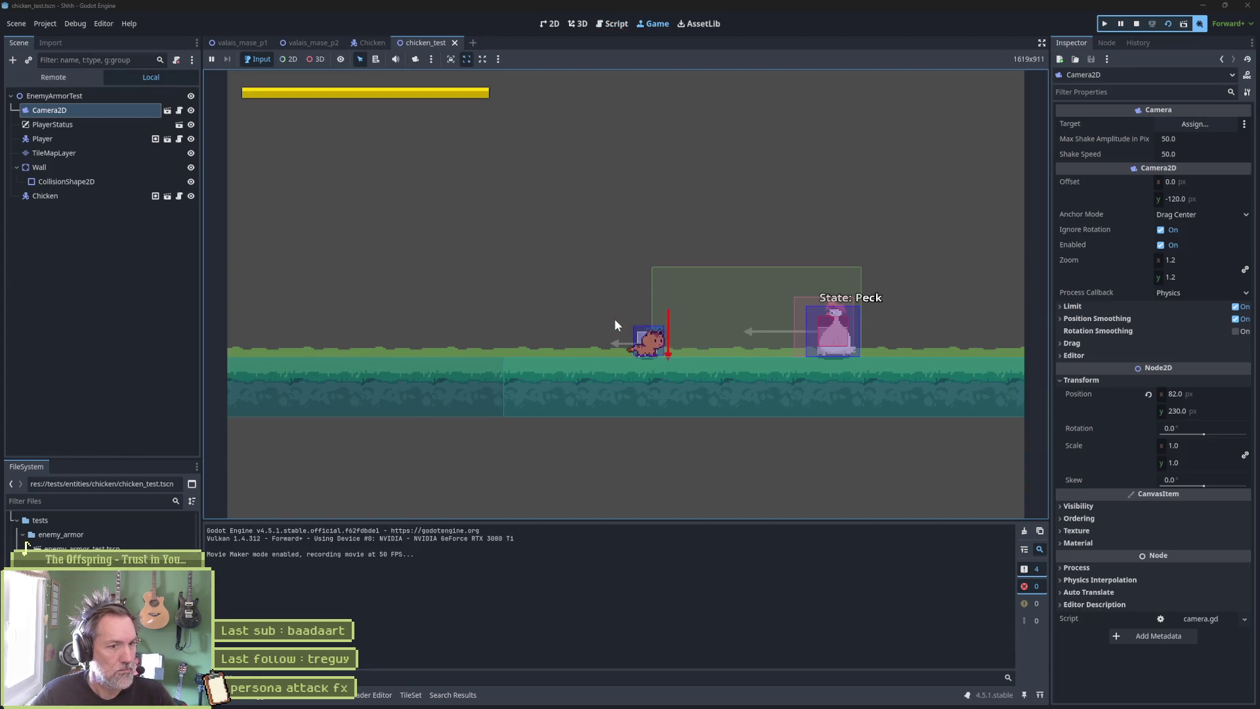
key(Left)
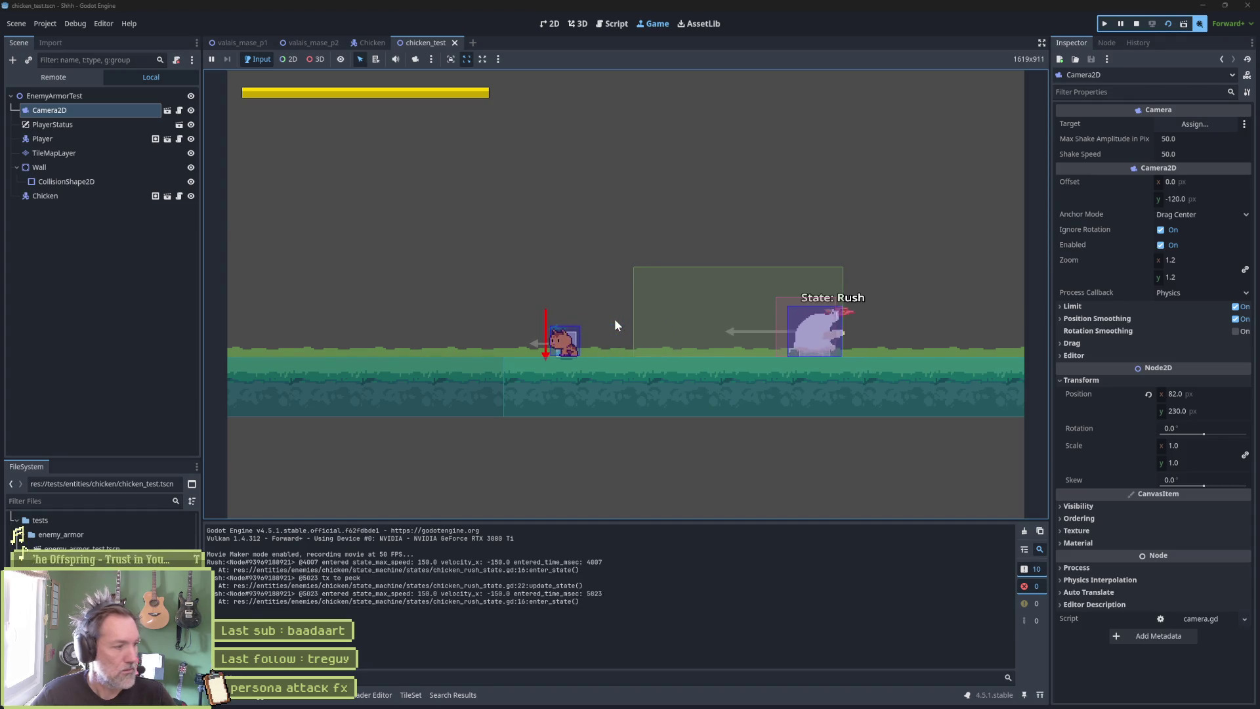
key(F8)
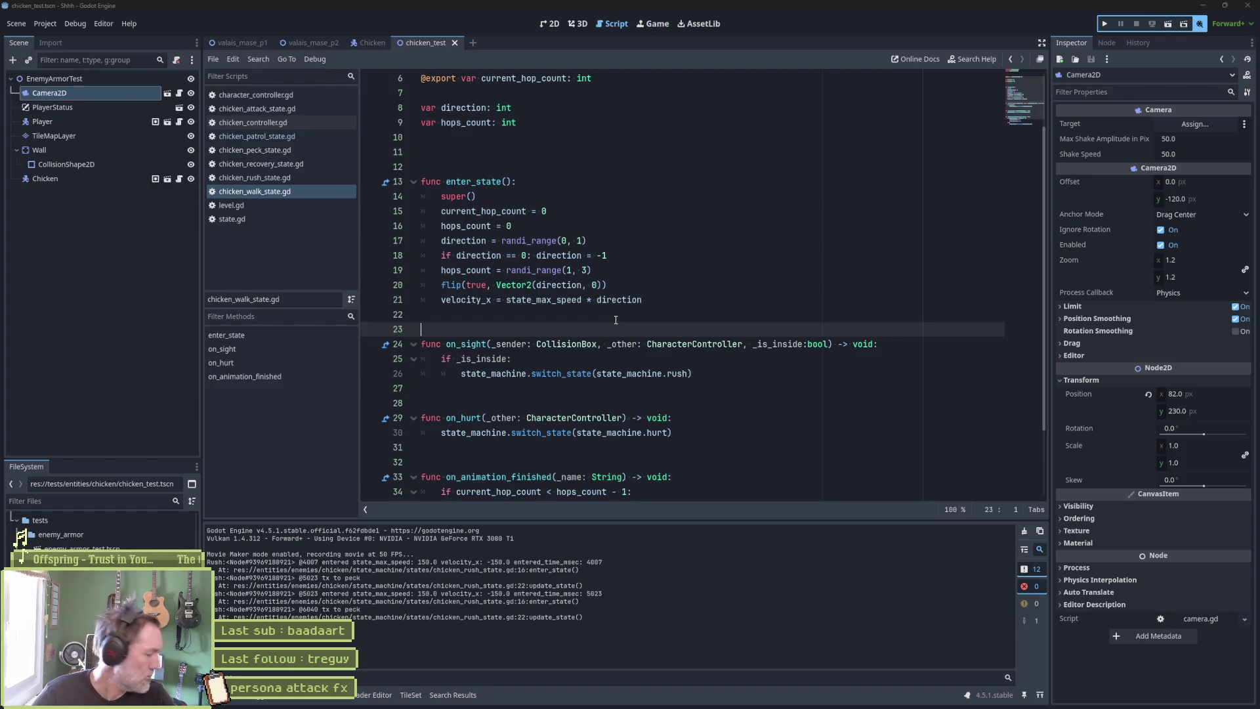
click(373, 43)
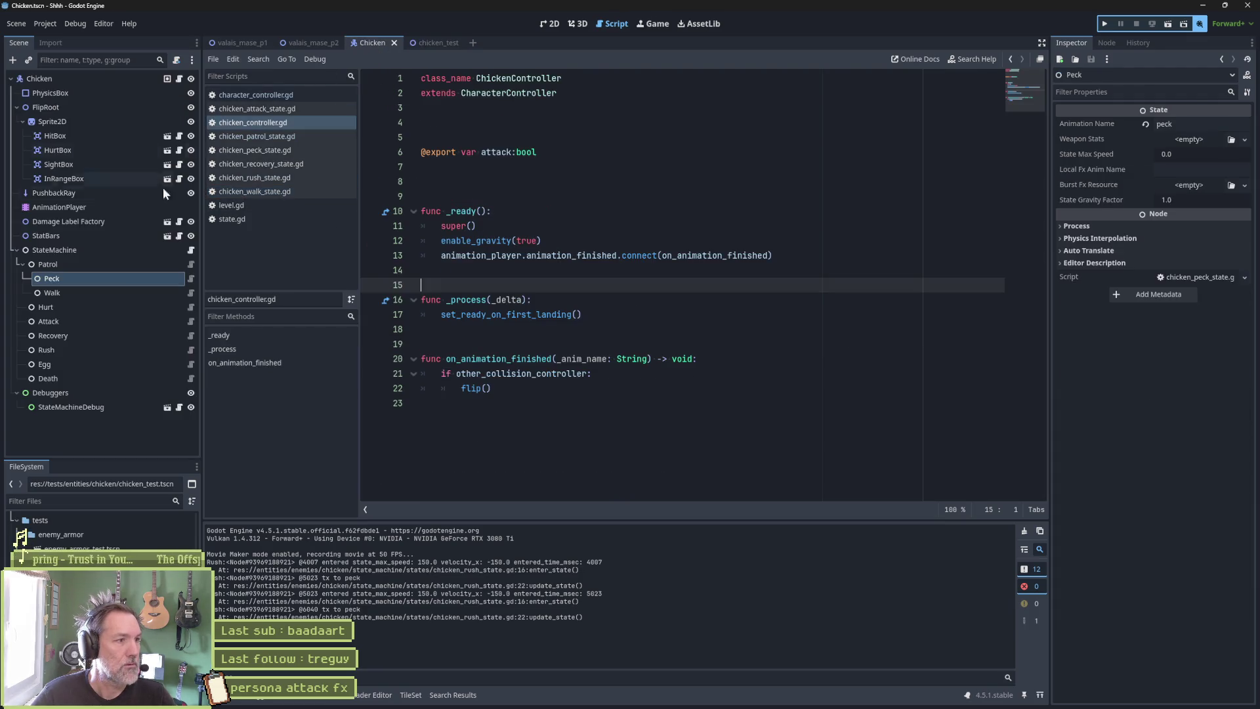
Inspect the Walk, Patrol and Rush state nodes' properties, then open chicken_walk_state.gd.
click(124, 290)
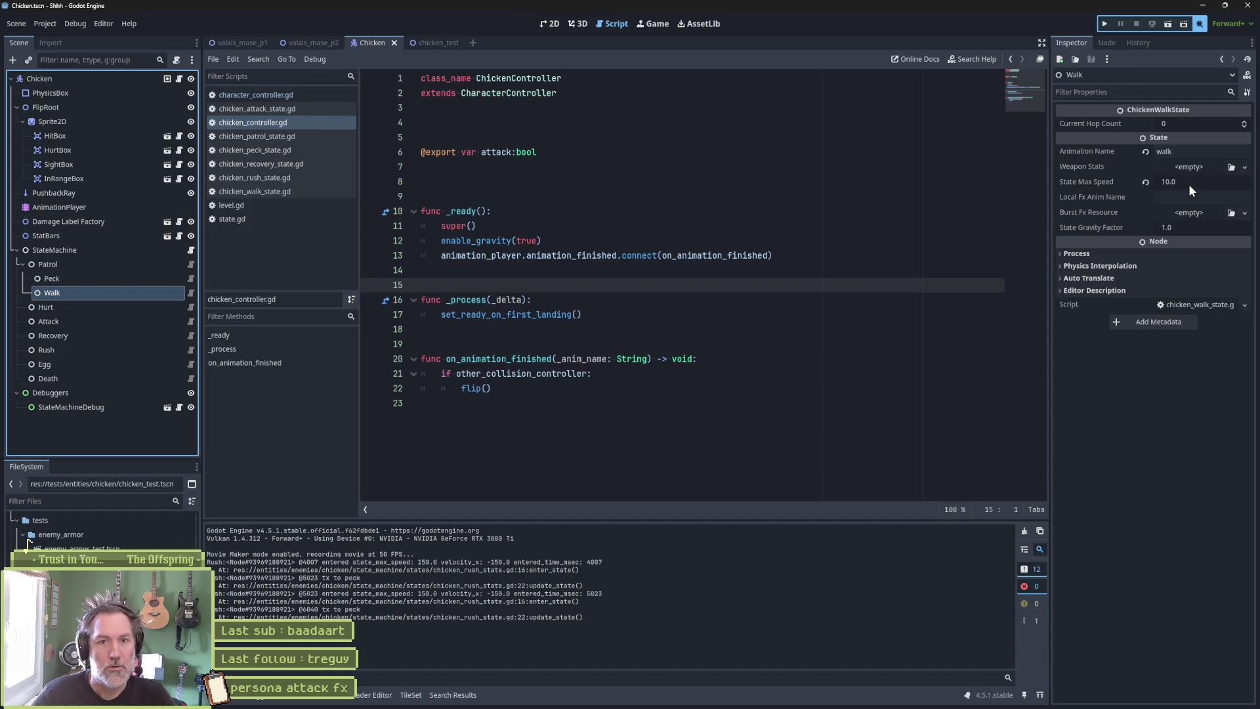
click(102, 264)
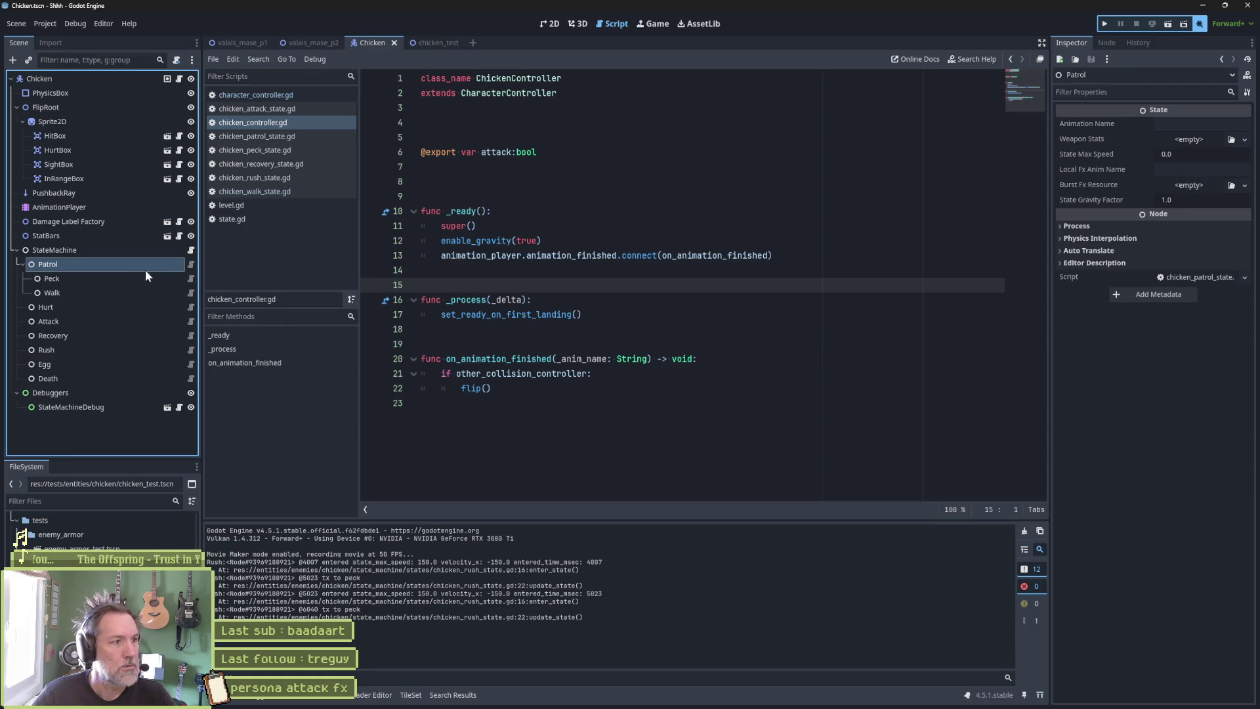
click(119, 292)
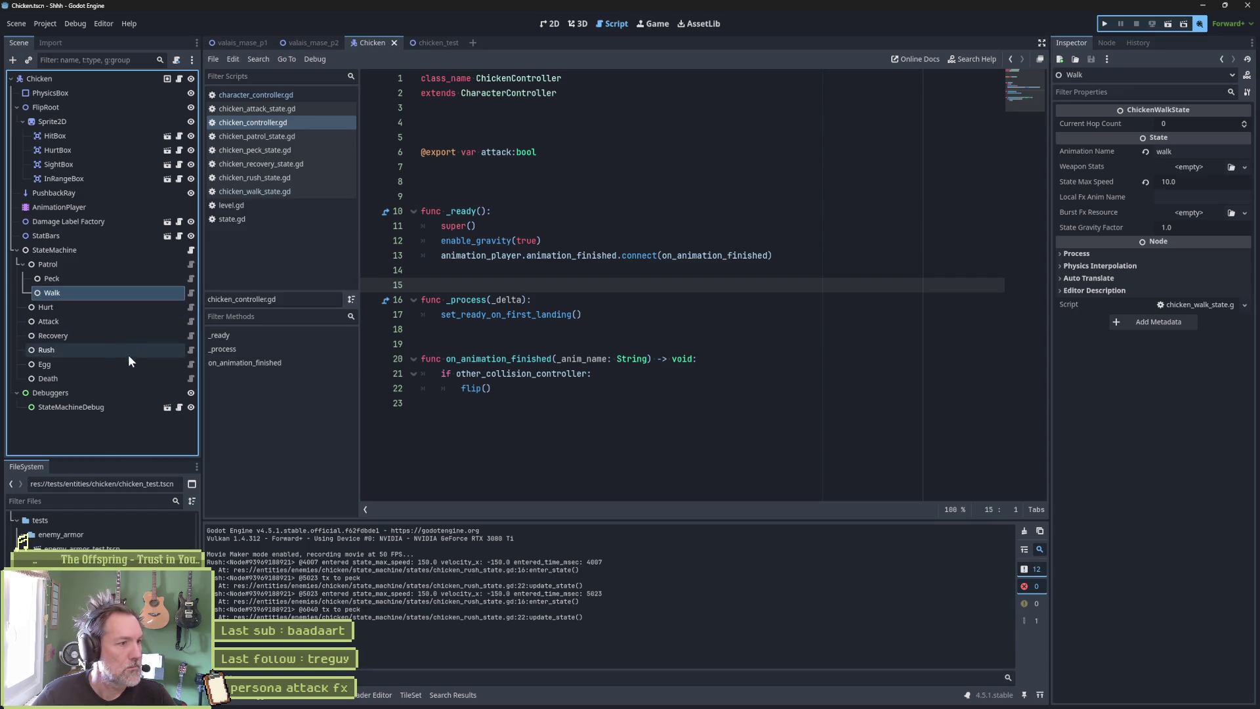
click(146, 349)
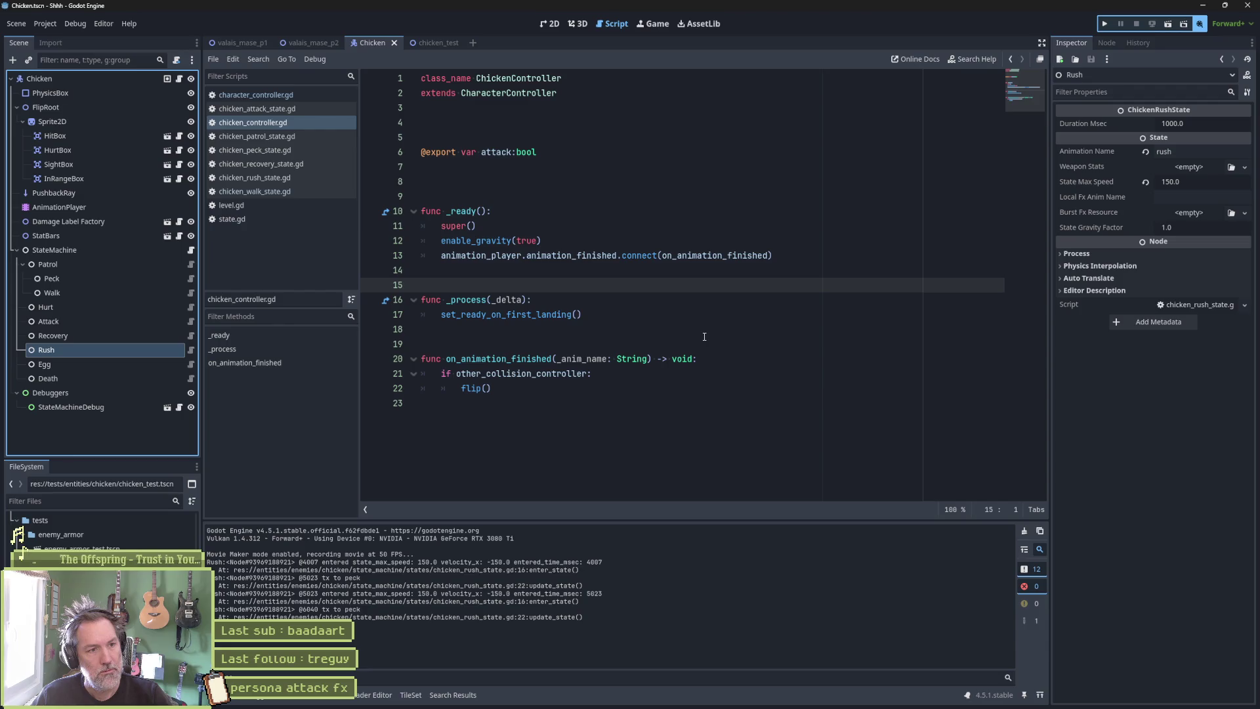
click(195, 291)
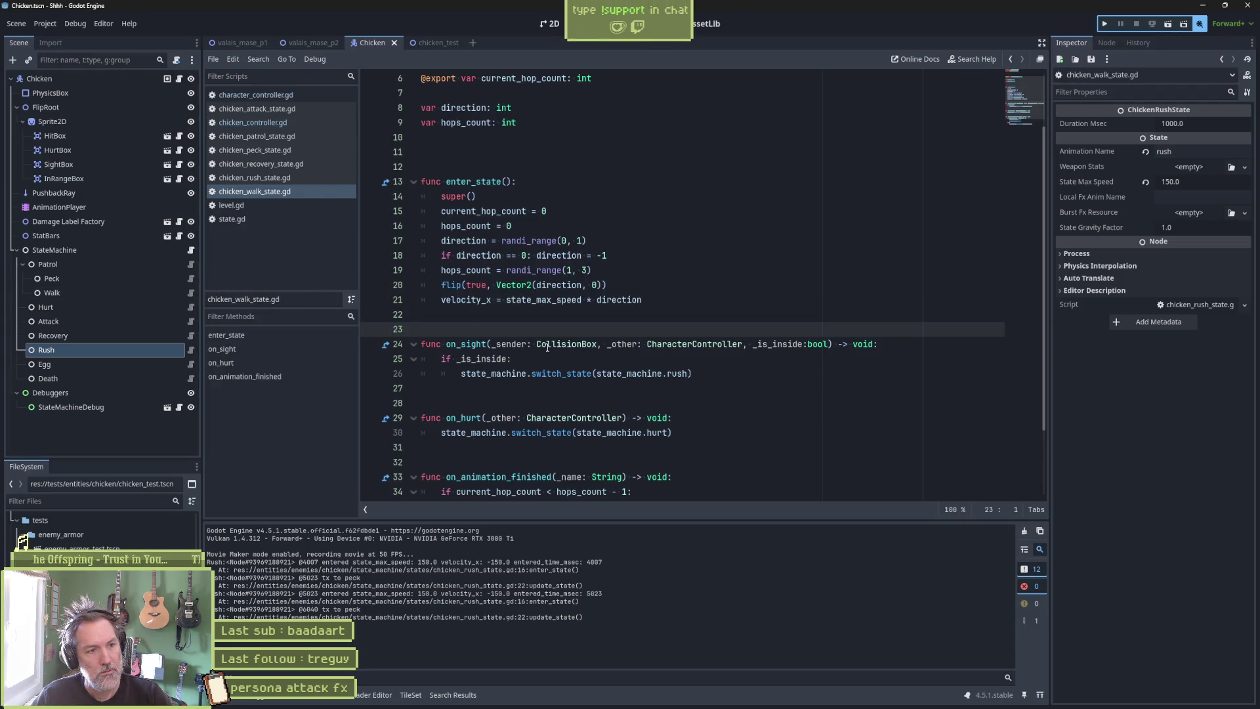
Review the walk script's on_sight switch to rush and the Rush script, then run chicken_test.
drag(536, 345, 541, 378)
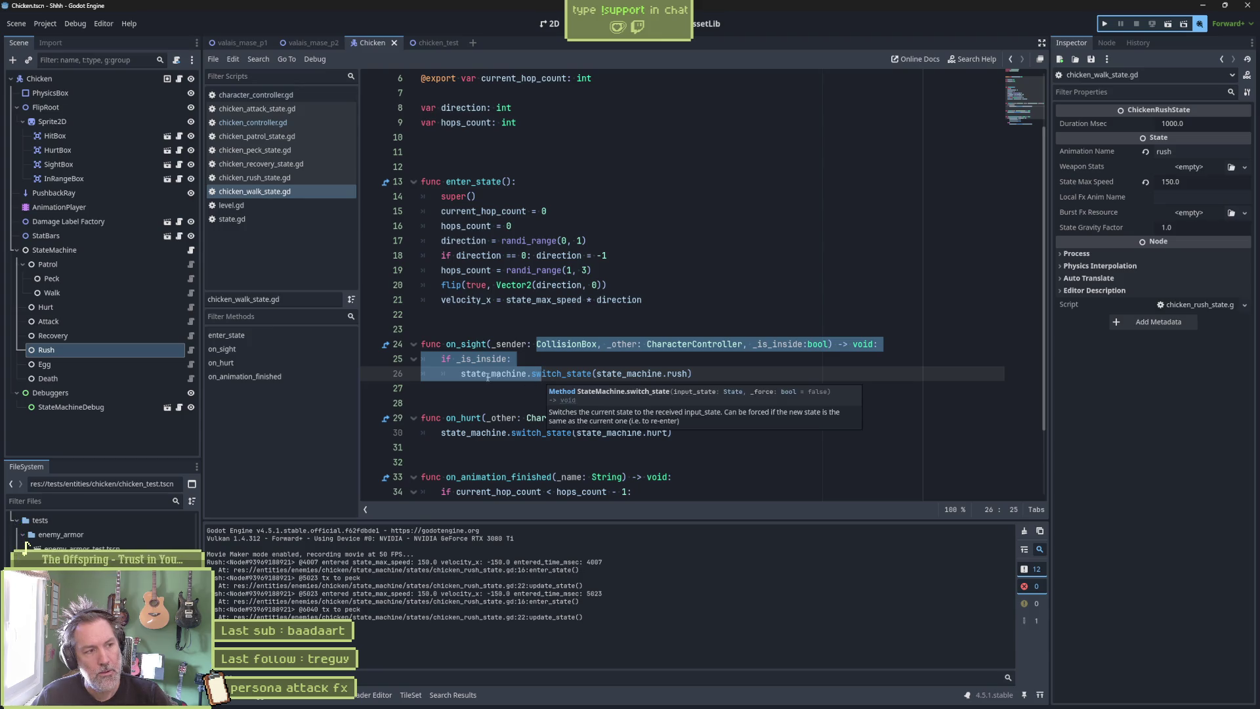
click(191, 349)
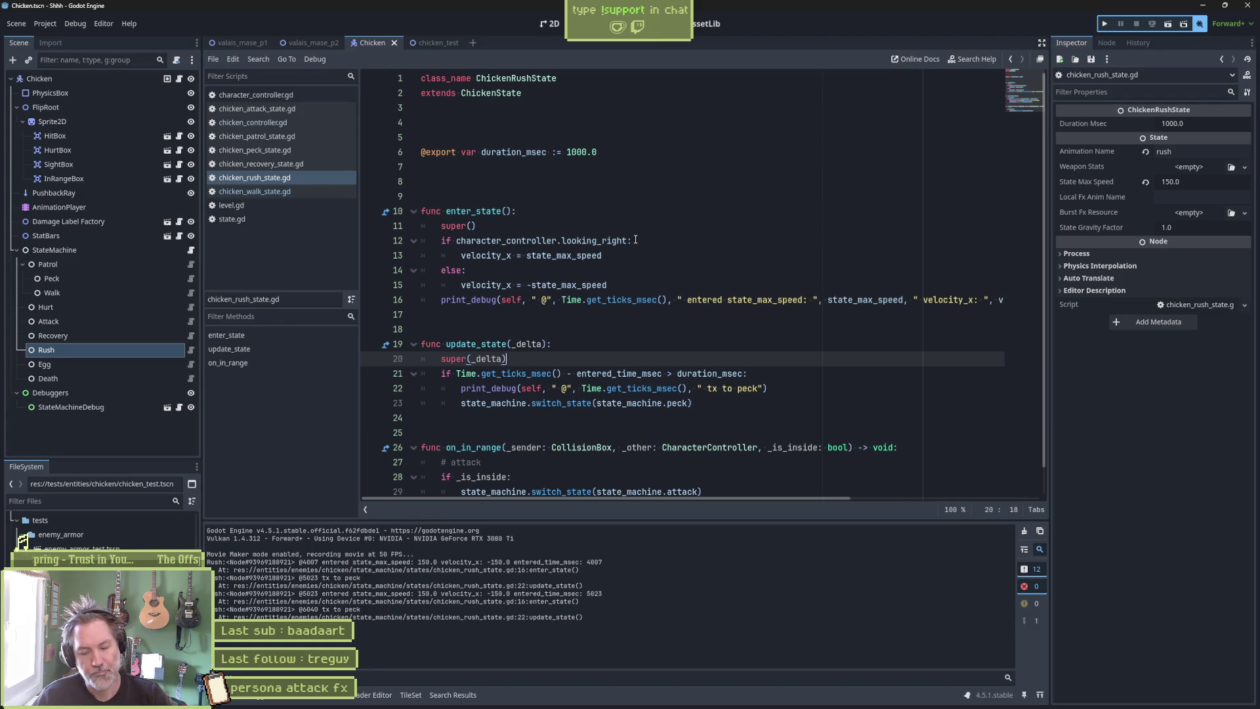
click(427, 42)
key(F6)
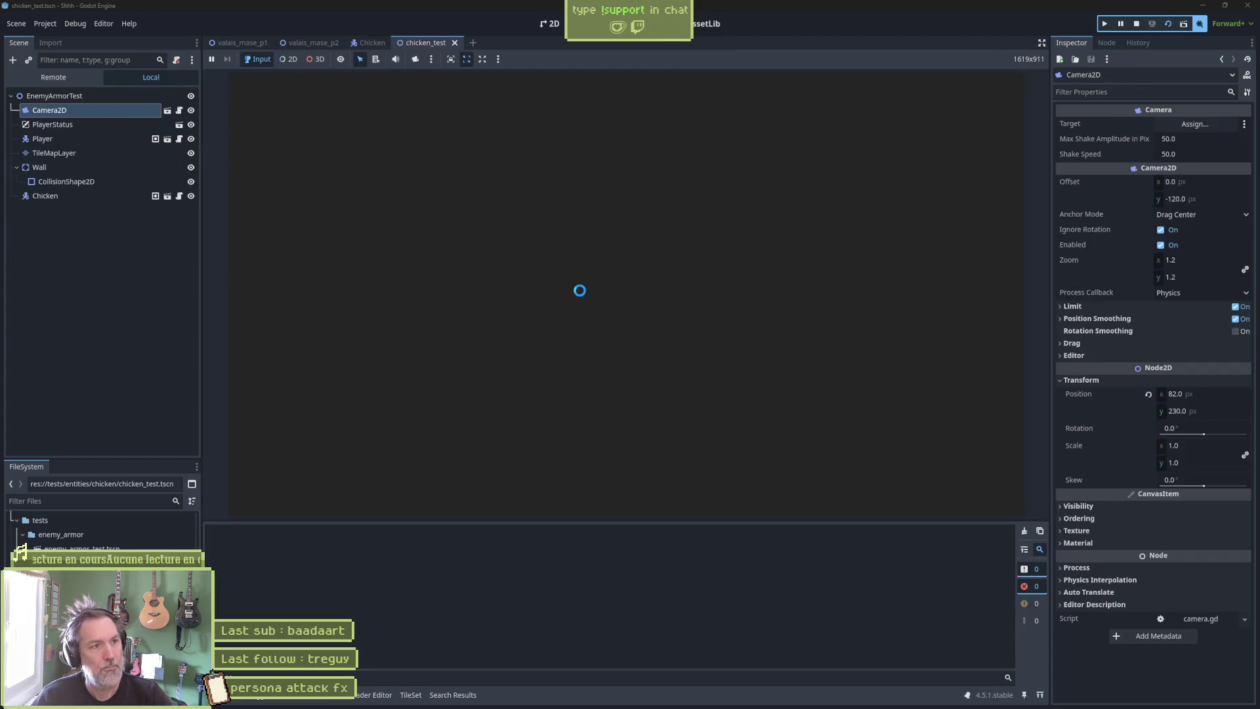
Move the player right toward the chicken to log Rush entries and 'tx to peck', then stop.
key(Right)
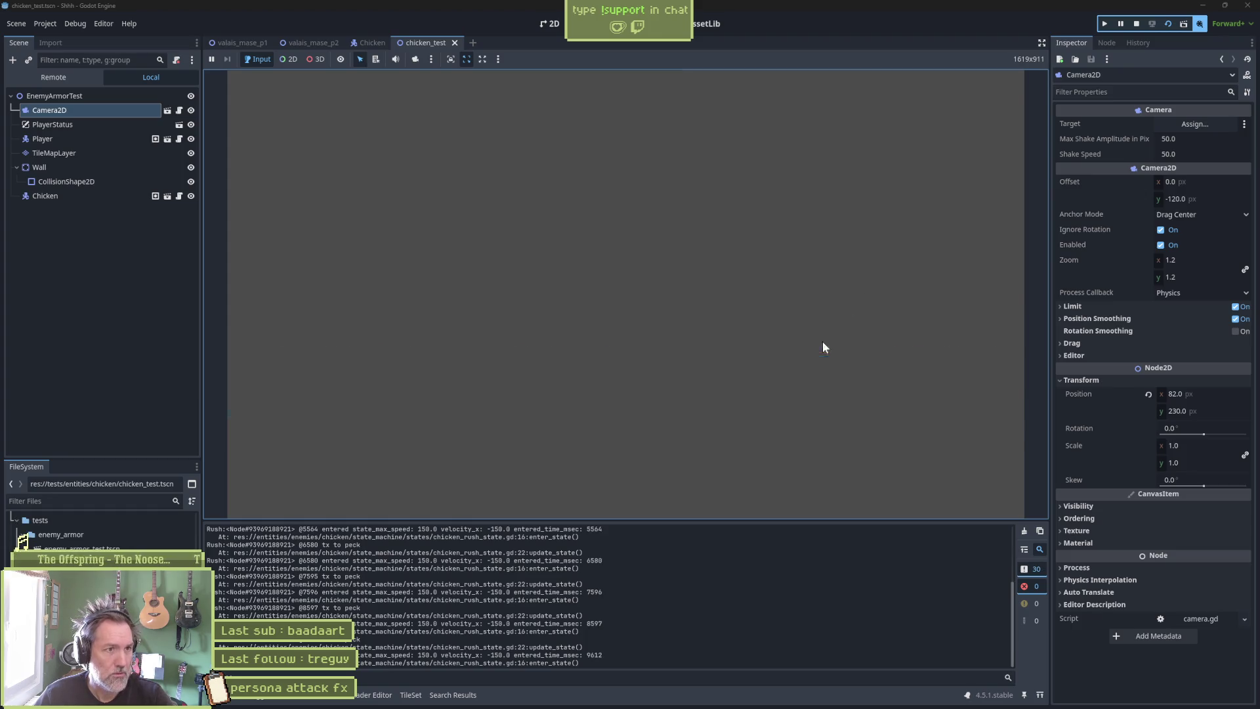
key(F8)
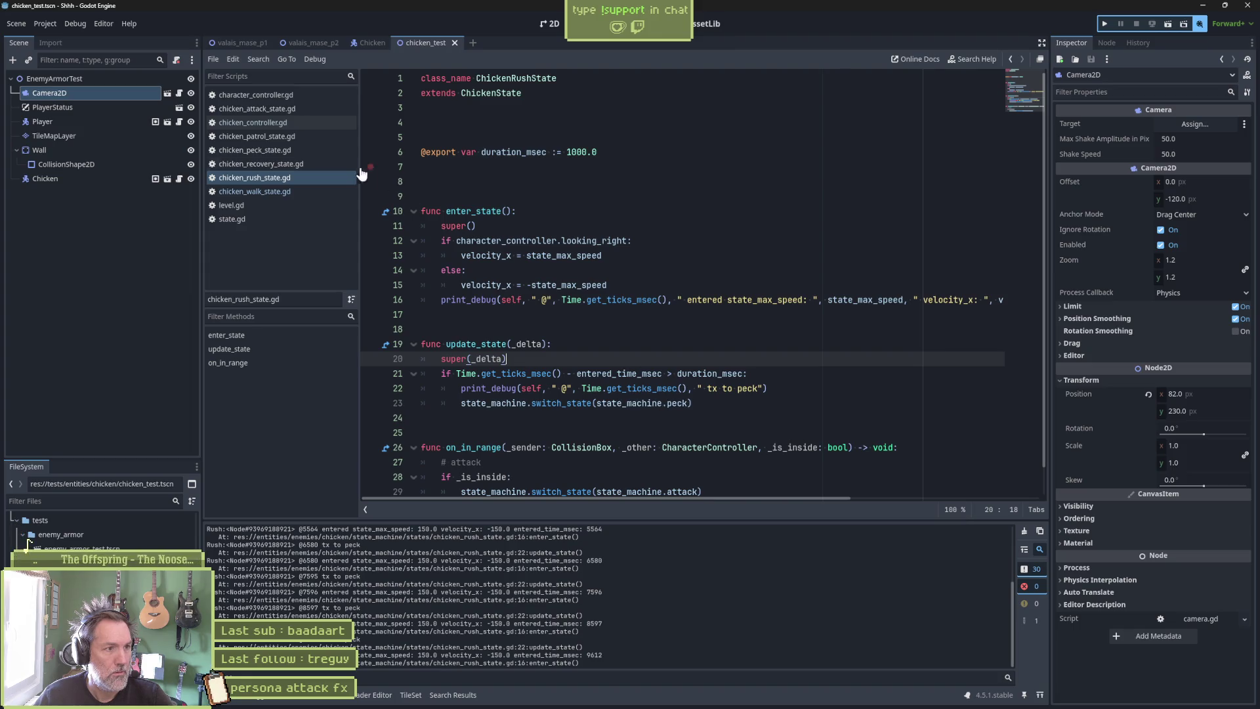
Open chicken_peck_state.gd and follow its enter_state through parent implementations to the base state.gd.
click(348, 152)
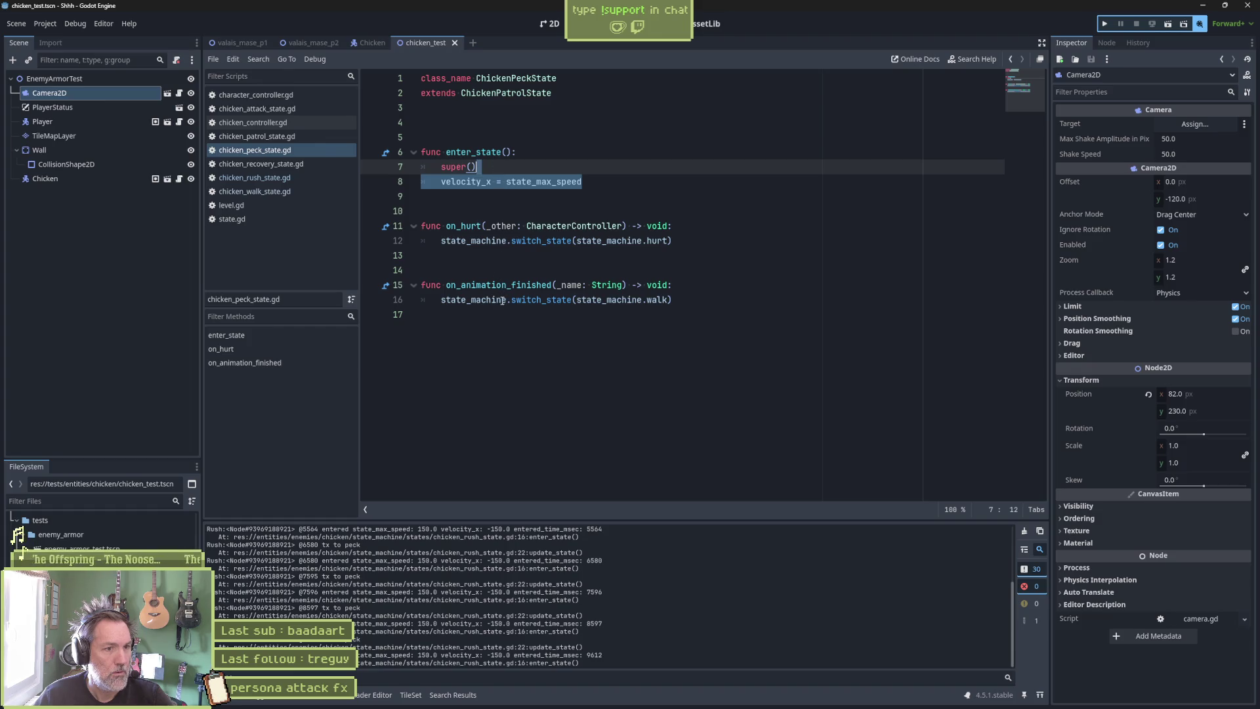
drag(502, 300, 678, 302)
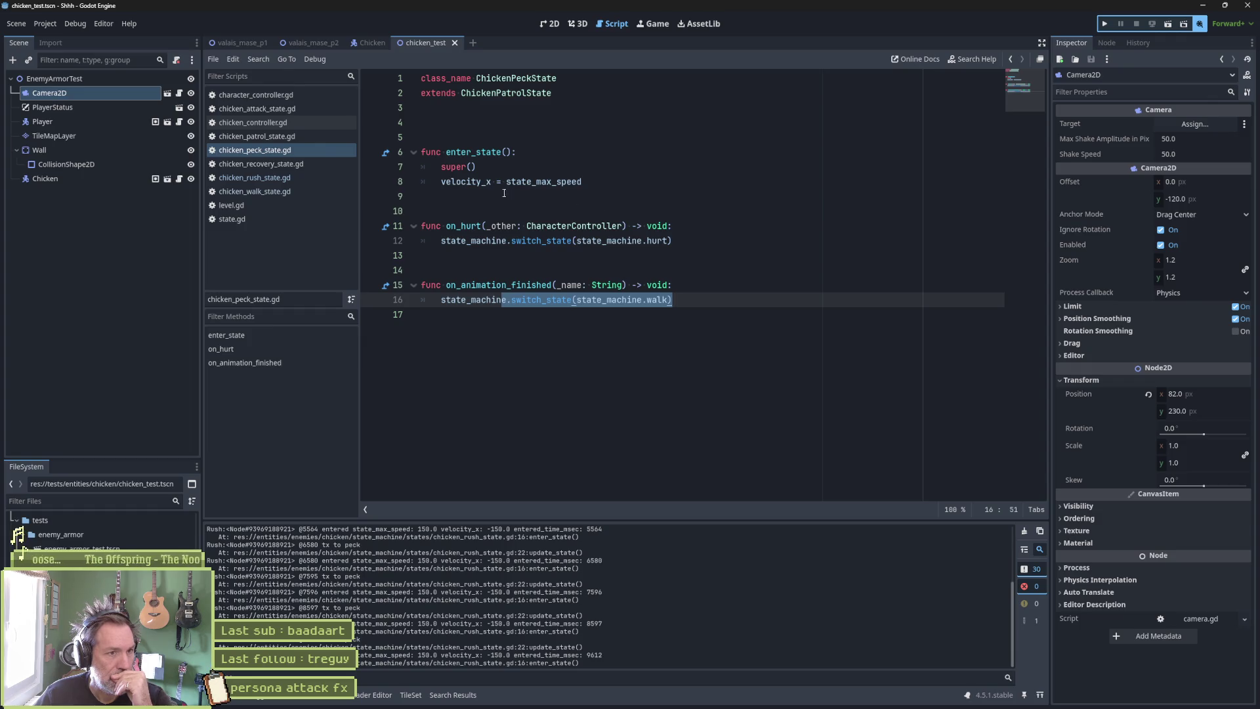
double_click(471, 182)
click(385, 152)
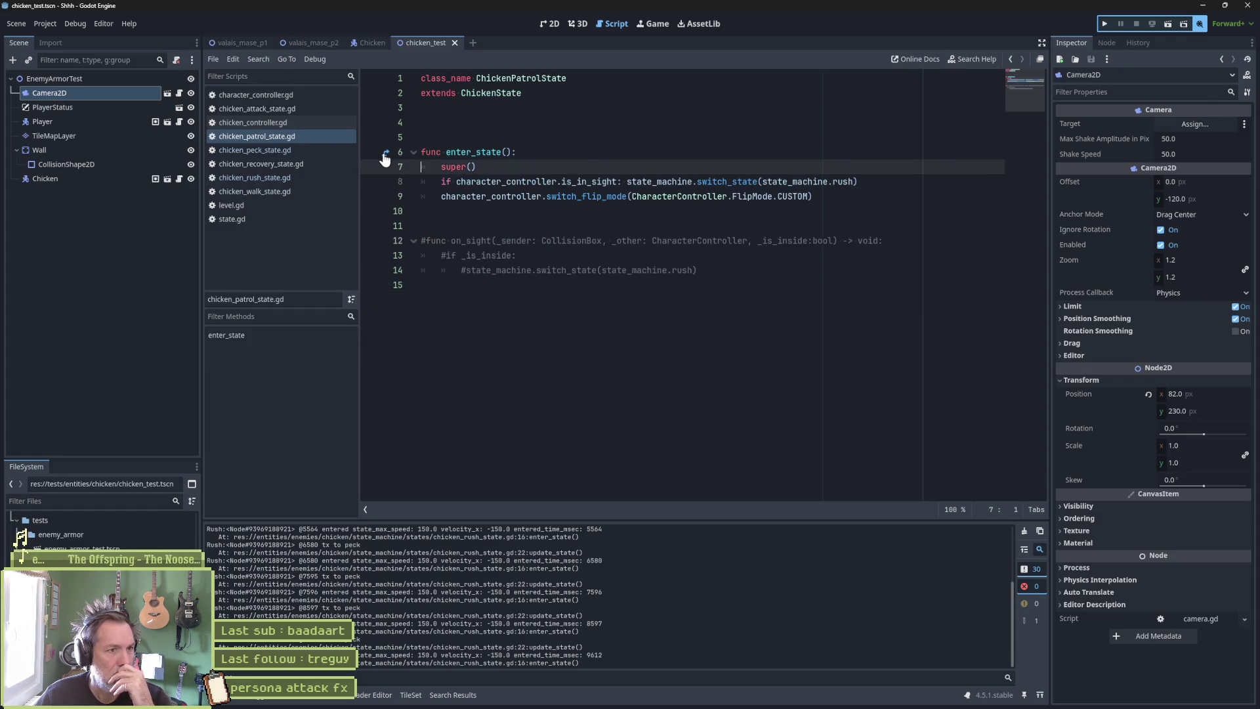
click(386, 154)
scroll(543, 329, down, 3)
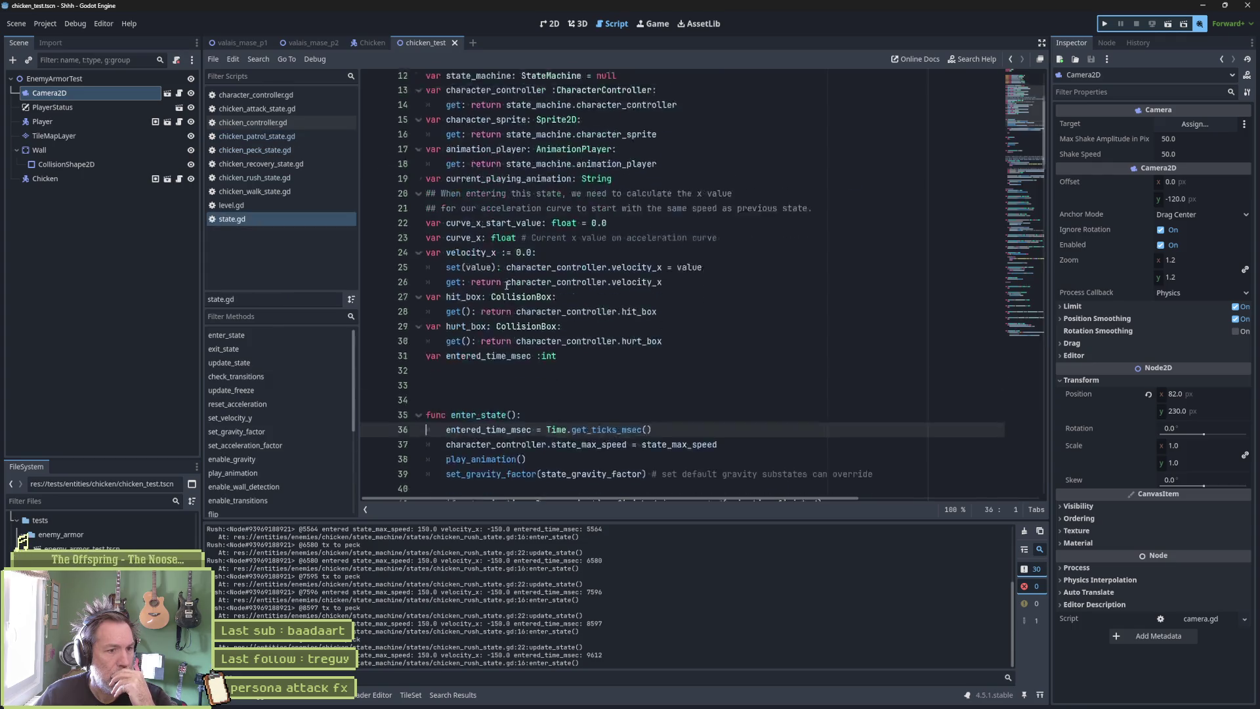
Highlight the state_max_speed assignment in state.gd's enter_state, then return to chicken_rush_state.gd.
drag(742, 345, 748, 335)
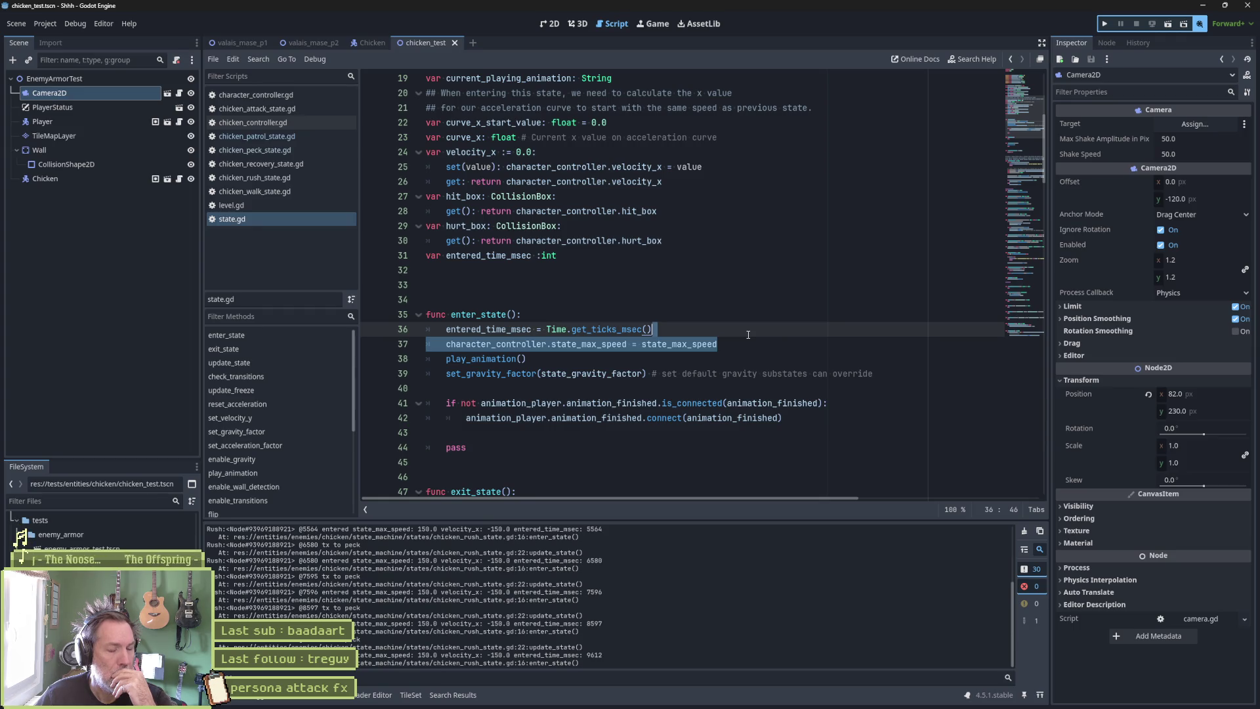
click(275, 180)
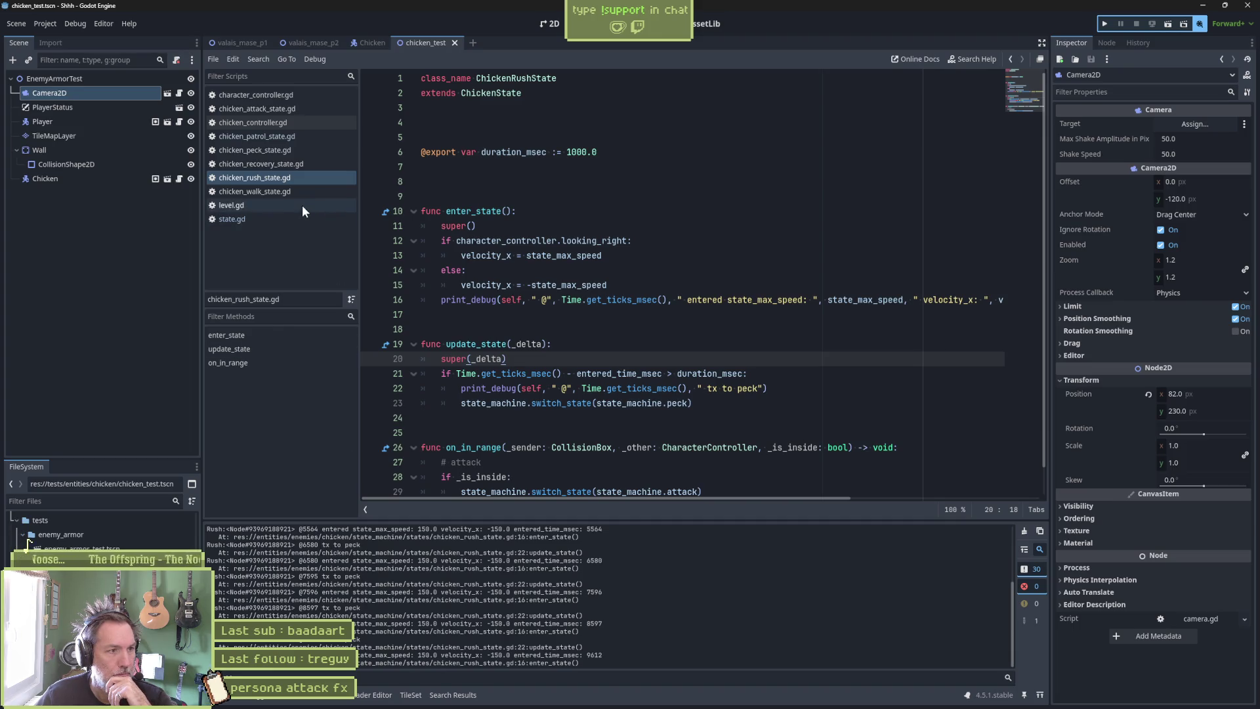
Compare peck's switch to walk, walk's on_sight switch to rush, and the patrol script's transitions.
click(290, 148)
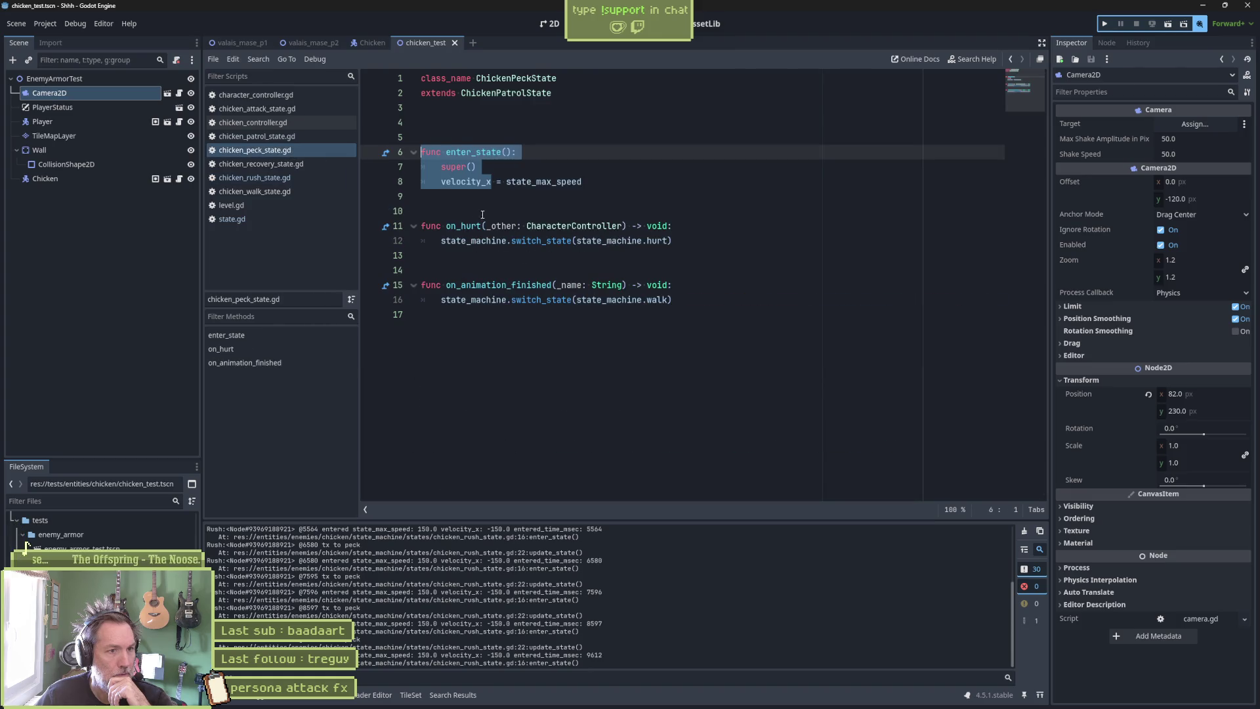
double_click(655, 300)
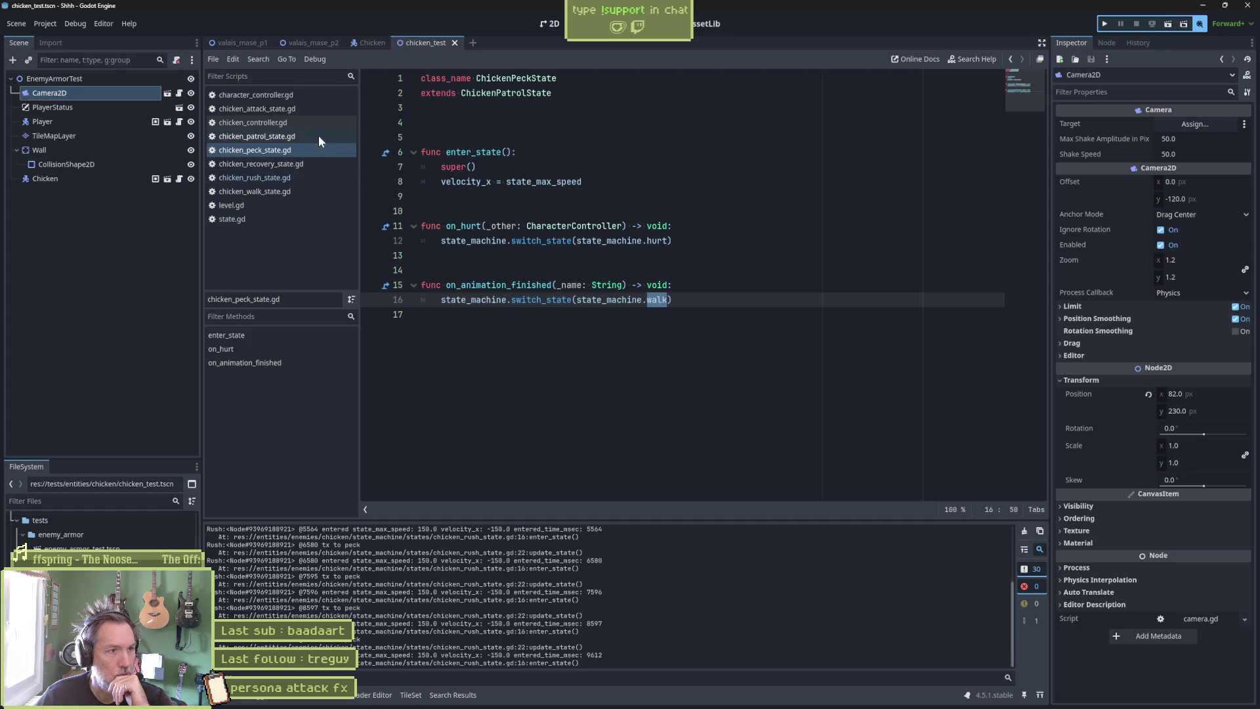
click(293, 188)
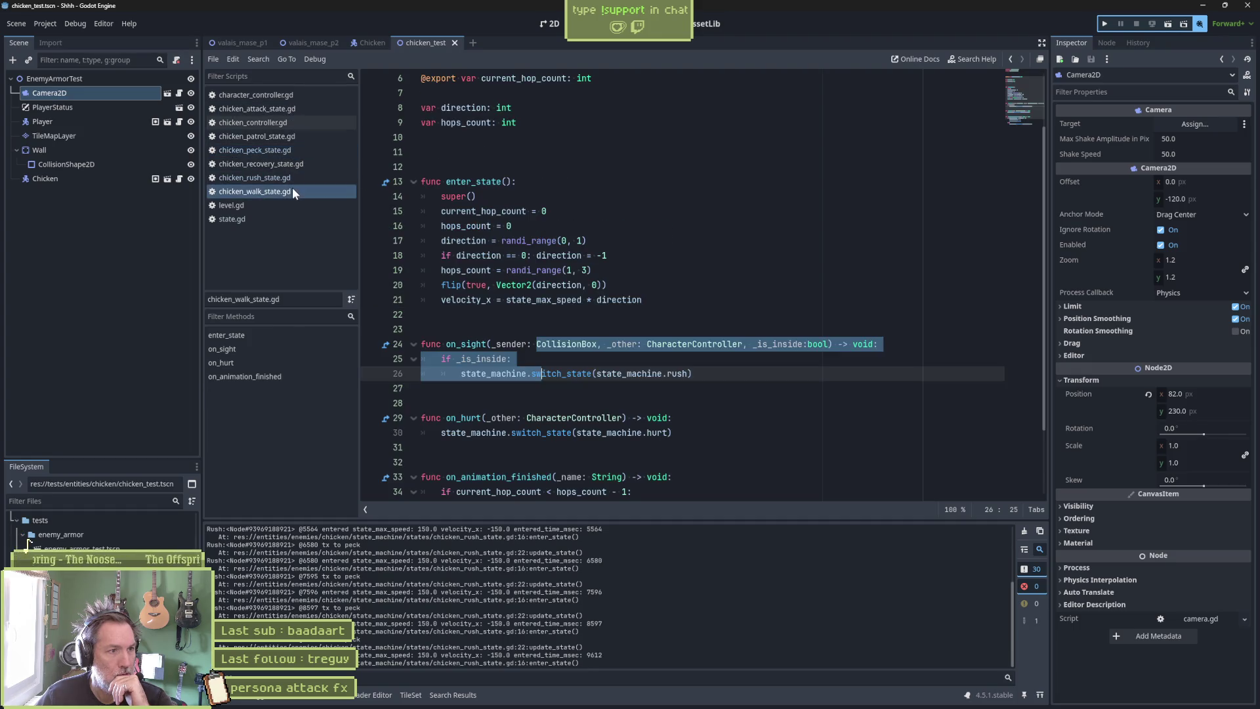
double_click(675, 374)
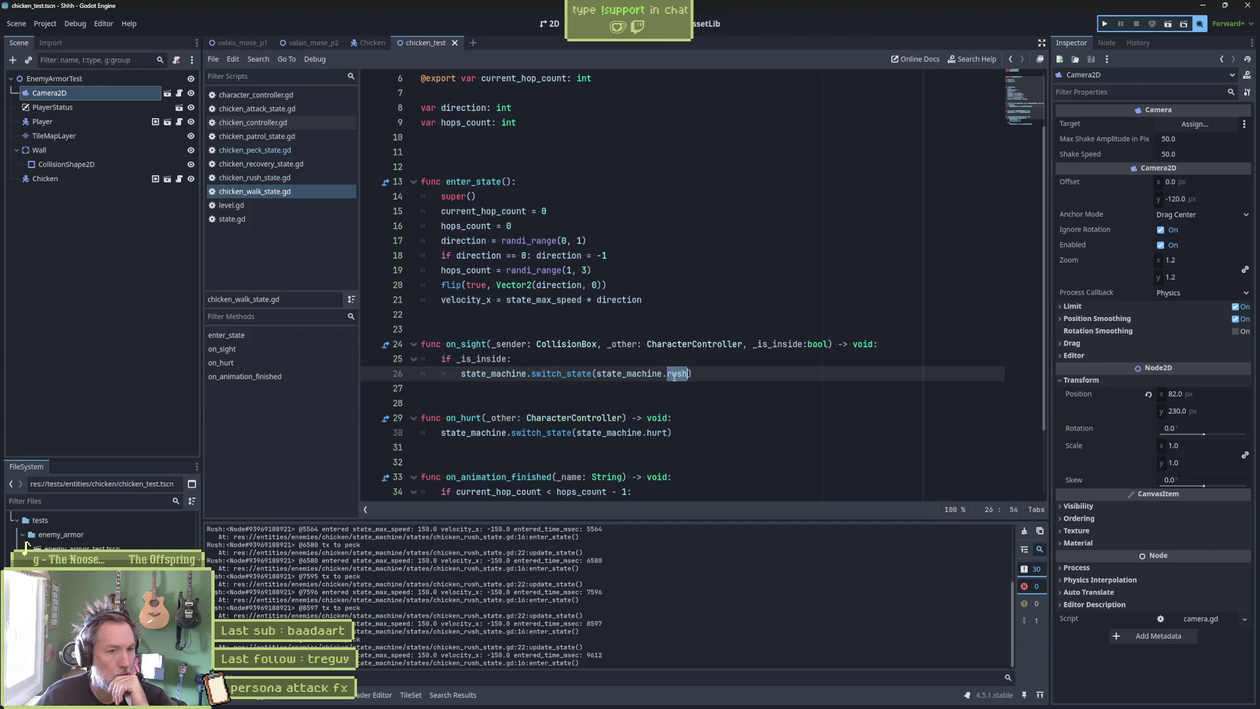
drag(478, 344, 491, 374)
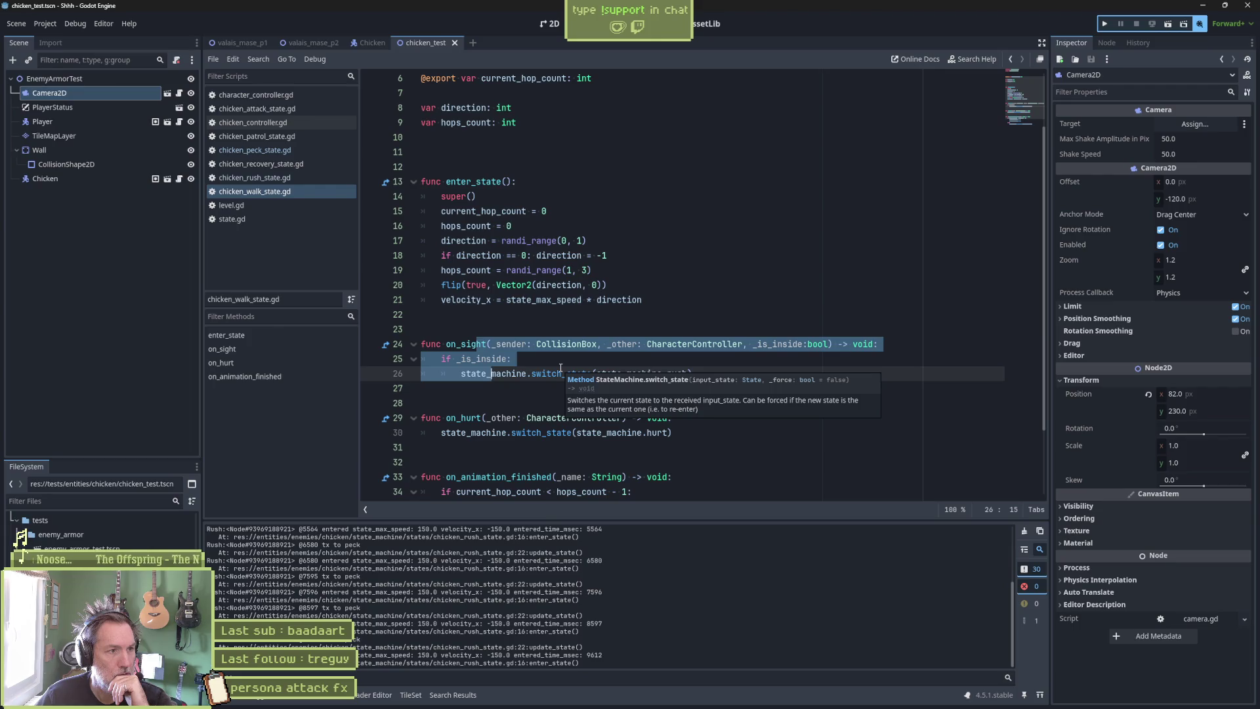
click(255, 150)
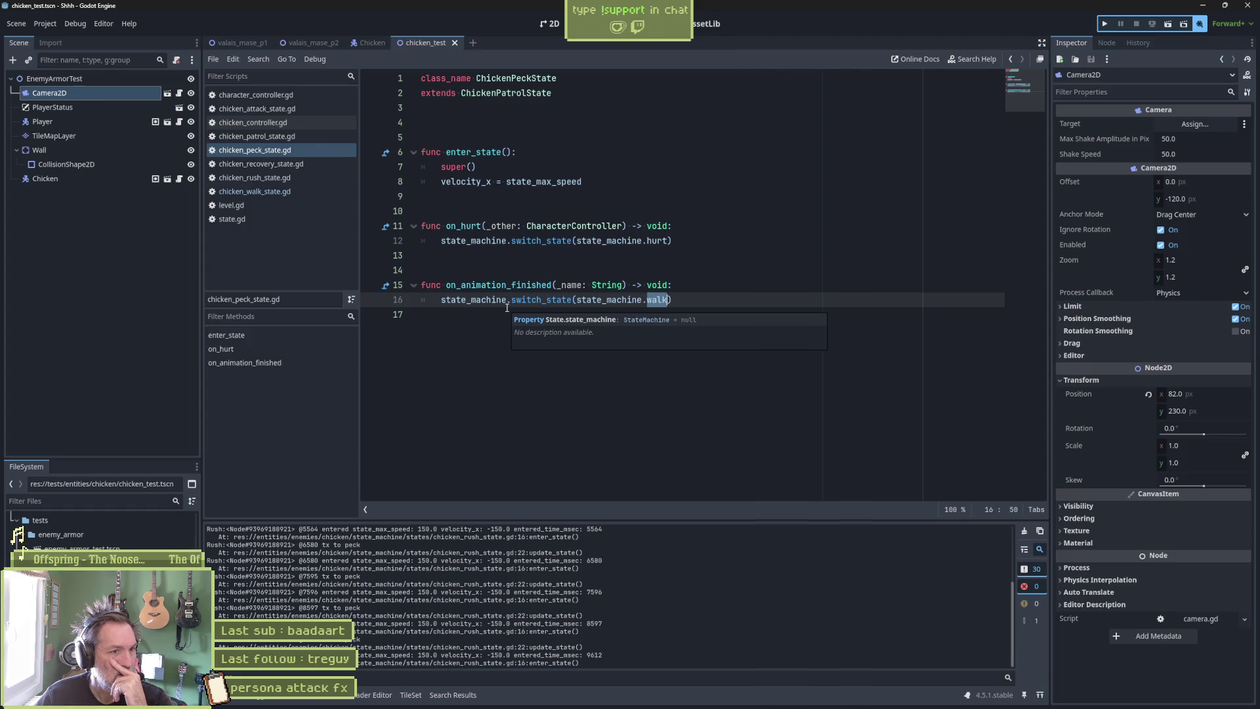
click(301, 136)
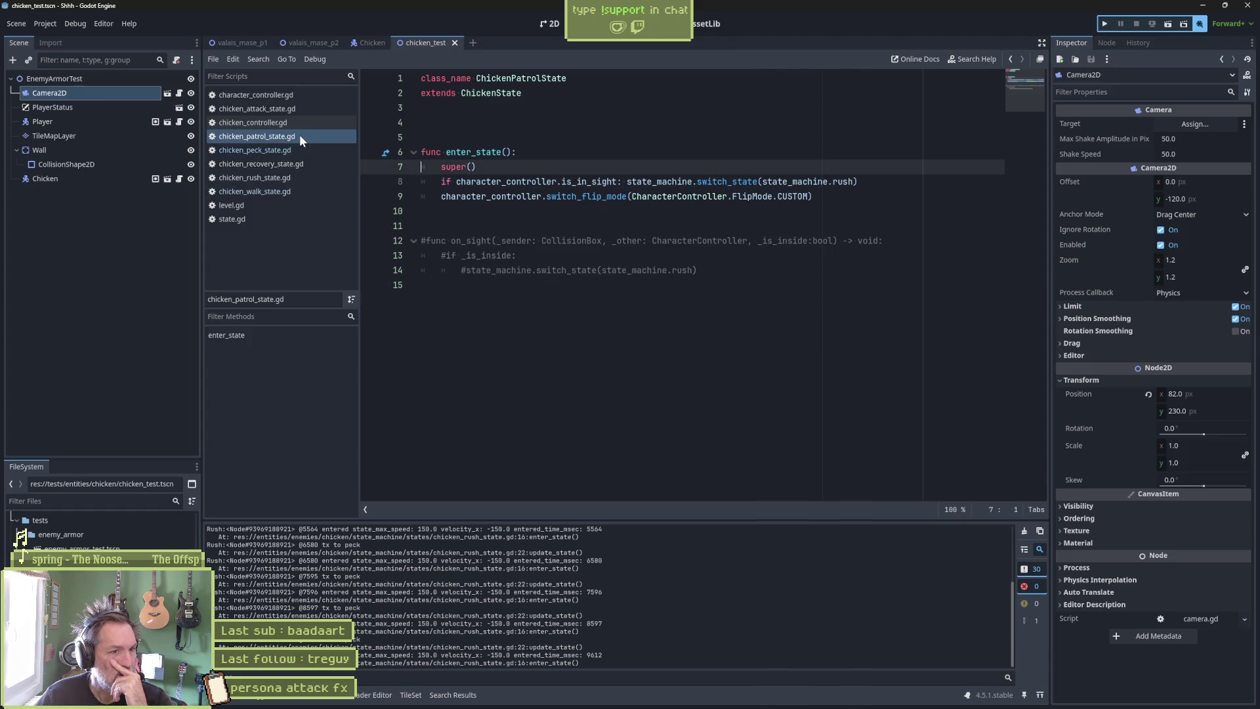
click(295, 148)
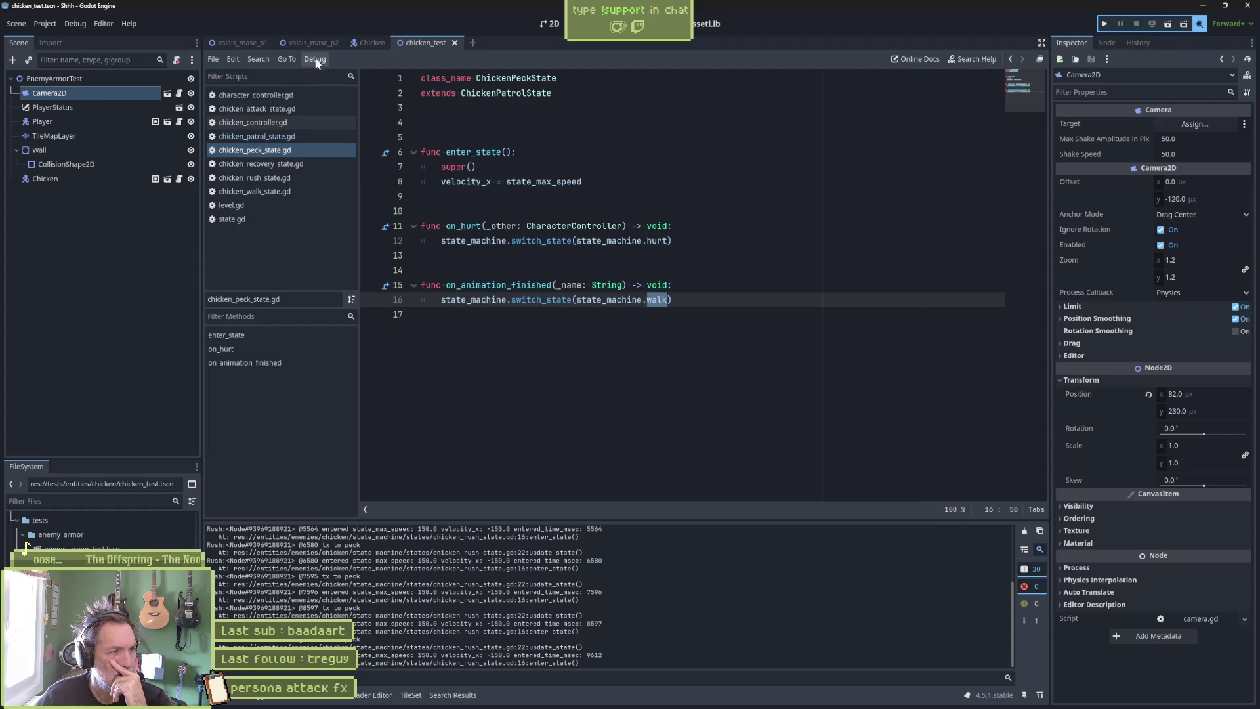
click(369, 43)
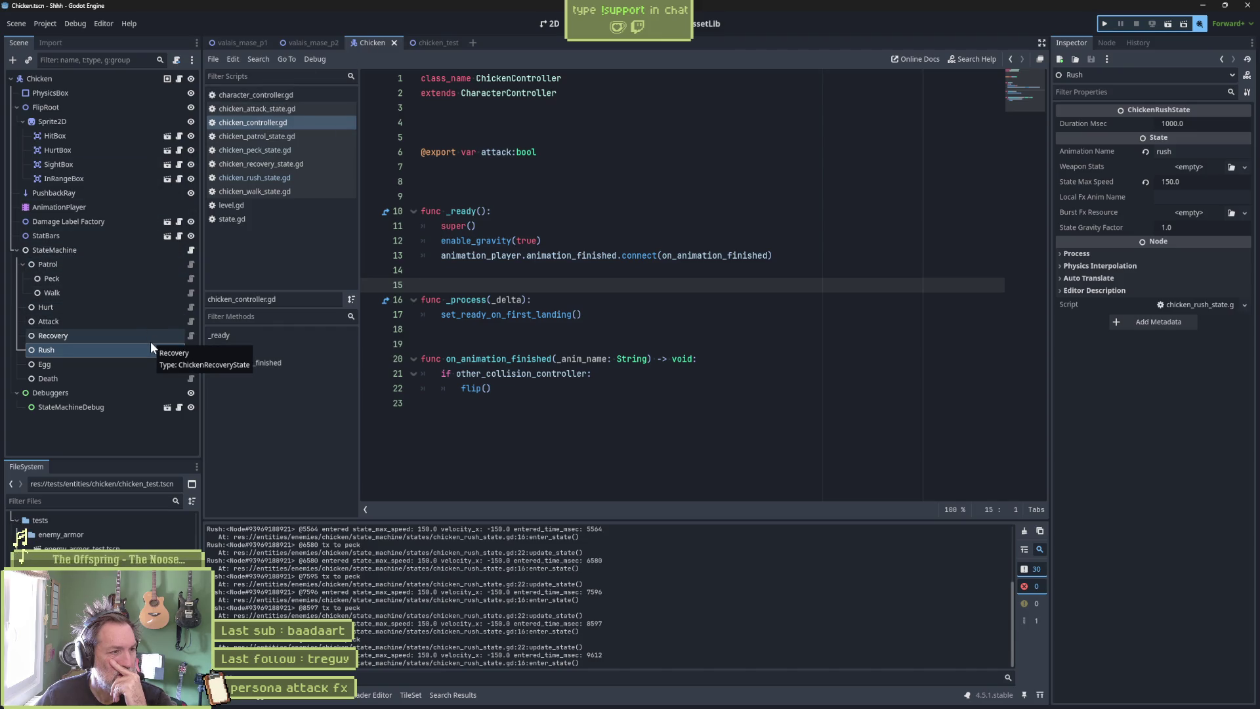
Open the Peck, Patrol, Walk, Attack and Recovery state scripts from the Scene dock in turn.
click(193, 279)
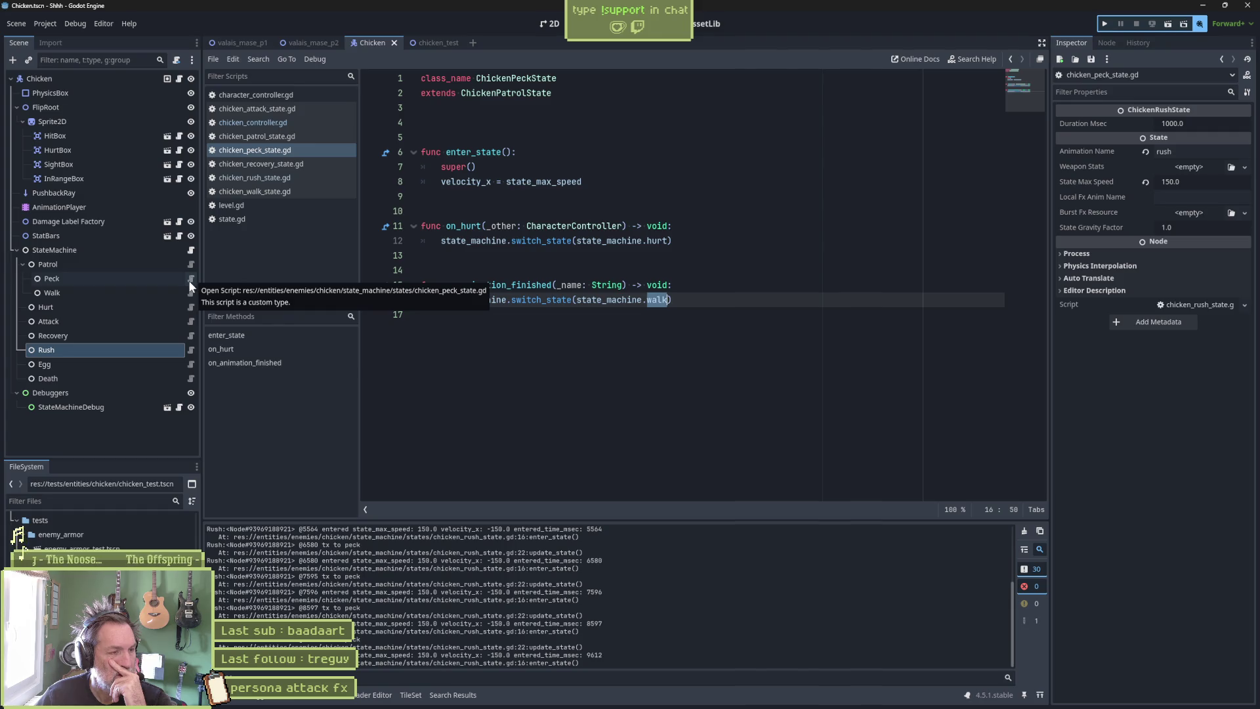
click(194, 263)
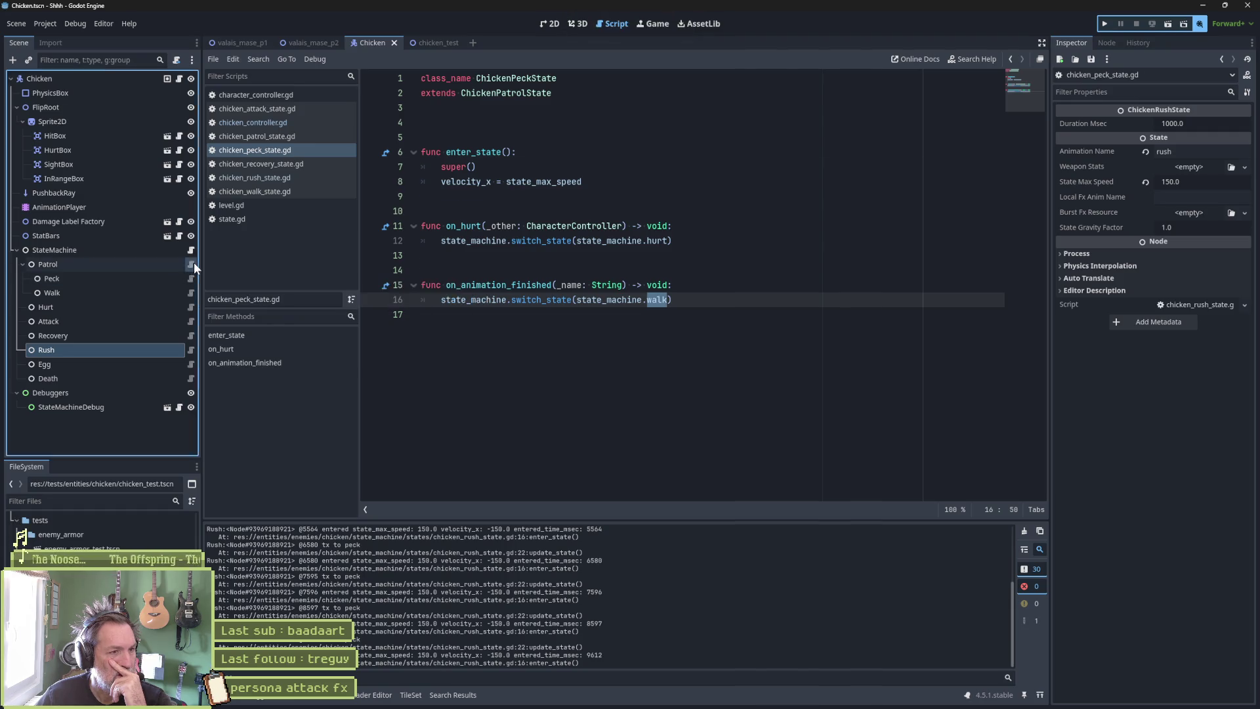
click(192, 293)
click(191, 293)
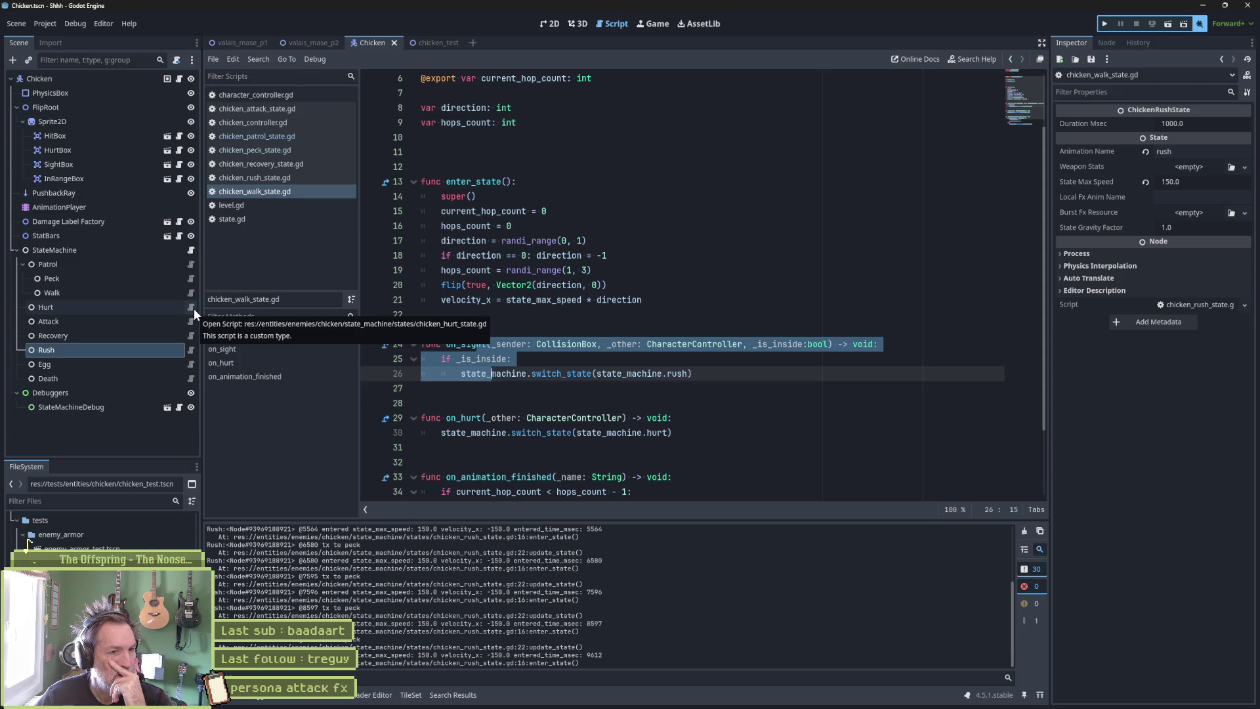
scroll(633, 332, down, 2)
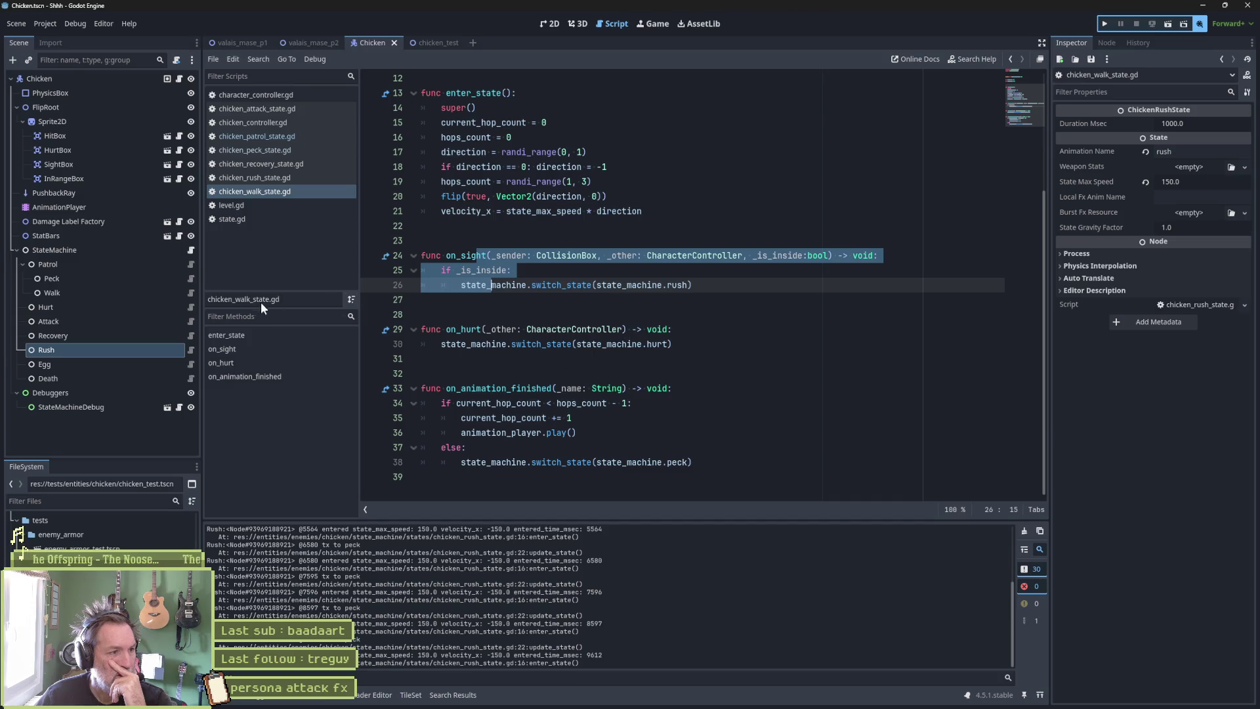
click(192, 321)
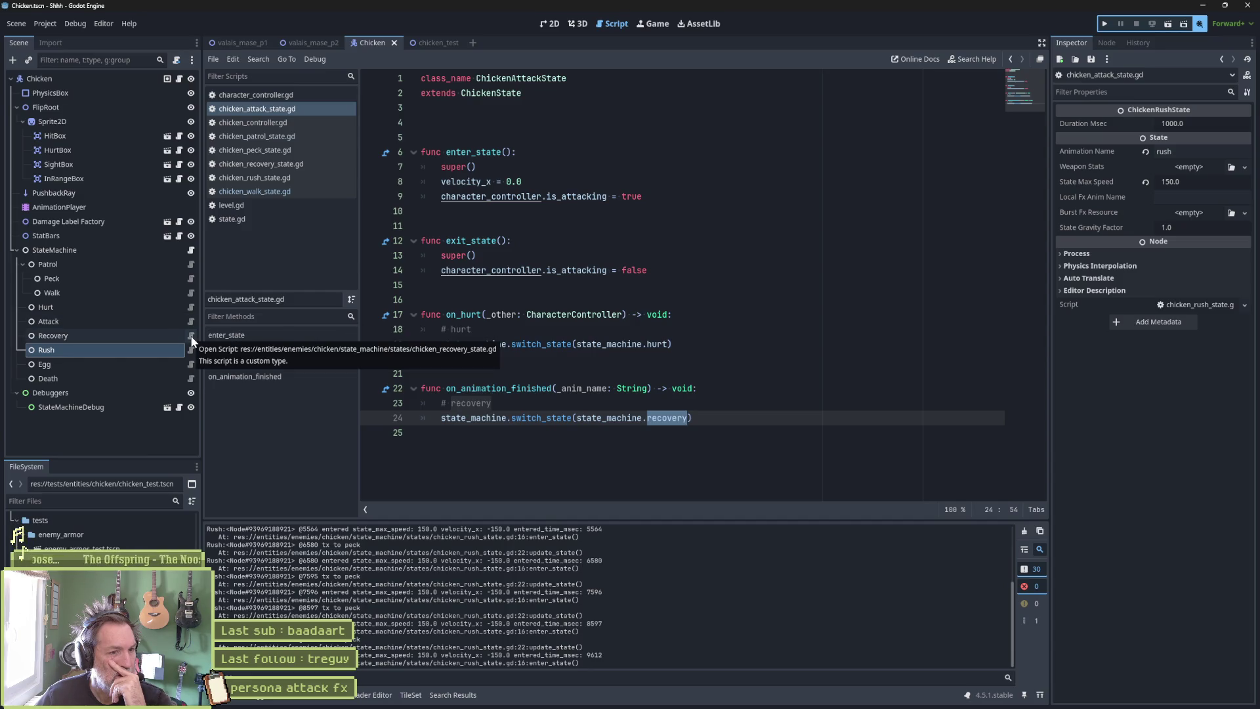
click(191, 337)
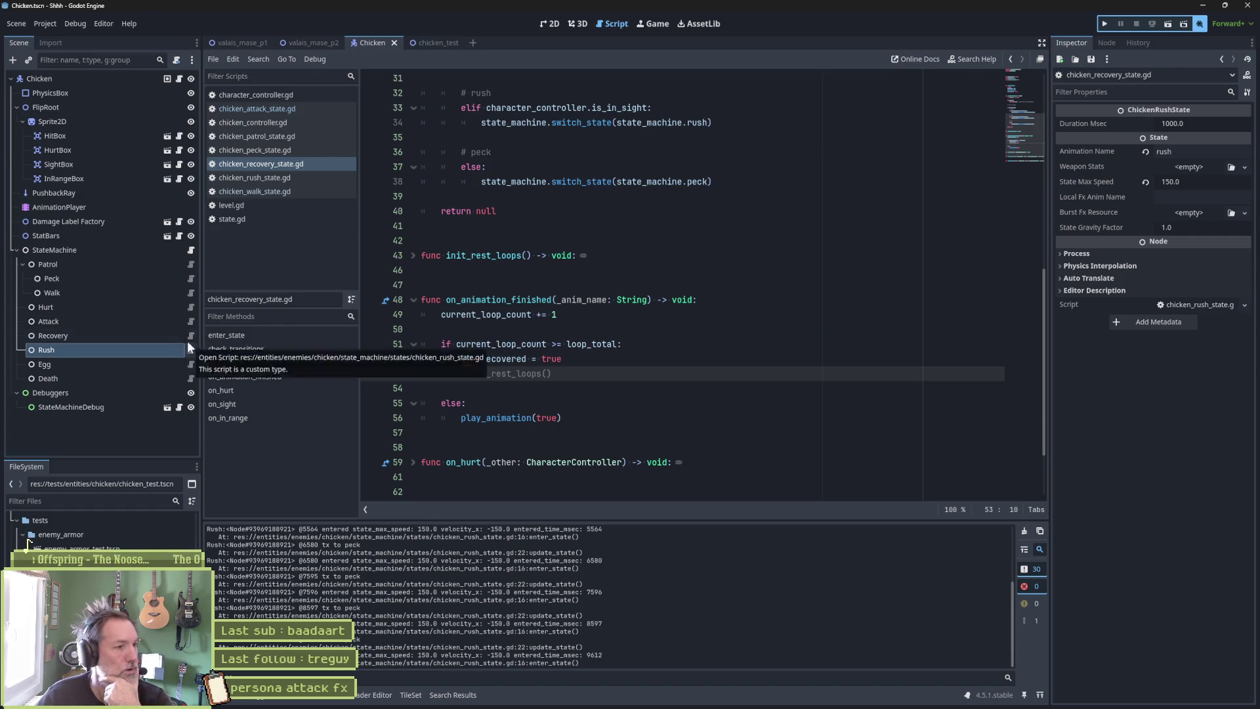
click(192, 278)
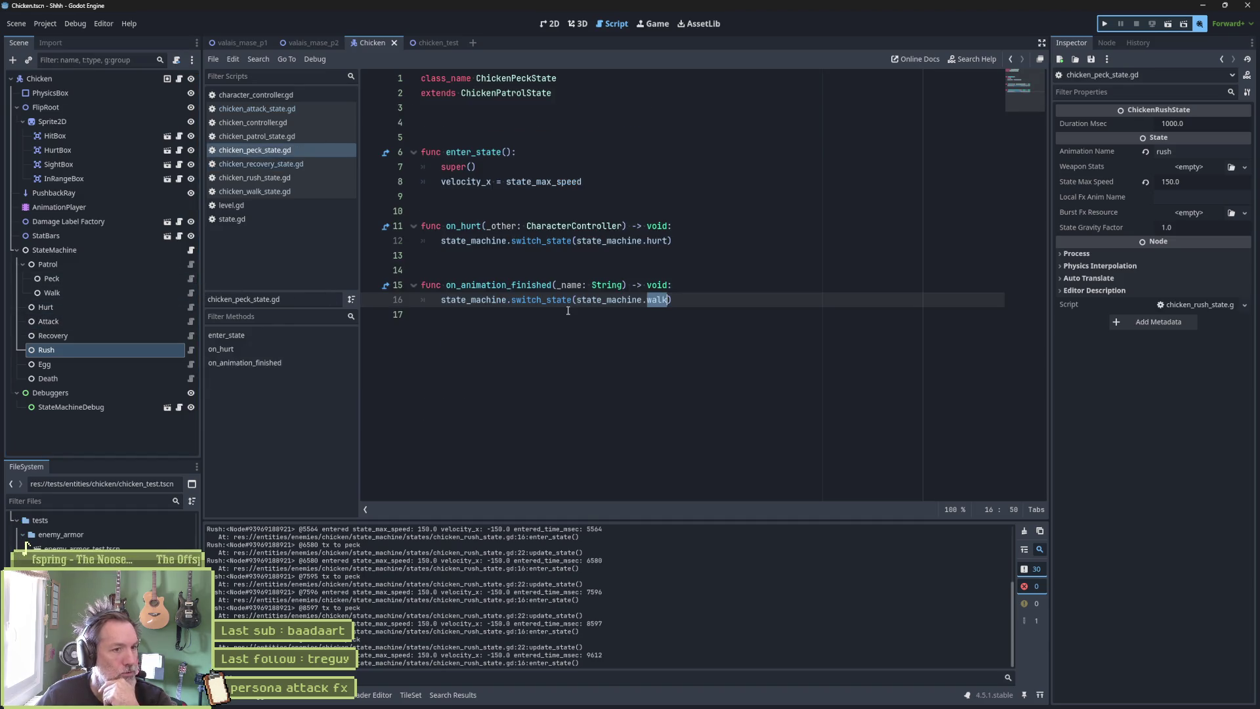
Back in chicken_peck_state.gd, review the on_hurt and on_animation_finished lines 11–15.
click(582, 270)
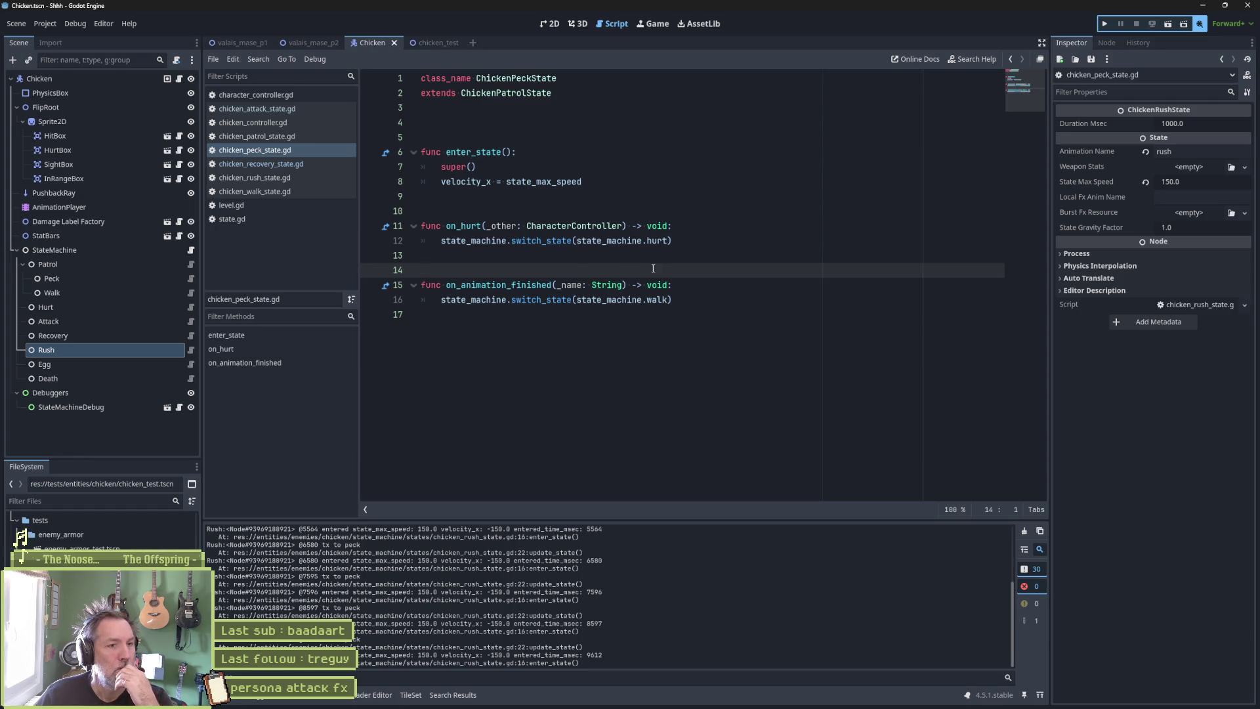
click(667, 300)
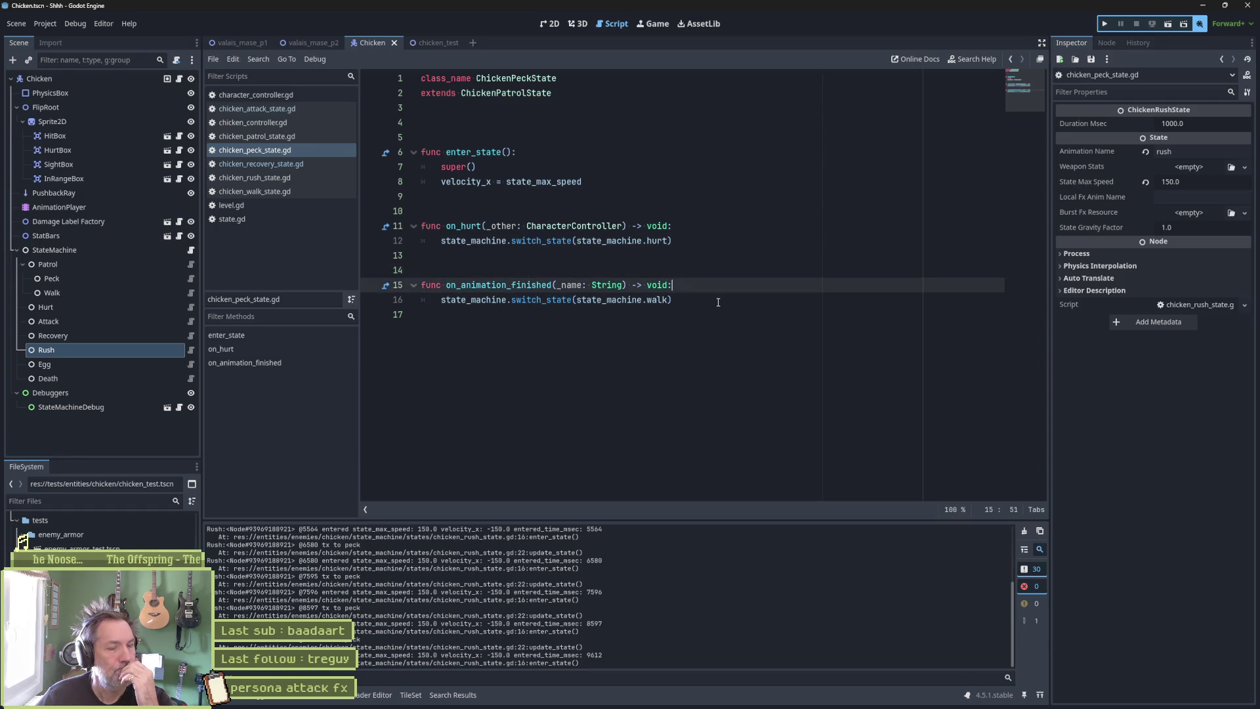
click(692, 227)
click(688, 292)
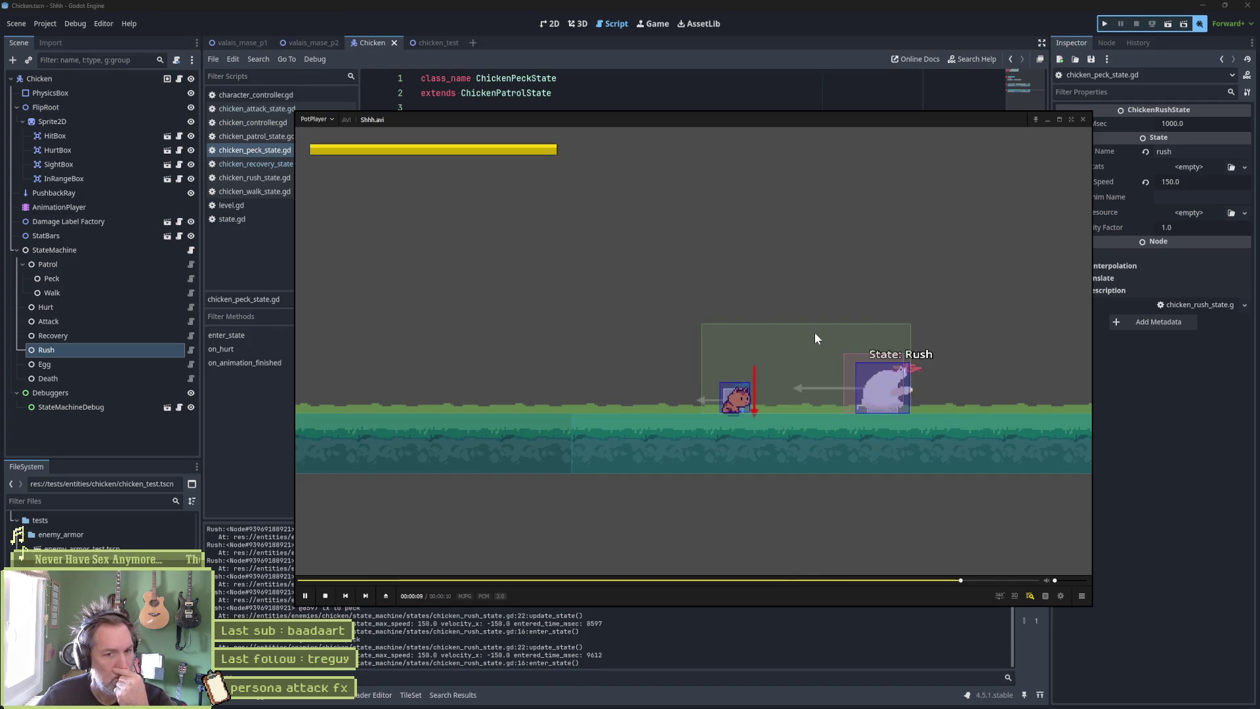
Close PotPlayer after watching the Shhh.avi clip of the chicken rushing at the player.
click(1084, 120)
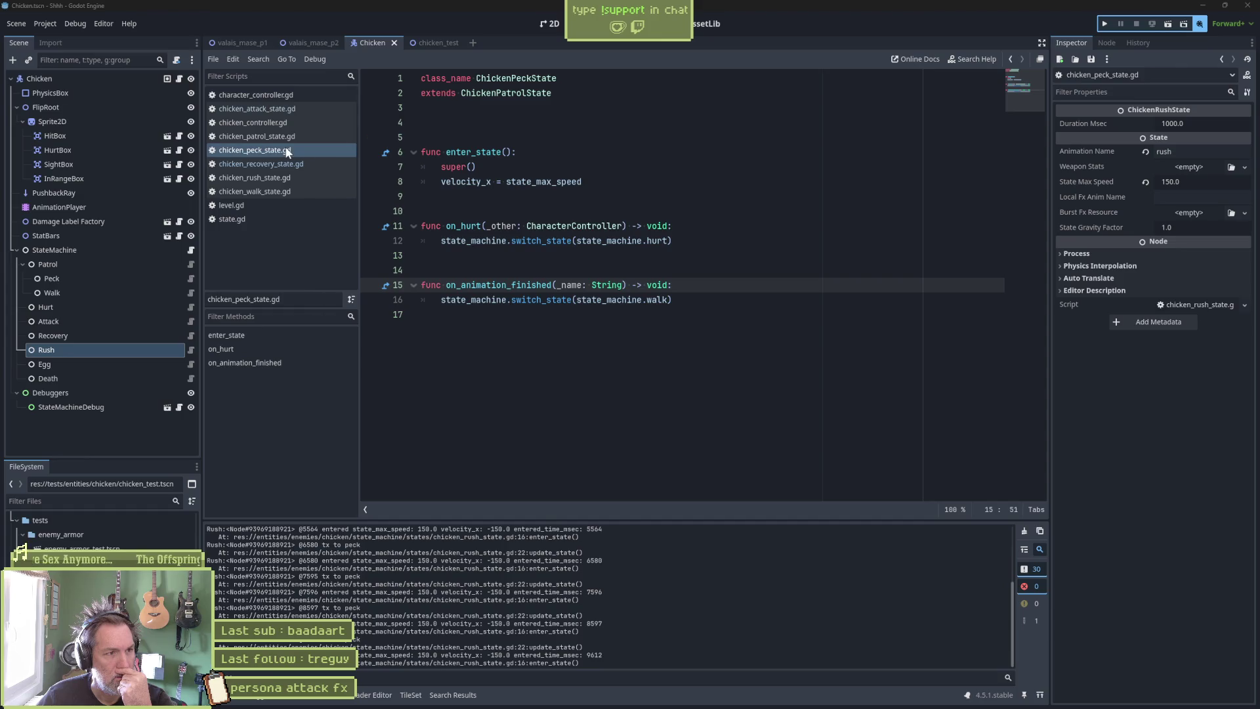
click(274, 178)
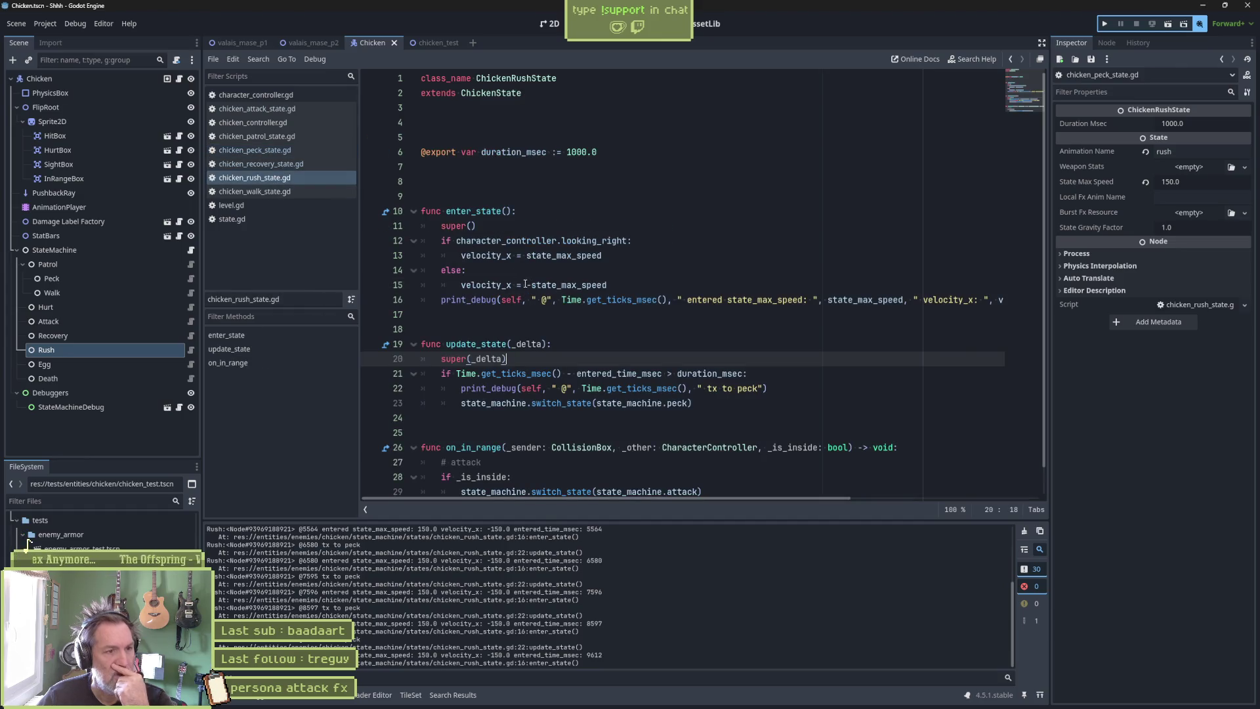
scroll(525, 284, down, 1)
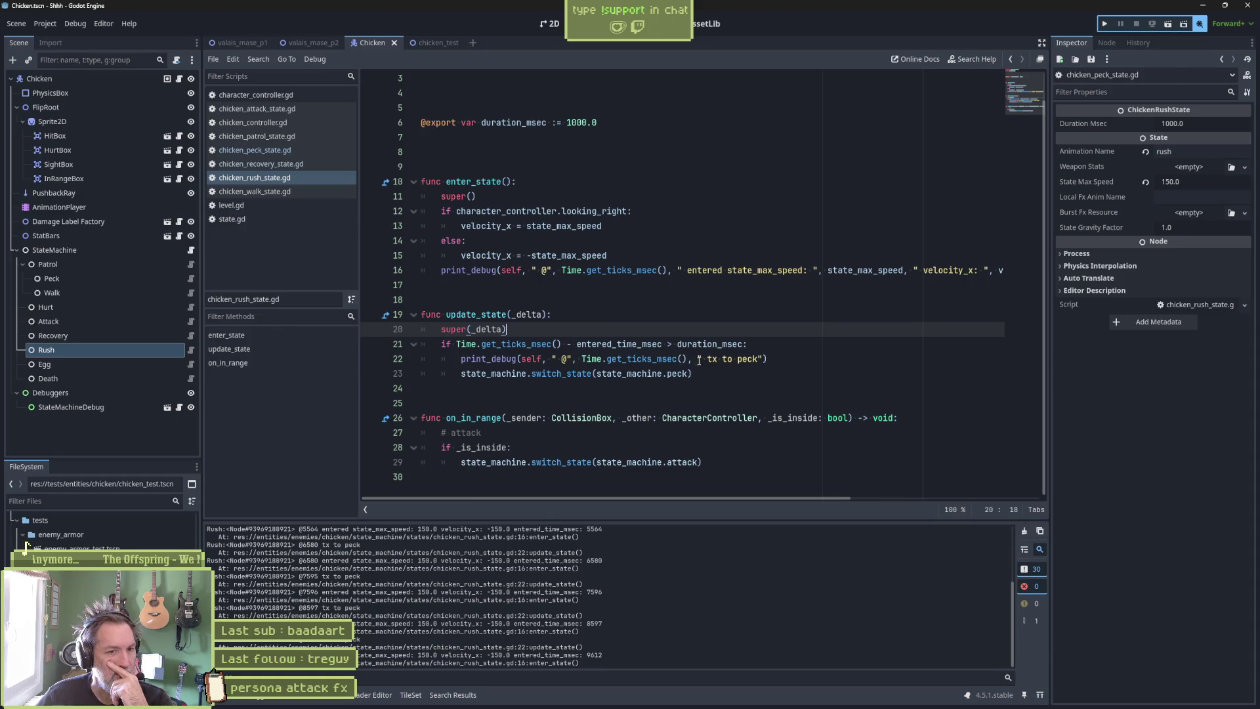
click(677, 373)
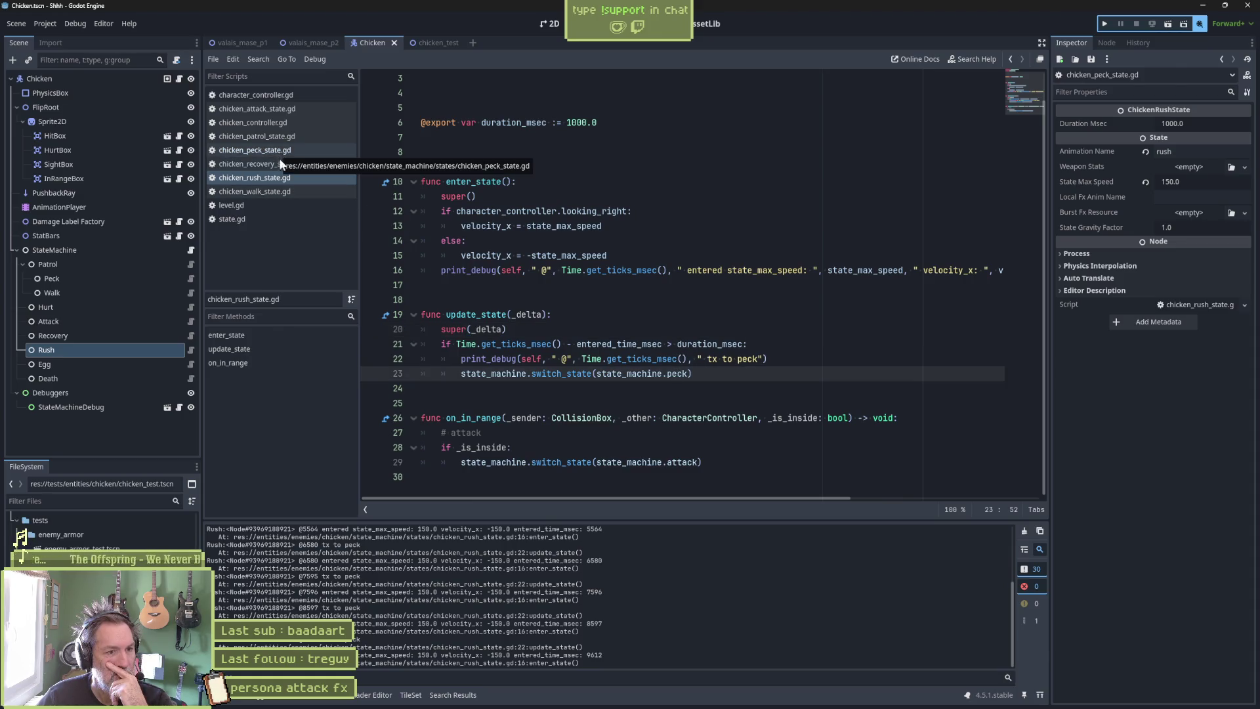
drag(368, 600, 294, 608)
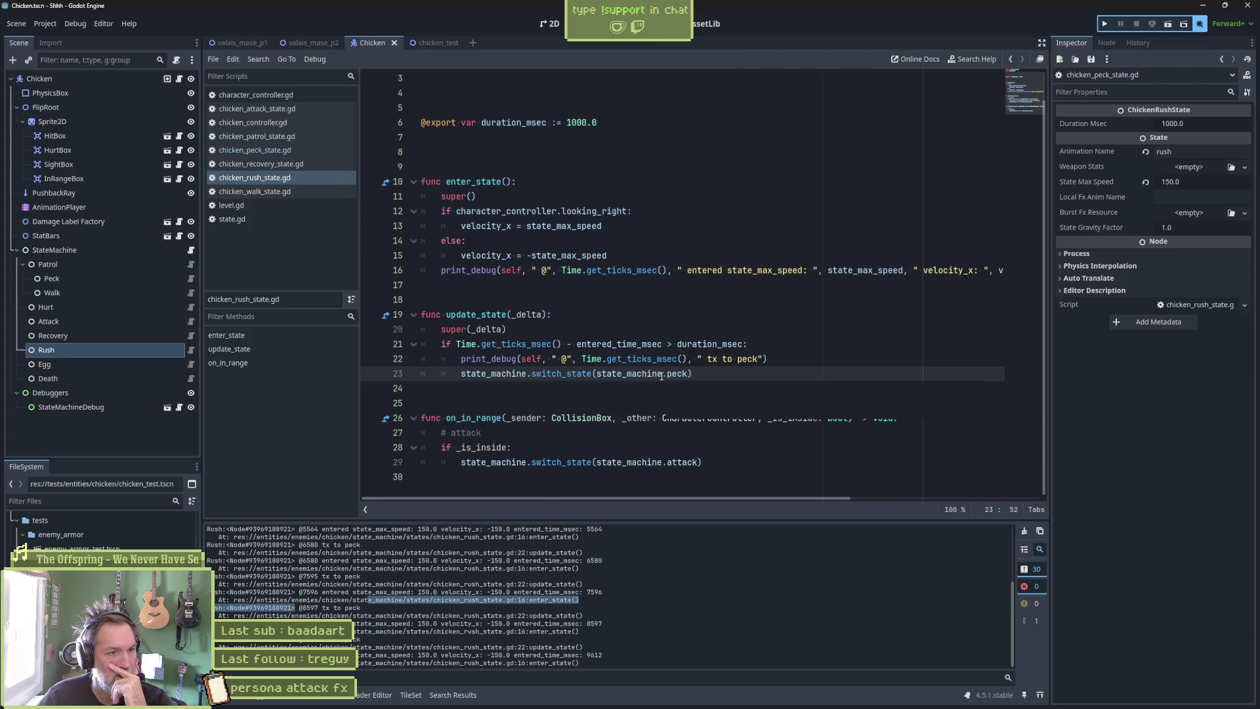
mouse_move(662, 375)
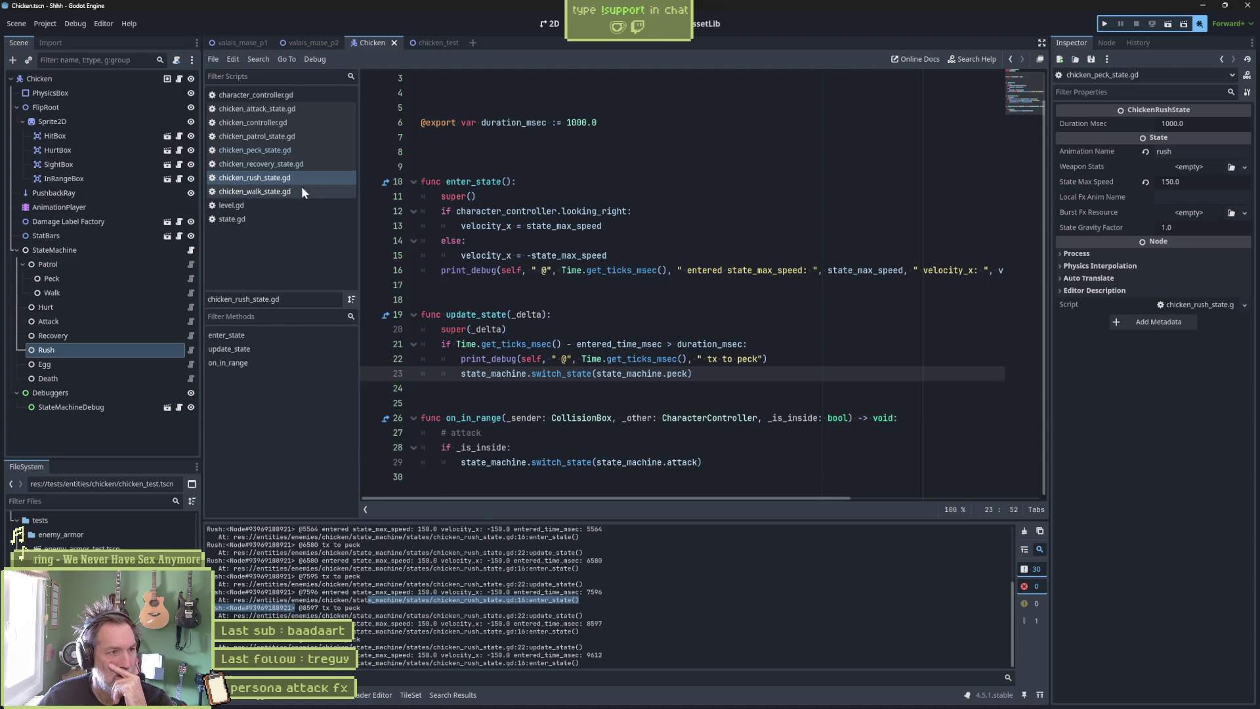
click(276, 155)
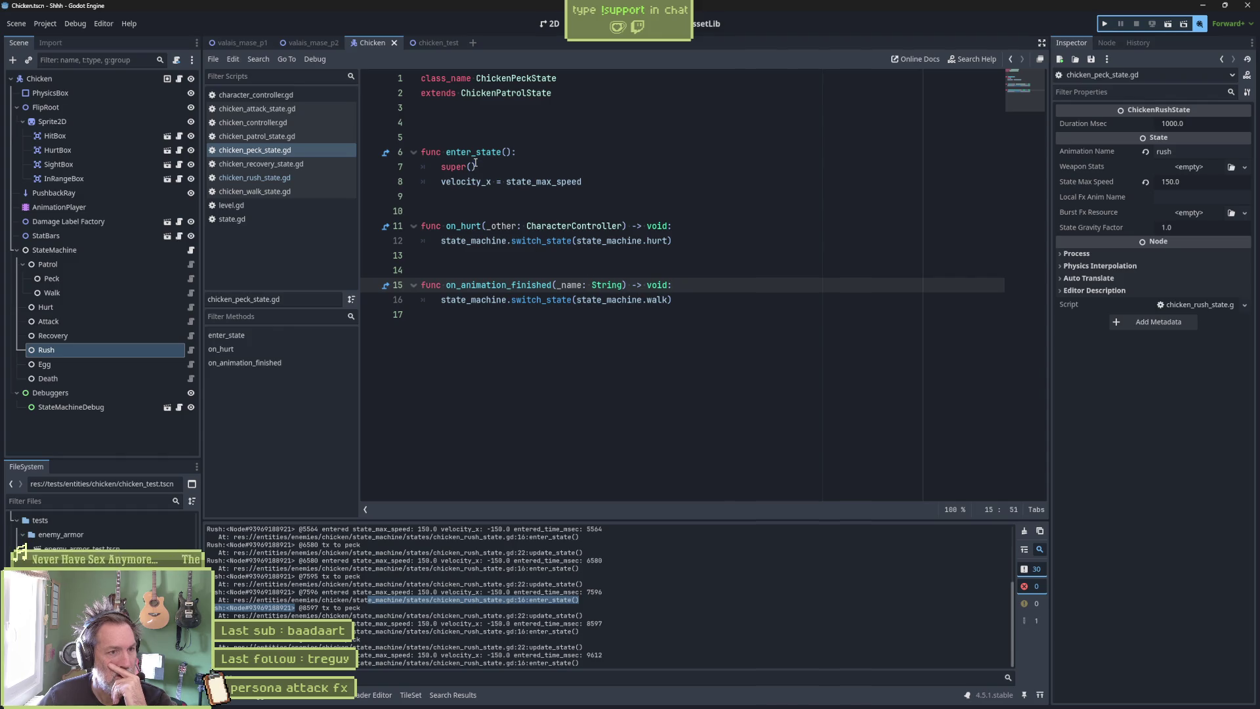
click(490, 168)
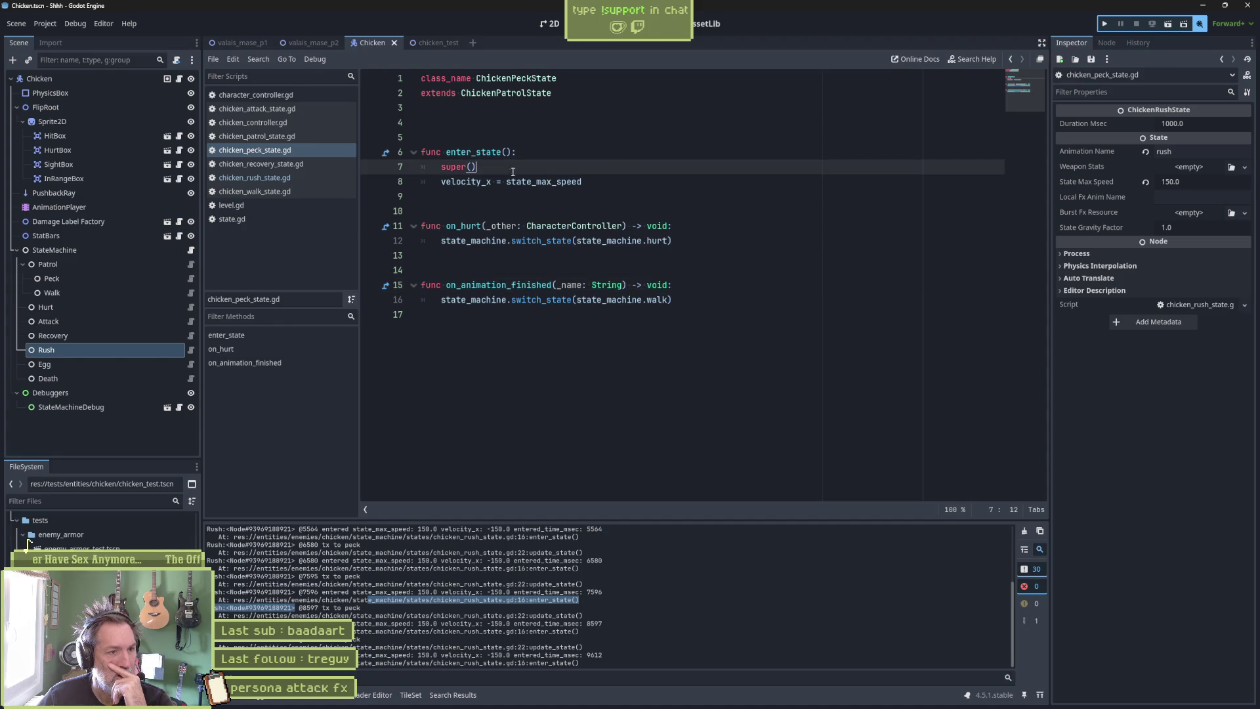
Add print_debug(self, " entered") after super() in enter_state and save the script.
key(Return)
text(pri)
text(nt_debug(se)
text(lf, " entered)
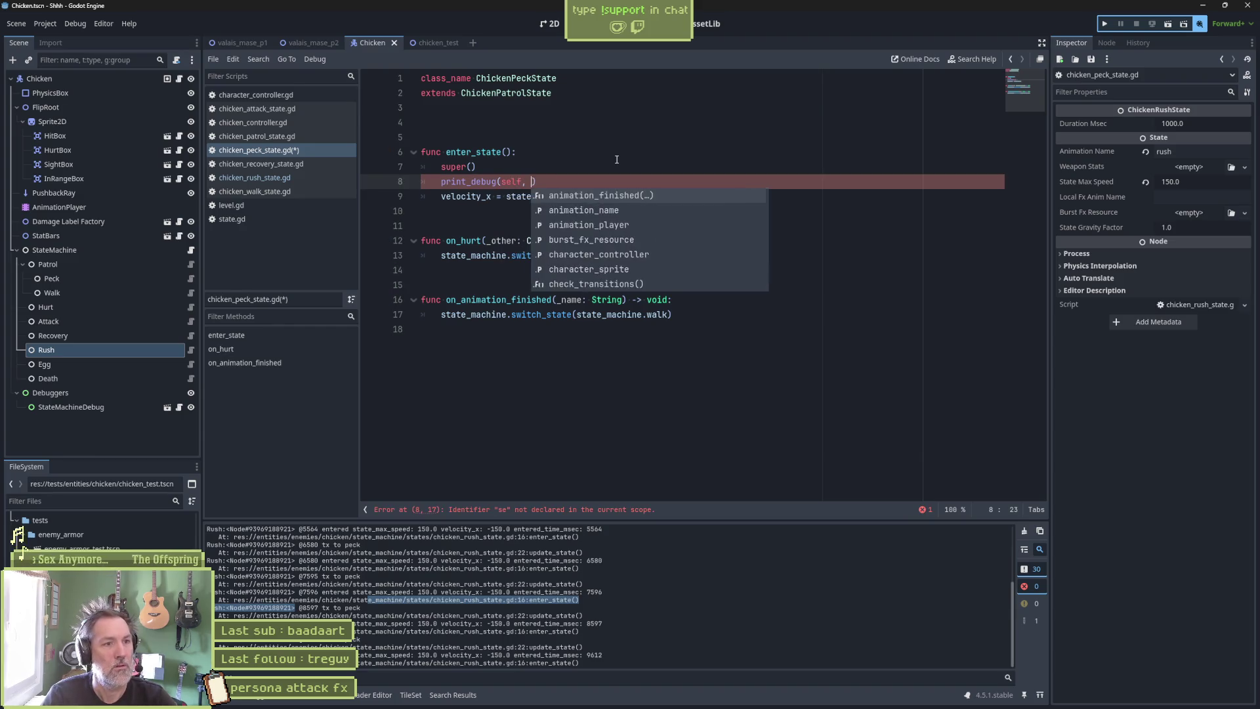
key(ctrl+s)
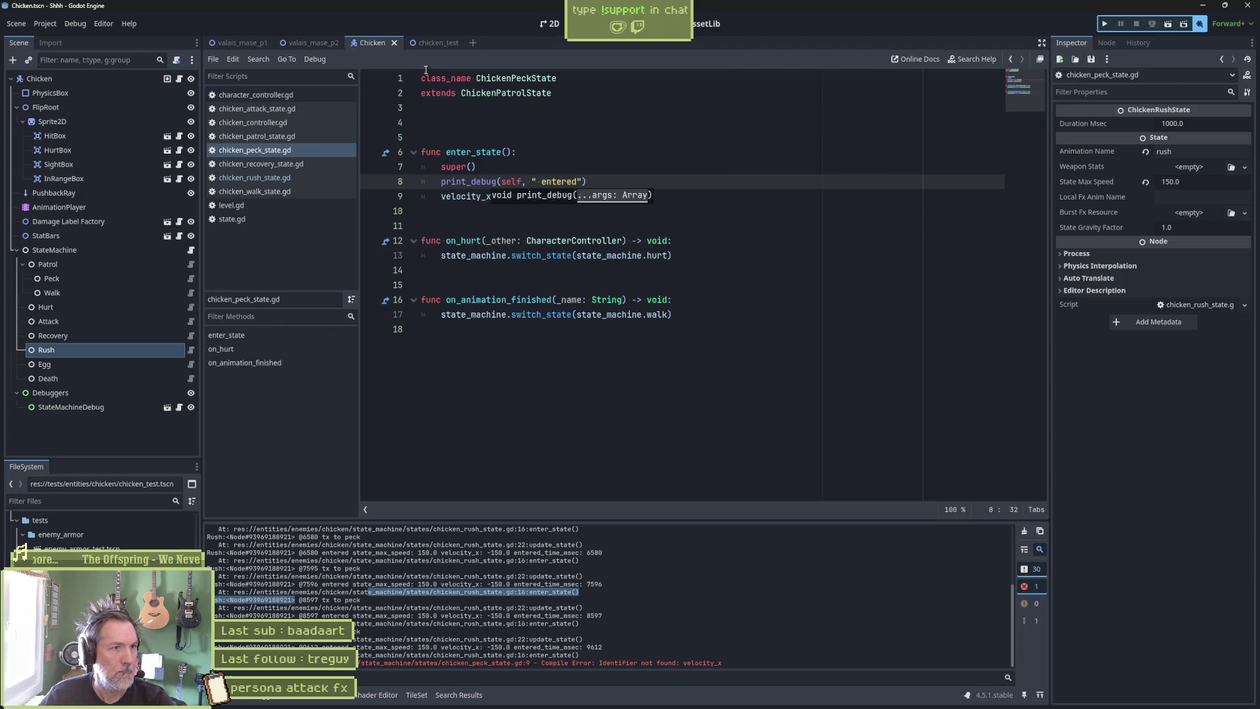
Run the chicken_test scene with F6, walk the player toward the chicken, then stop it.
click(429, 43)
key(F6)
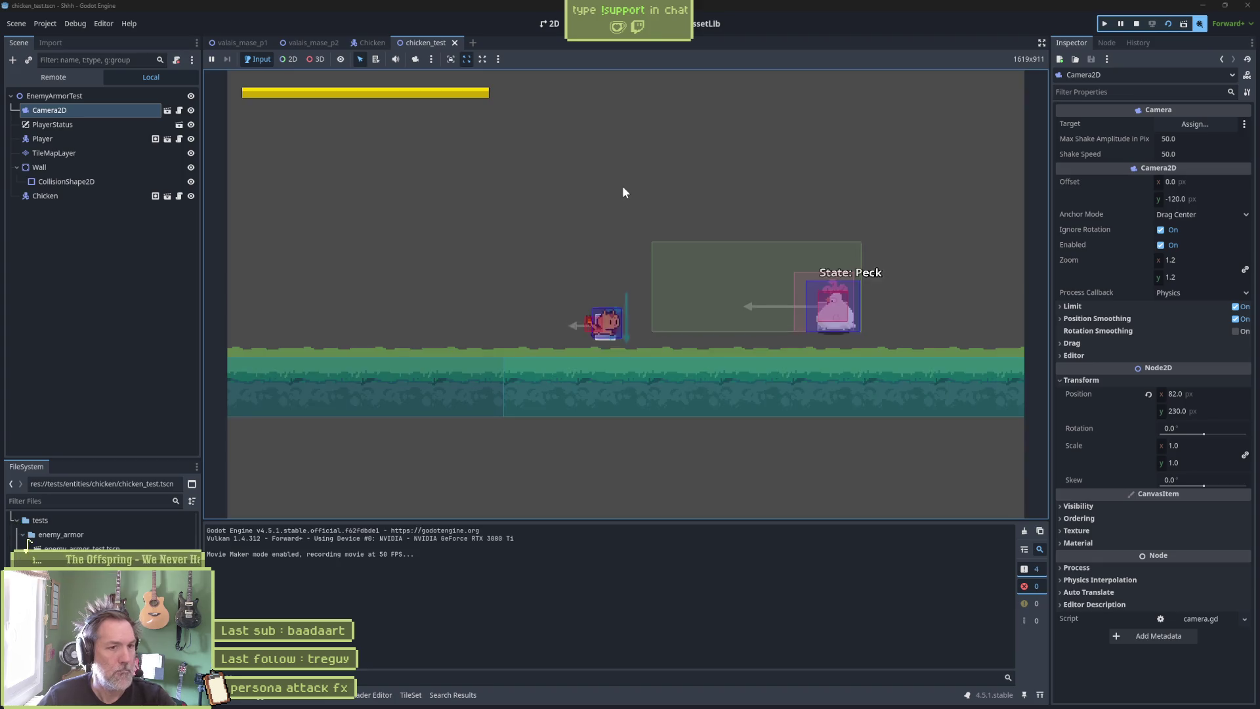
key(d)
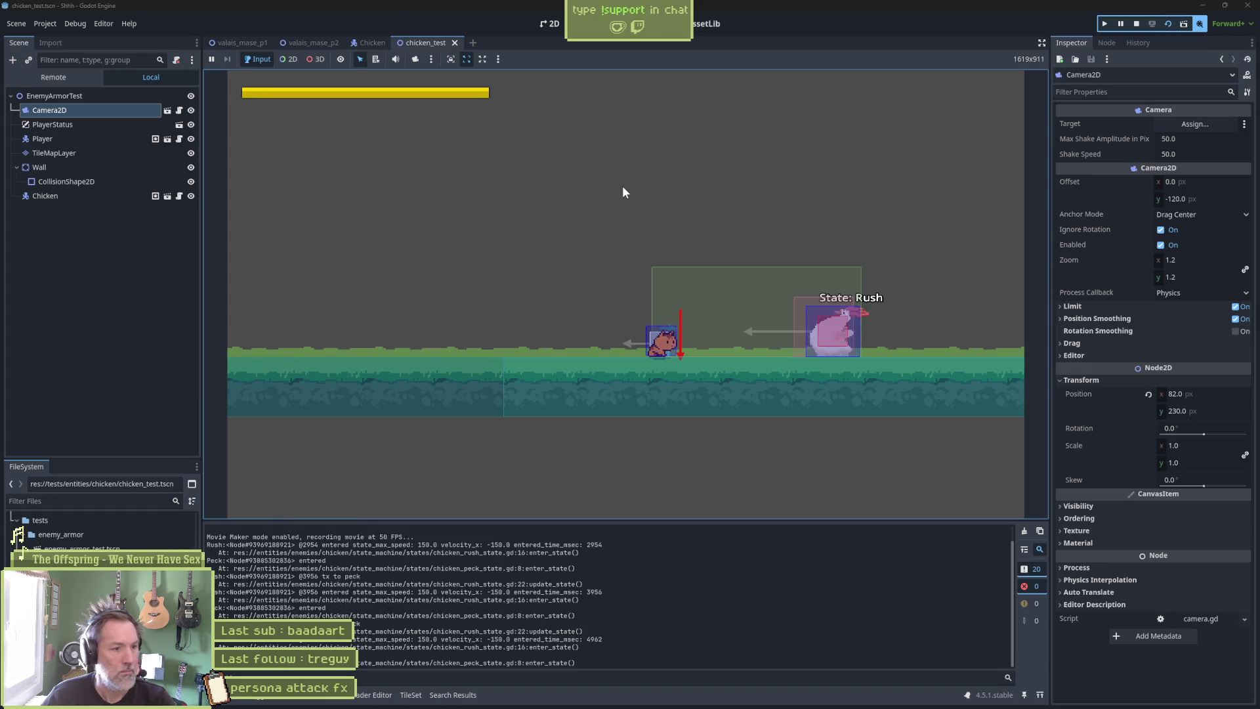
key(F8)
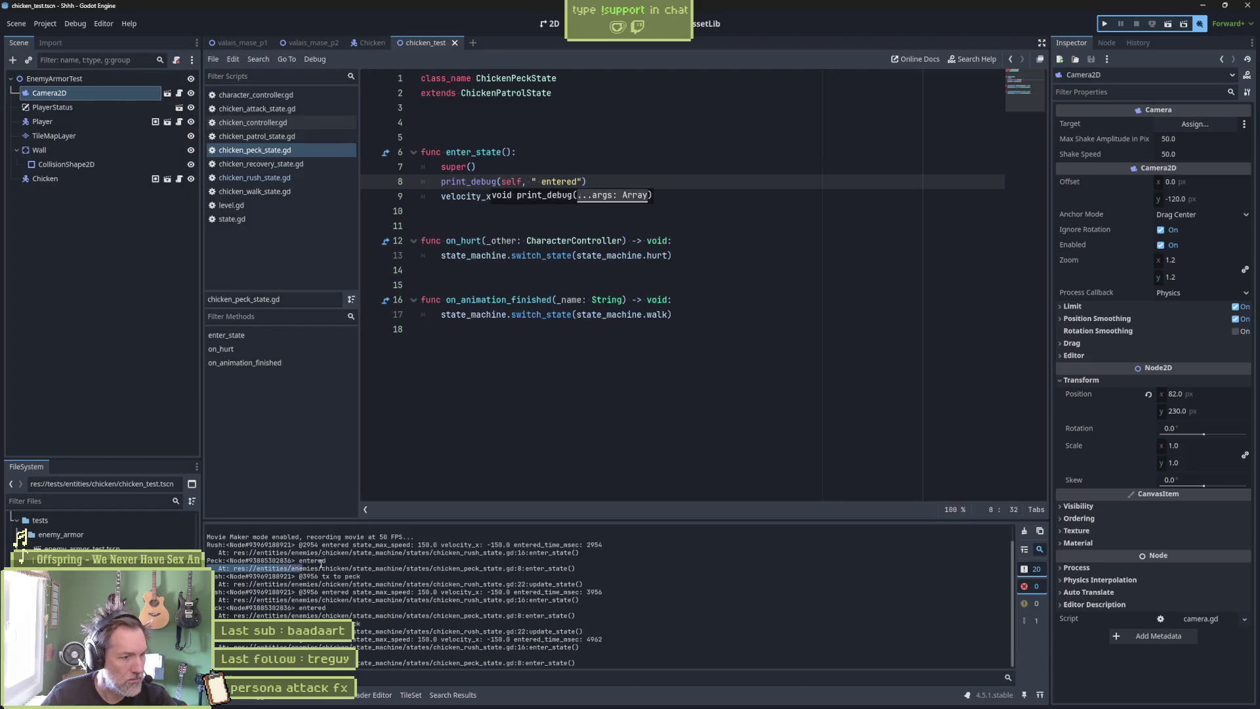
click(530, 224)
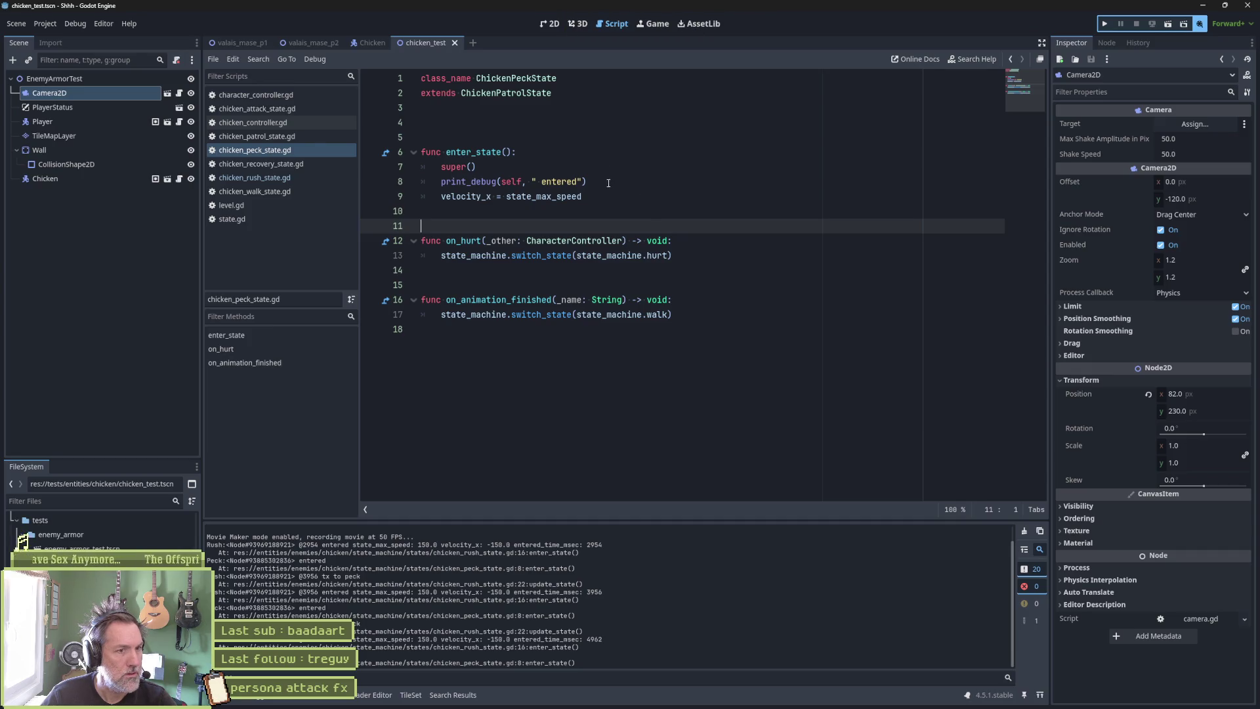
Append " @", Time.get_ticks_msec() to the entered print_debug line.
click(575, 182)
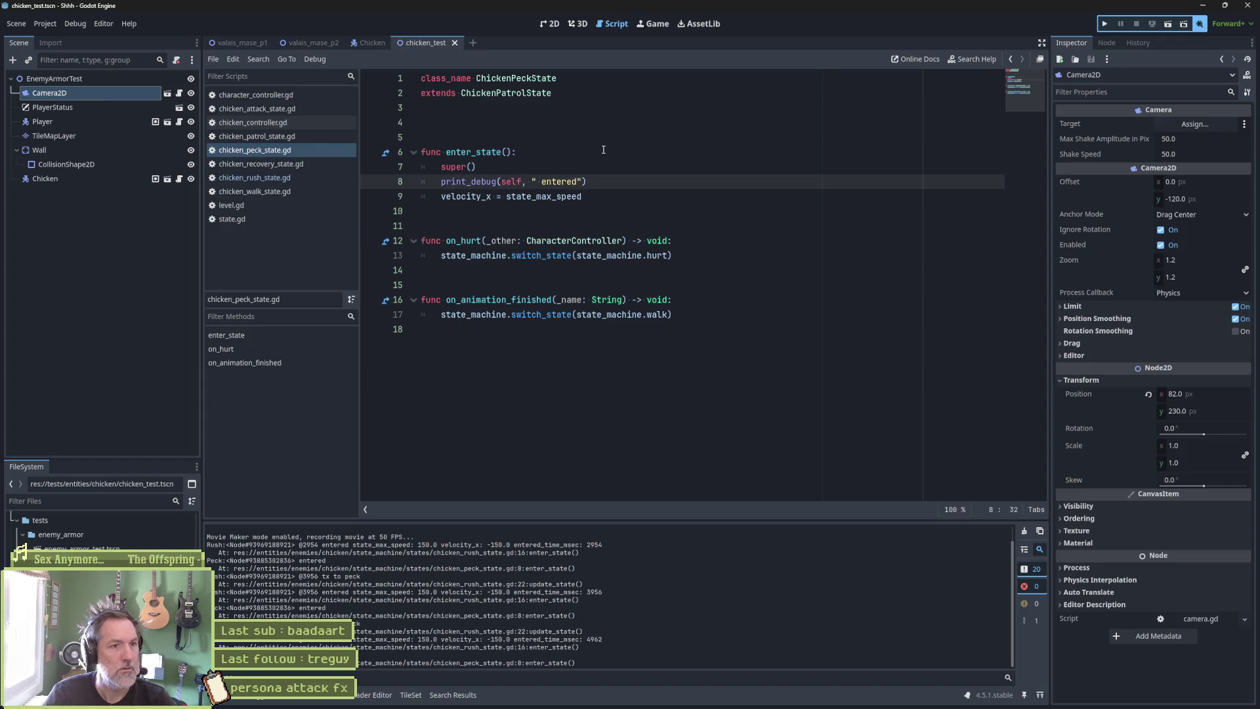
text(@", Time.ms)
key(Return)
Copy the timestamped log line into on_animation_finished, label it on_animation_finished, save, and test-run.
key(shift+Up)
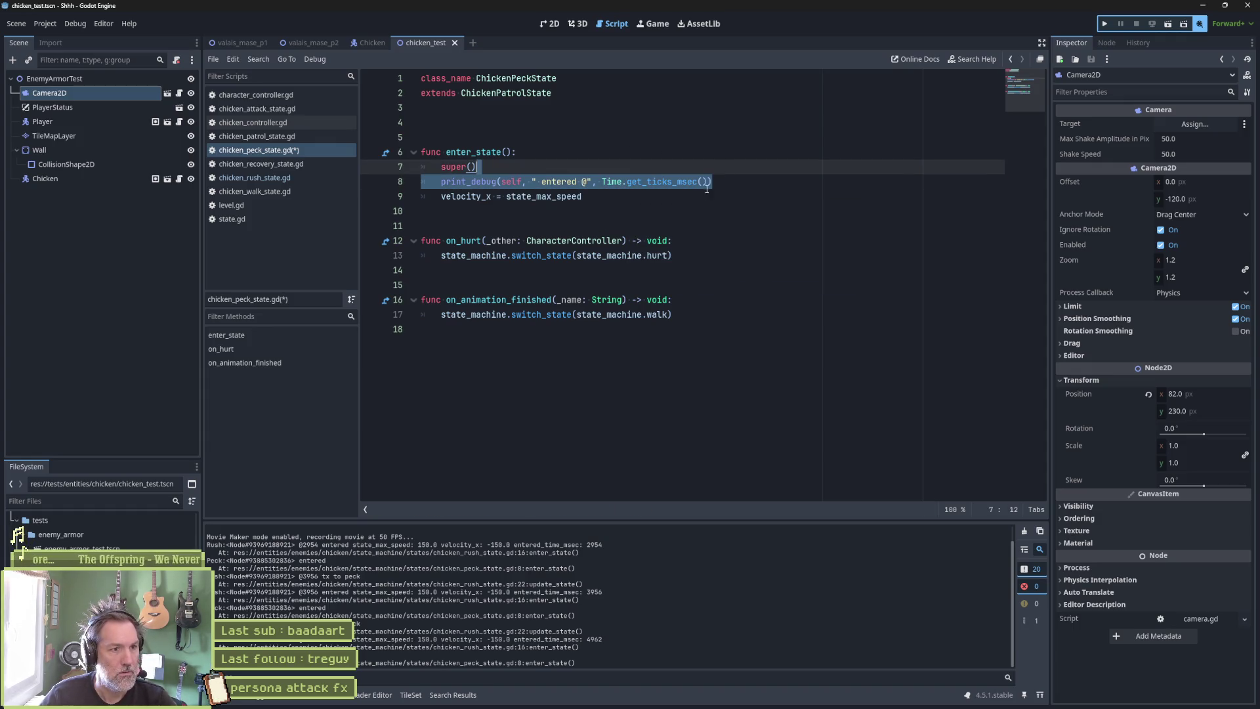
key(ctrl+c)
click(683, 302)
key(ctrl+v)
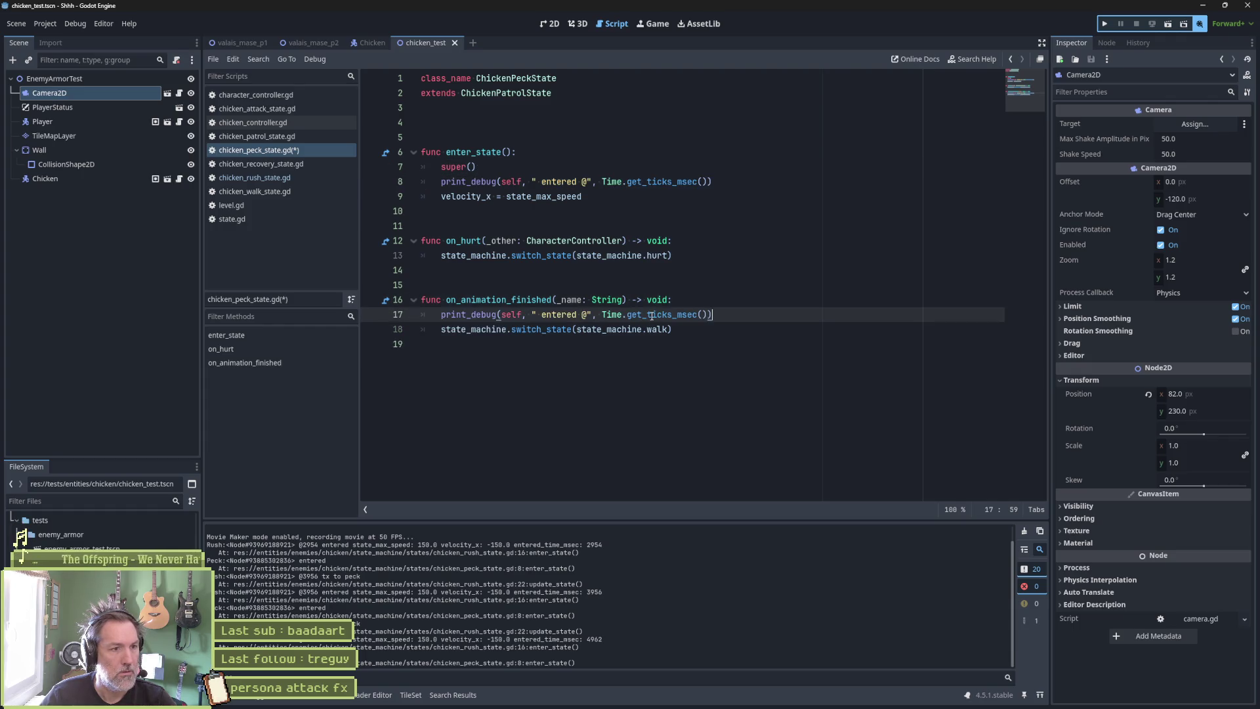
double_click(499, 299)
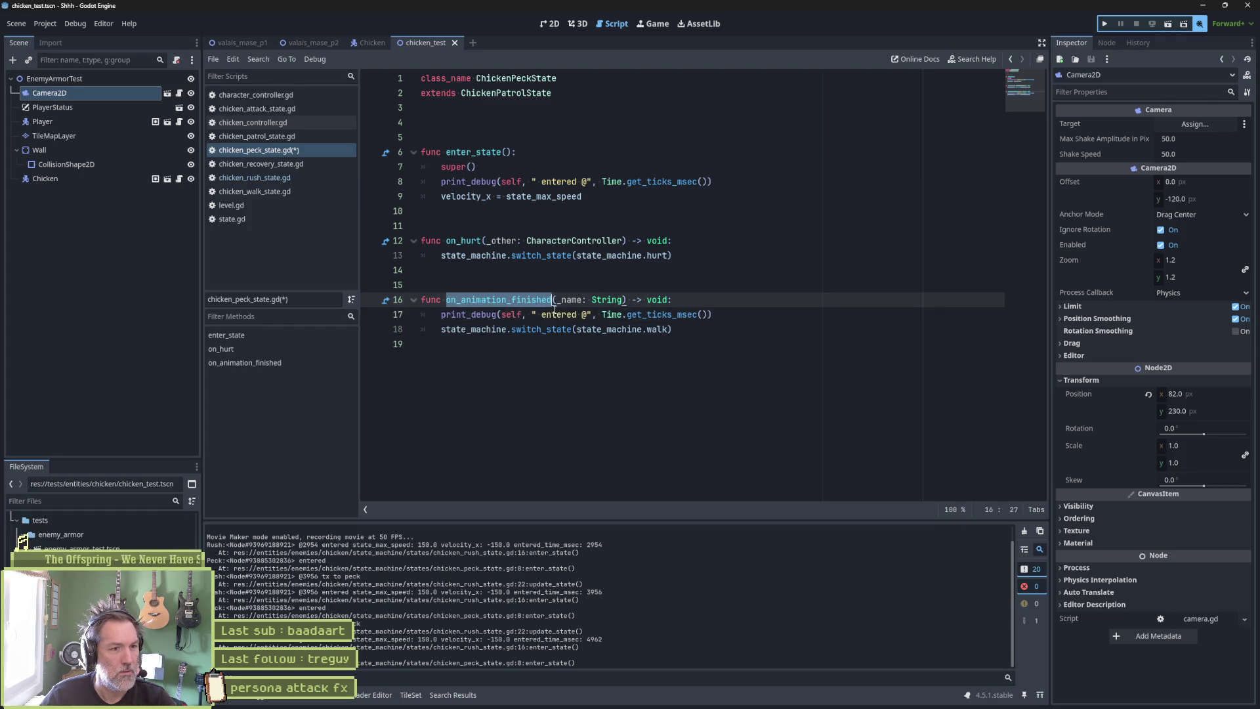
key(ctrl+c)
double_click(559, 315)
key(ctrl+v)
key(ctrl+s)
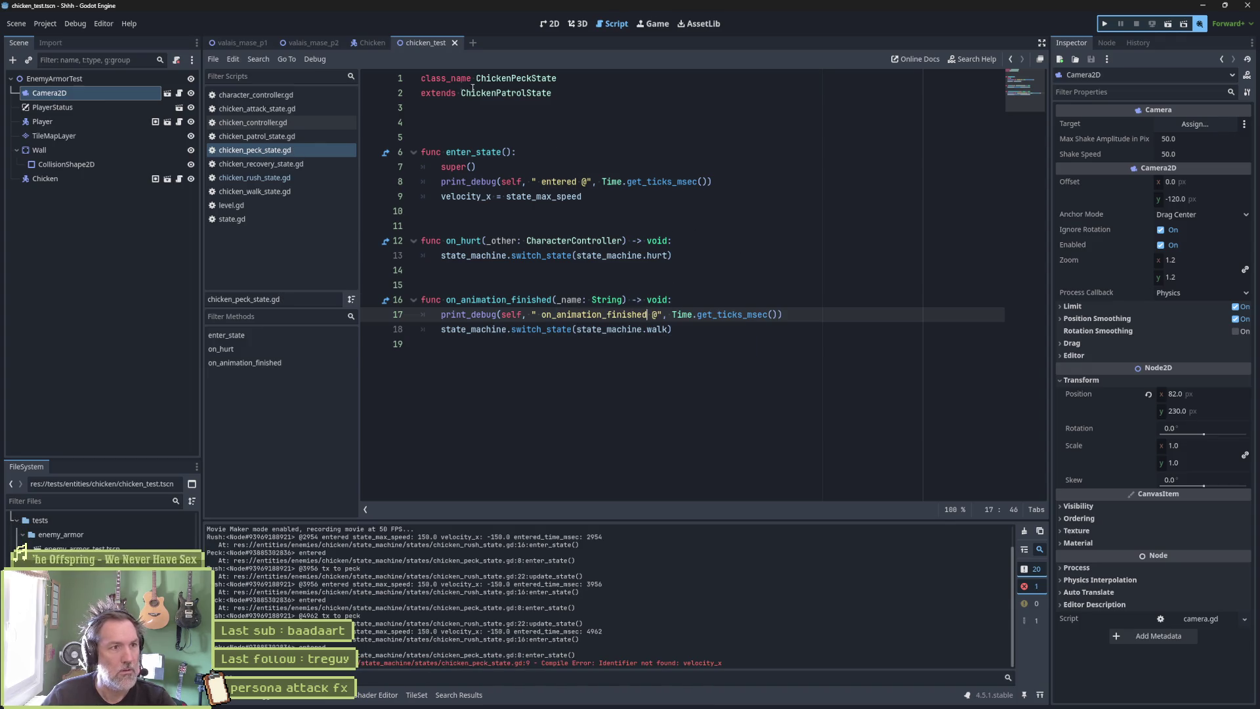
key(F6)
key(Right)
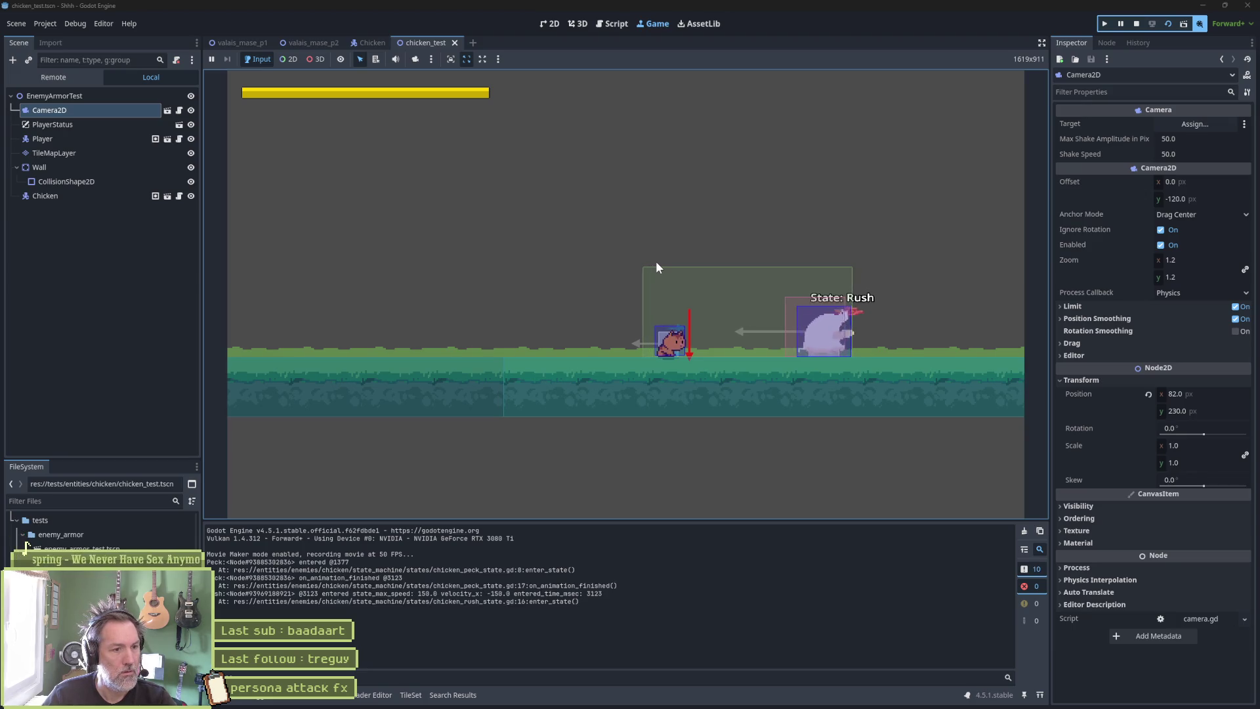
Stop the game and inspect the Output log's entered and 3123 animation-finished timestamps.
key(F8)
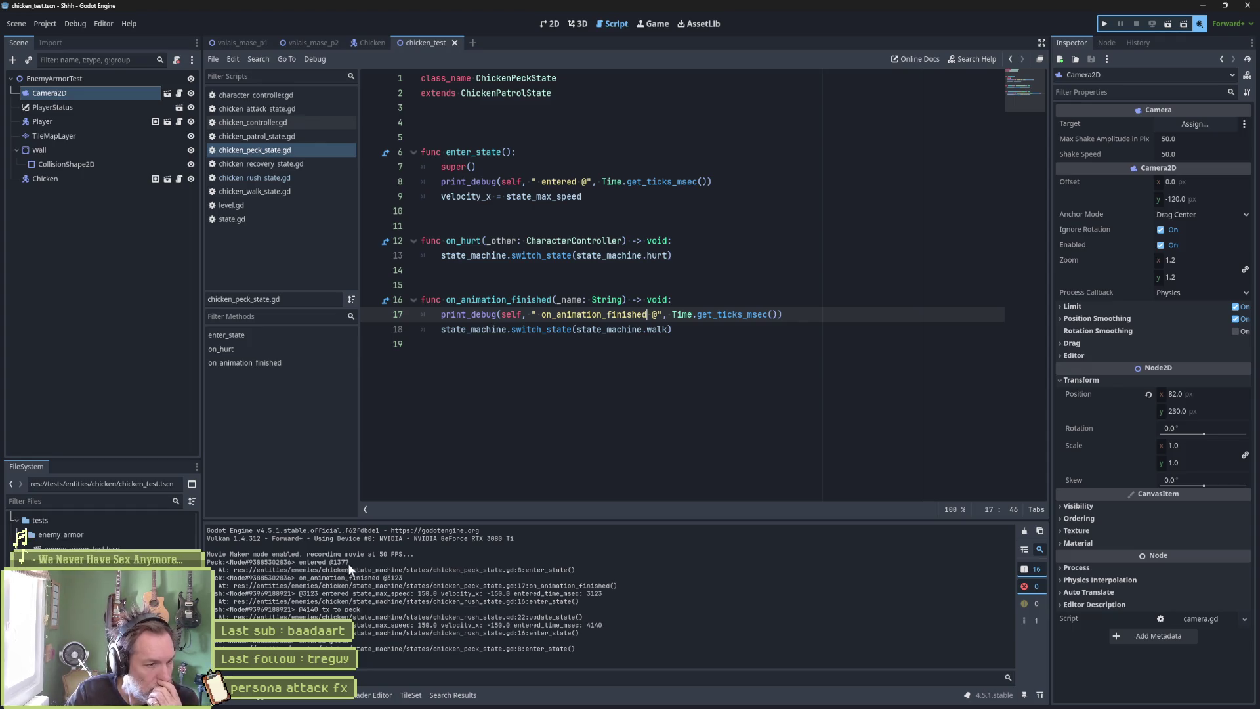
drag(349, 556, 349, 563)
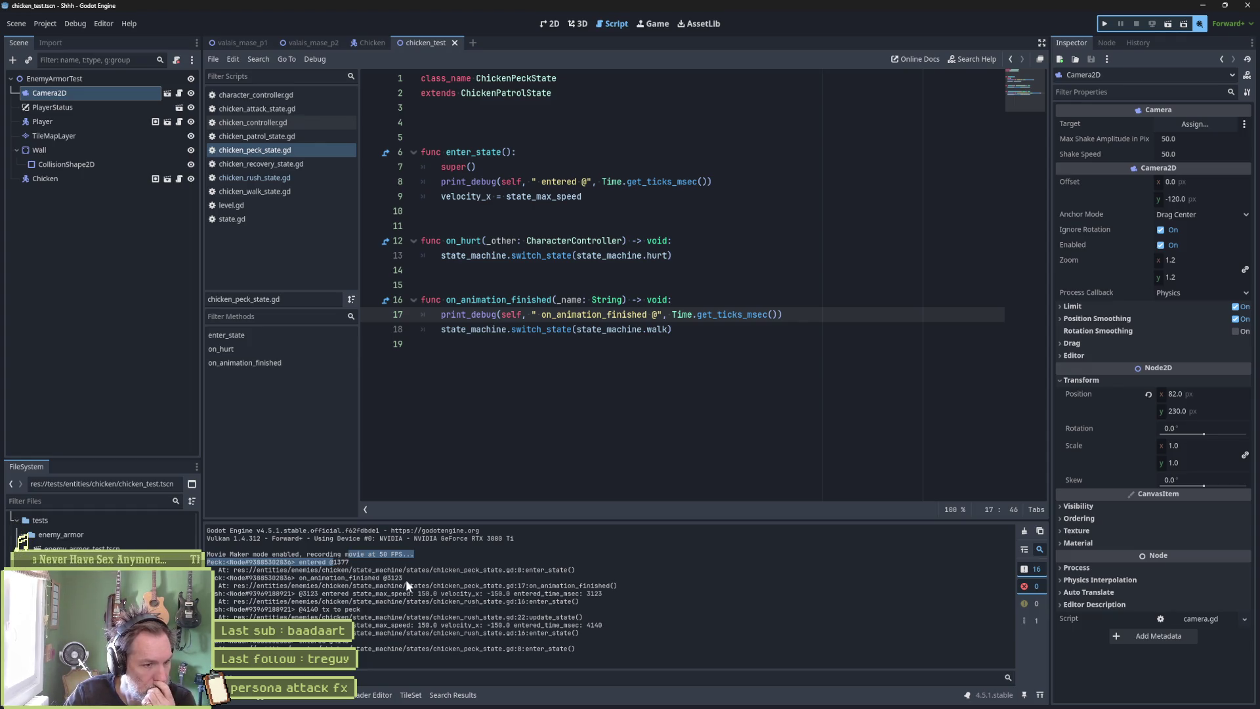
double_click(394, 579)
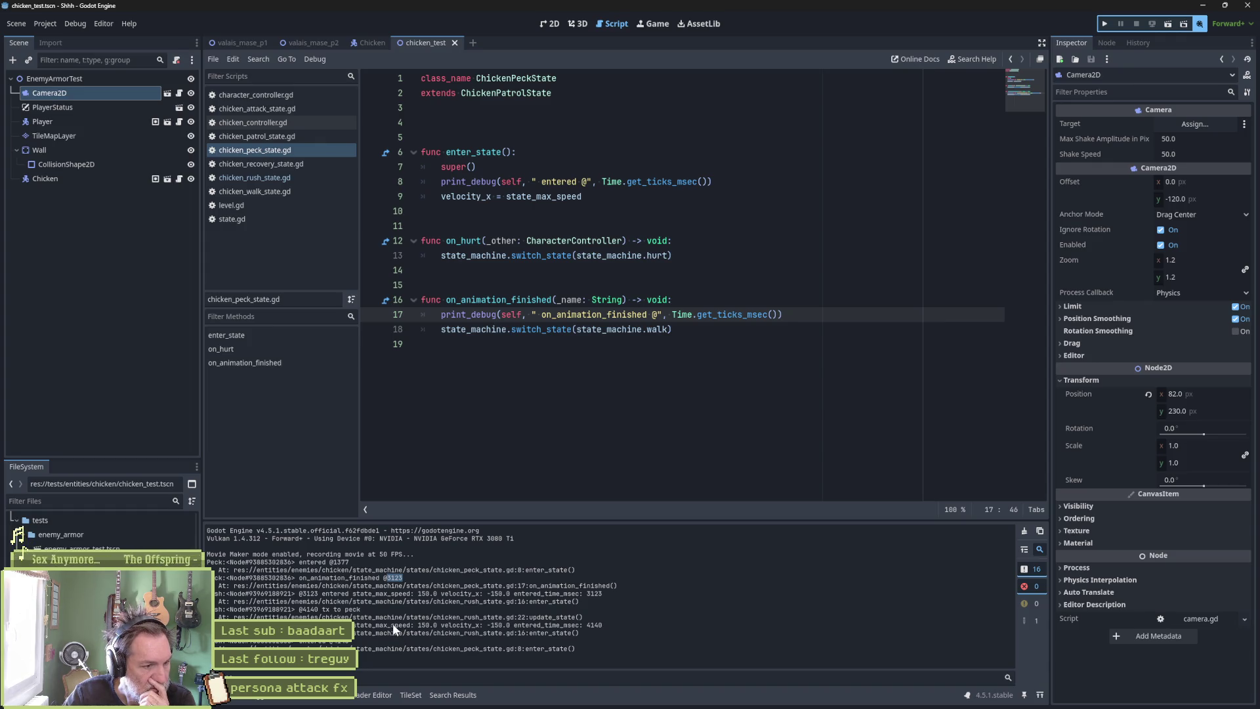
click(363, 640)
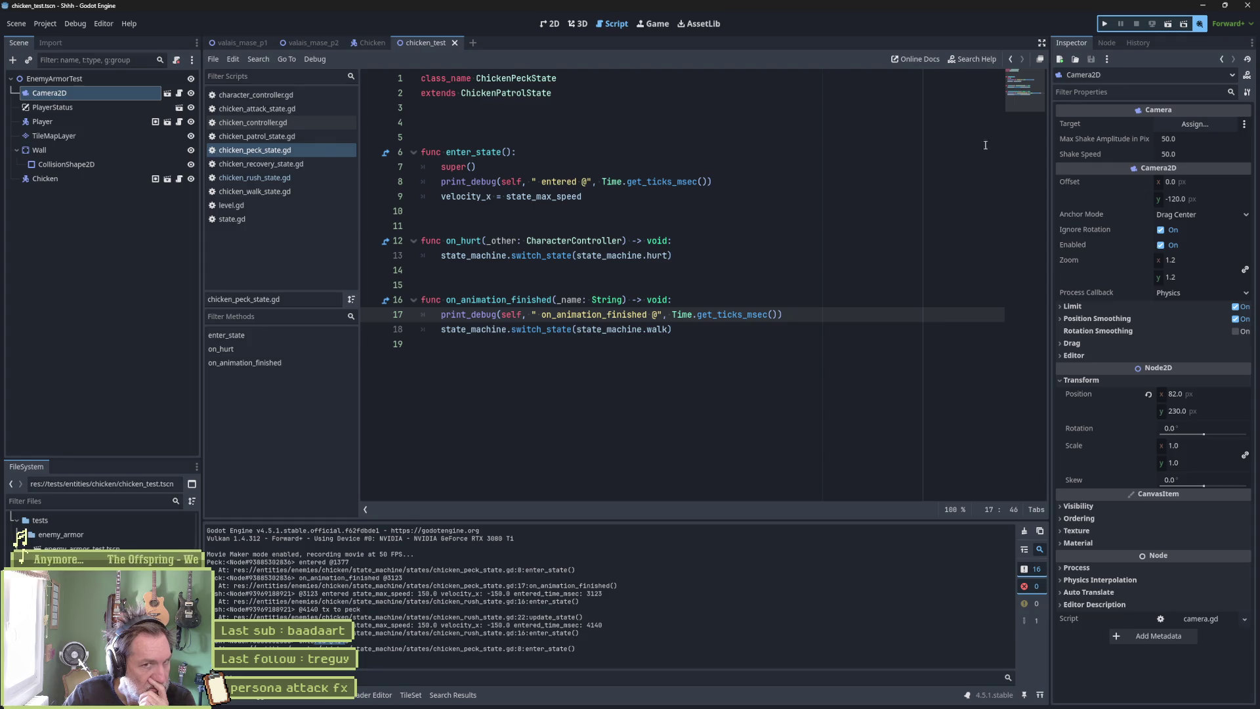
Rerun the chicken_test scene, stop it, and scroll back through the new Output timestamps.
key(F6)
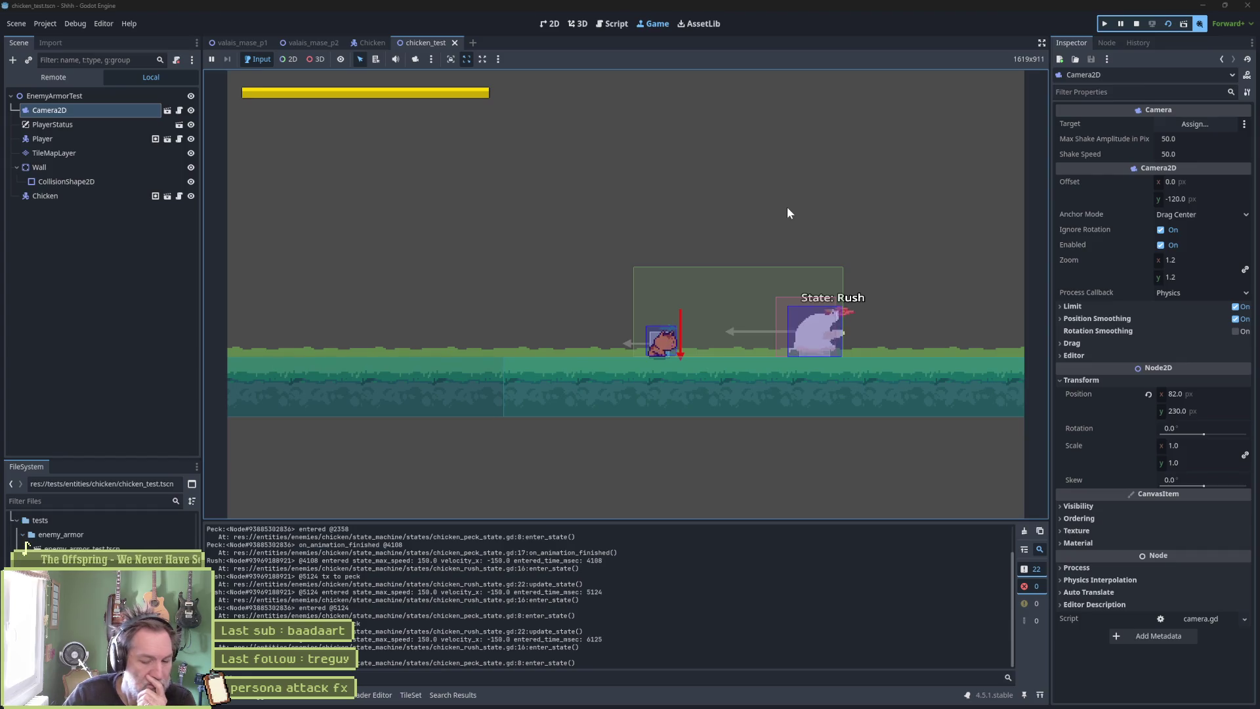
key(F8)
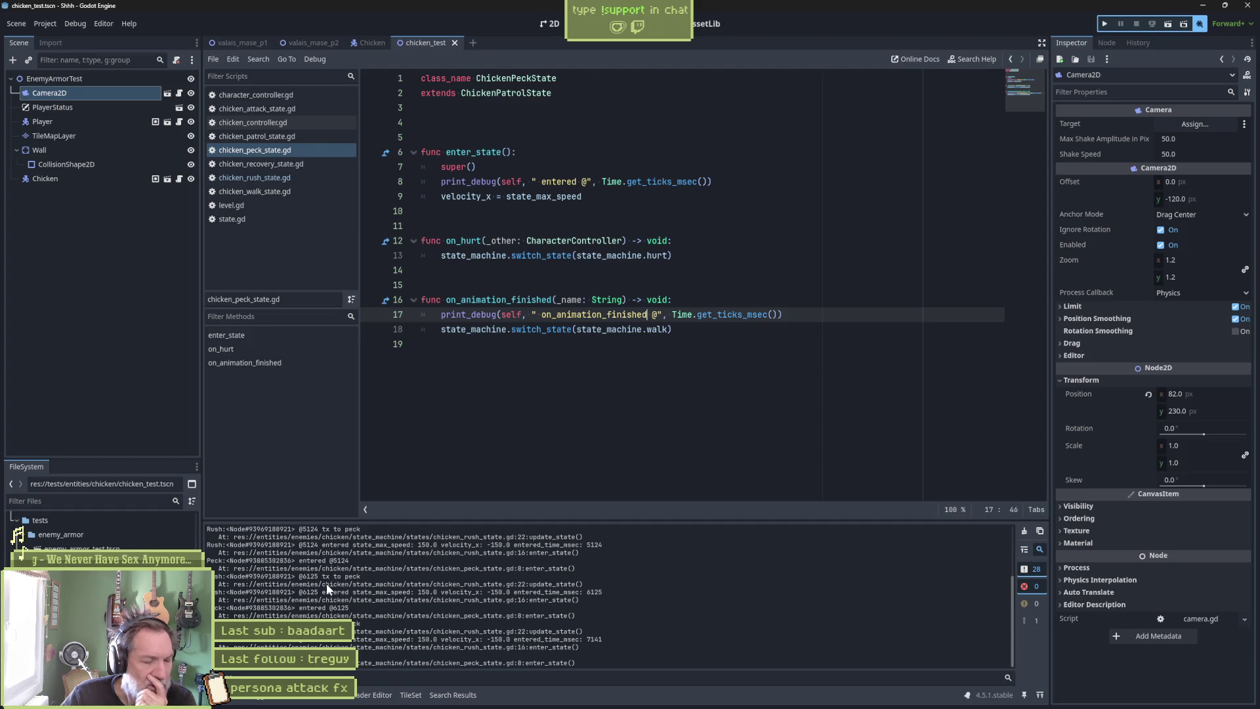
scroll(358, 589, up, 3)
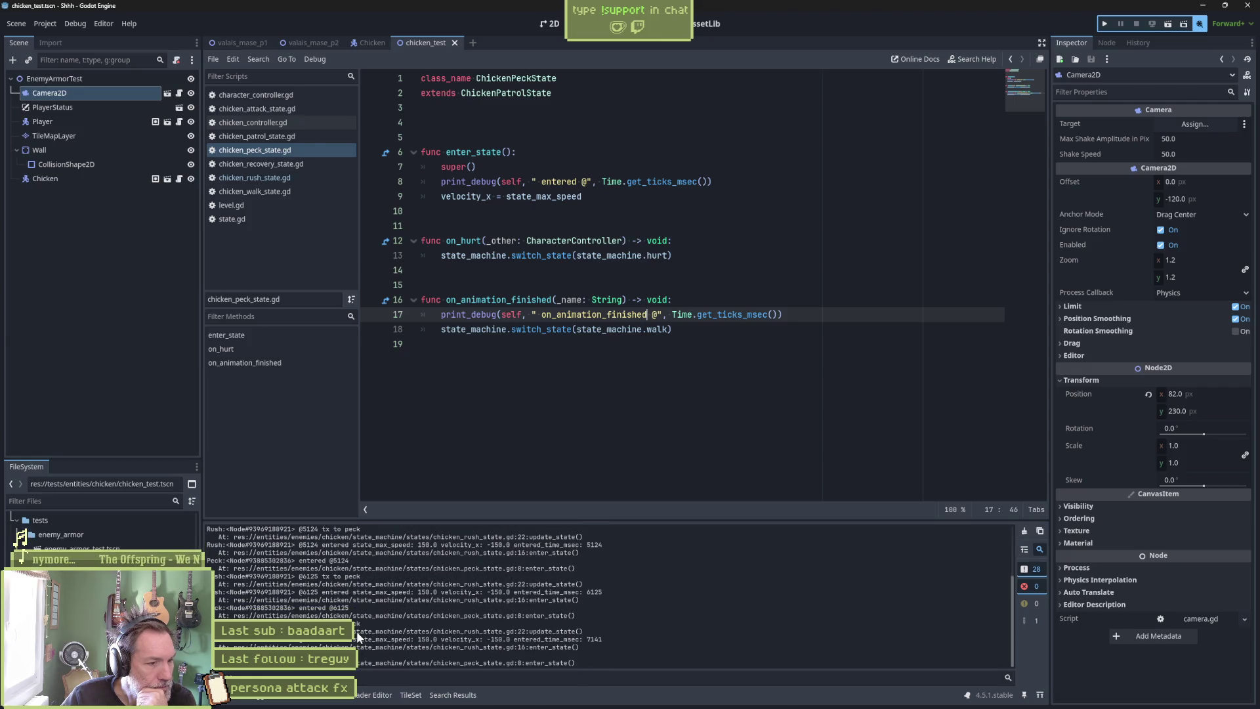
scroll(355, 632, up, 5)
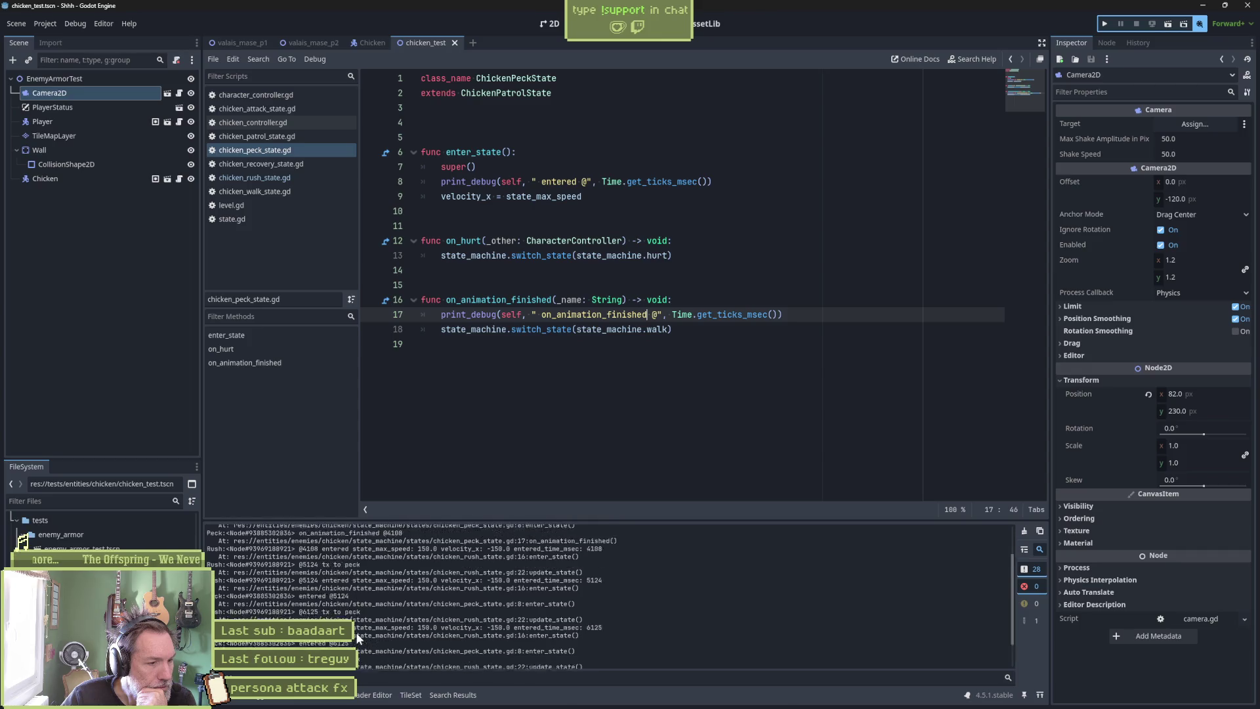
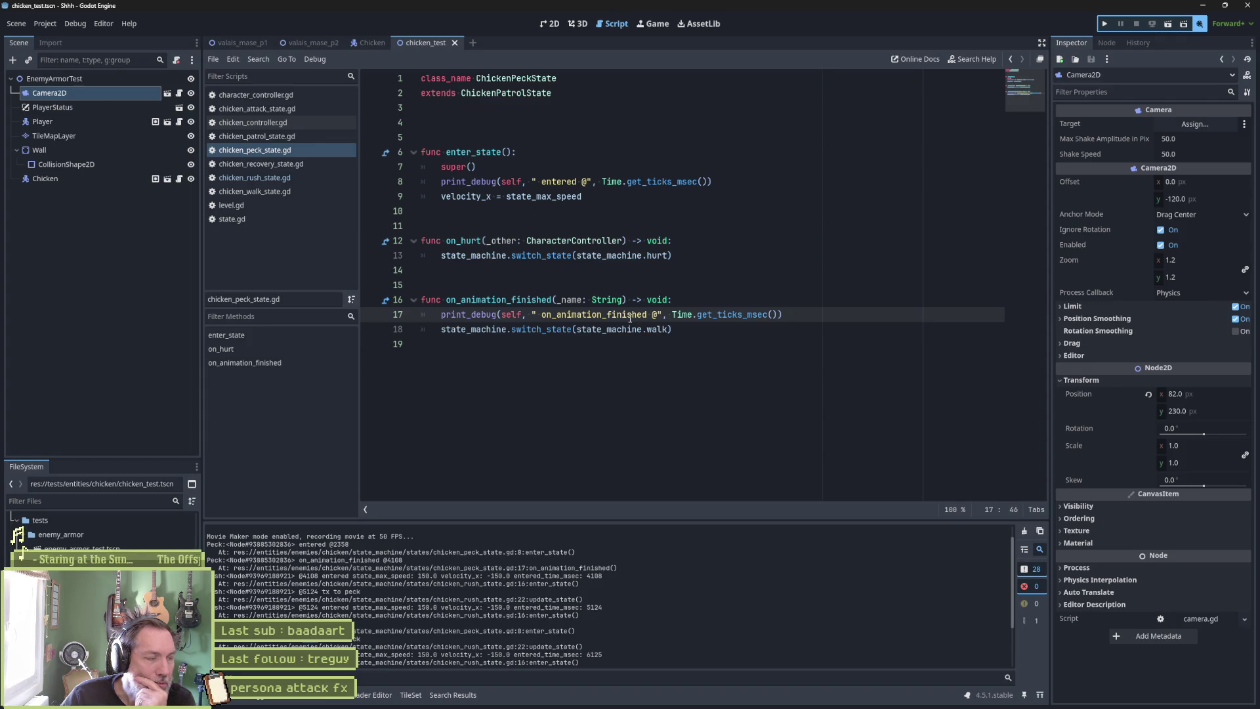
In the Chicken scene, select the StateMachineDebug node and open chicken_rush_state.gd.
click(361, 43)
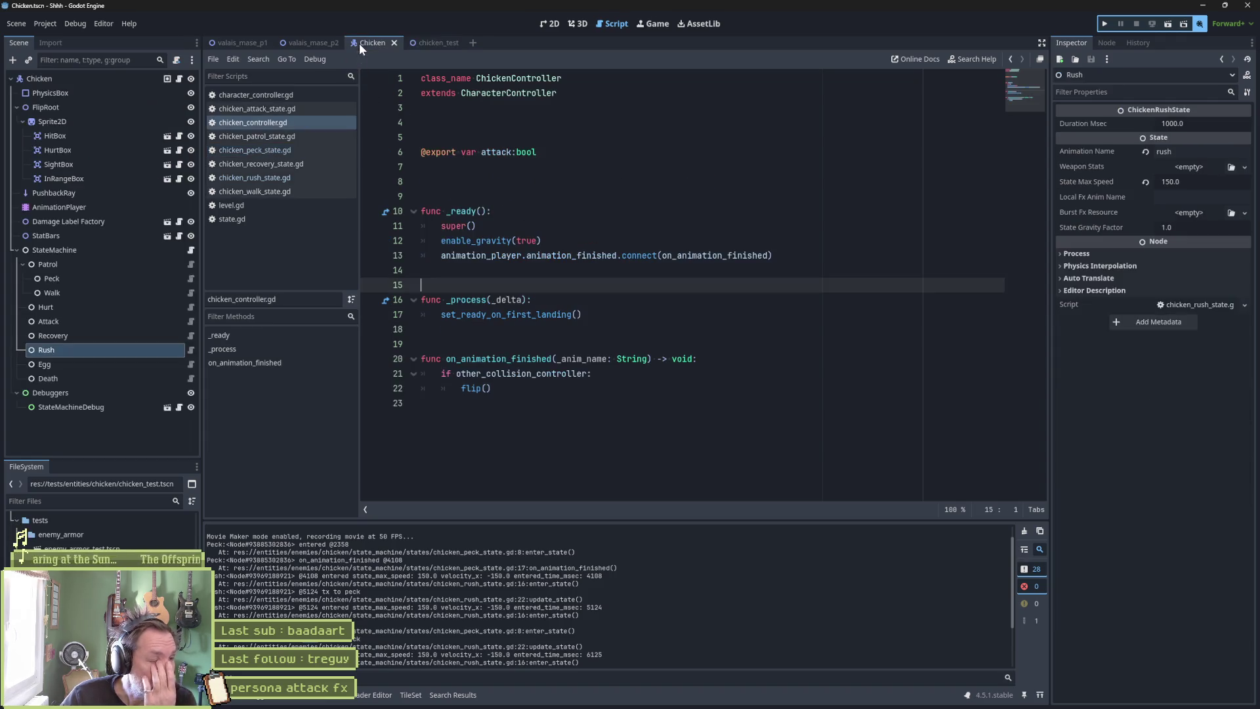
click(93, 405)
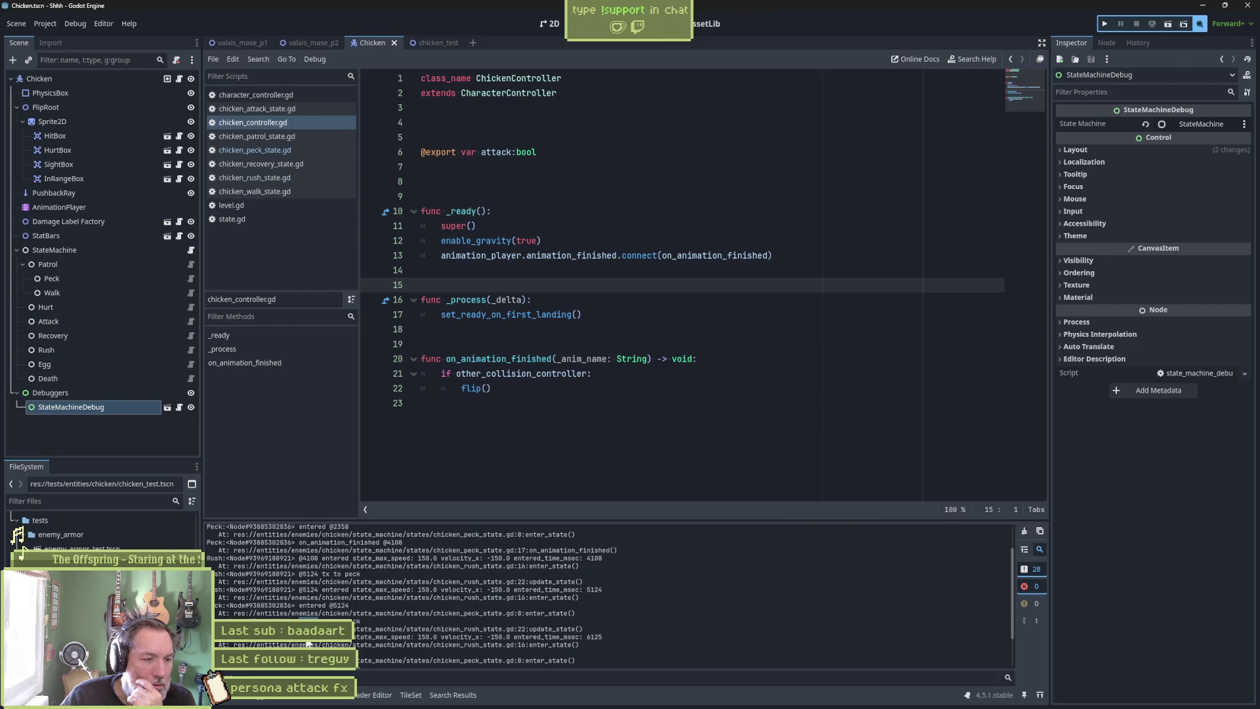
click(297, 179)
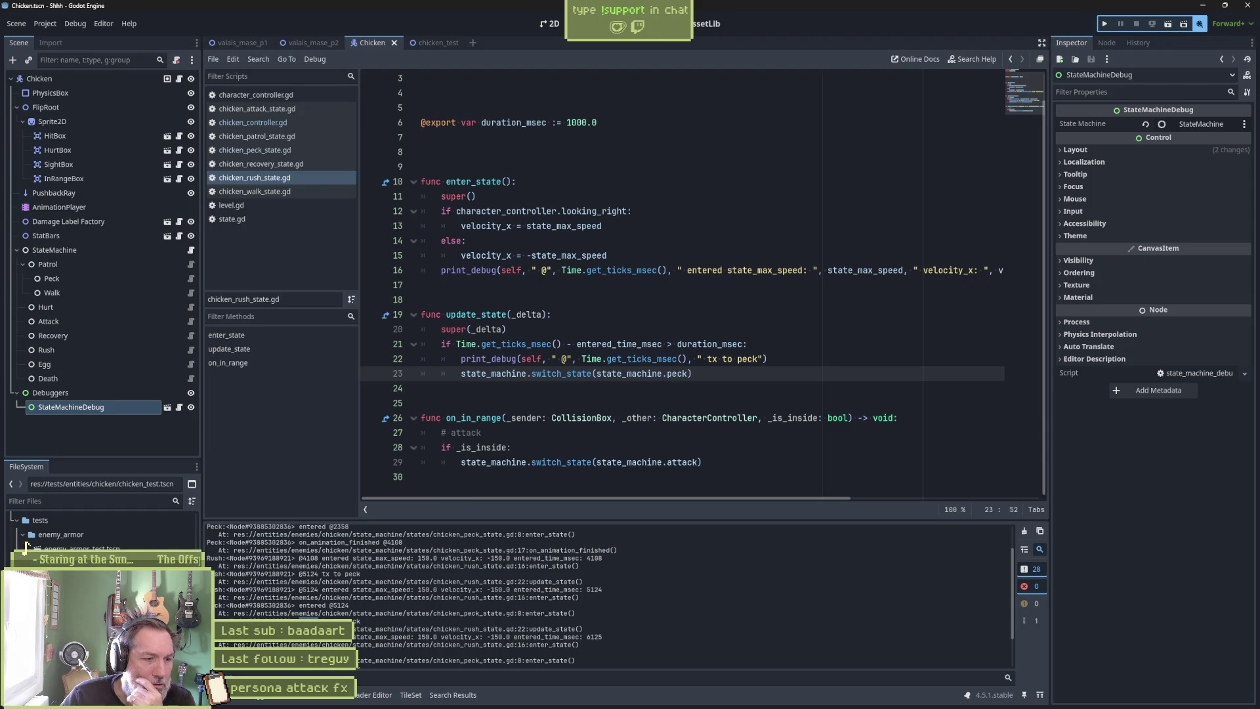
click(529, 316)
shift+click(547, 374)
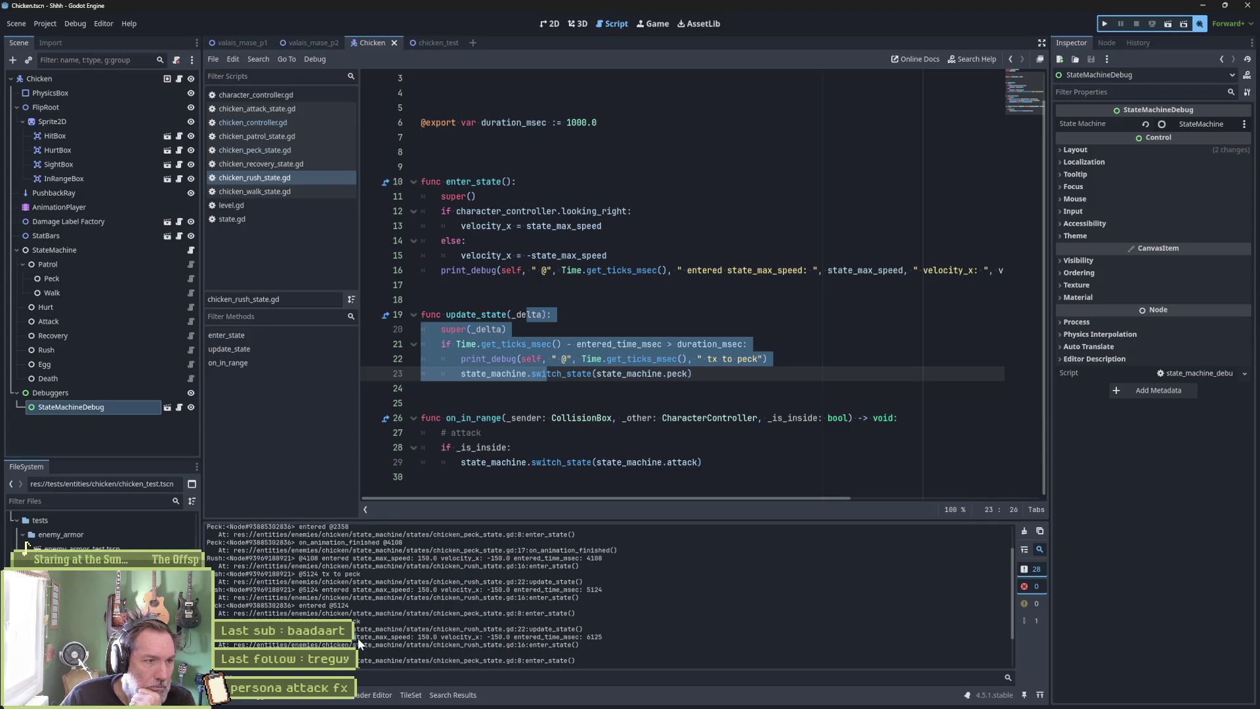
drag(1027, 86, 1033, 72)
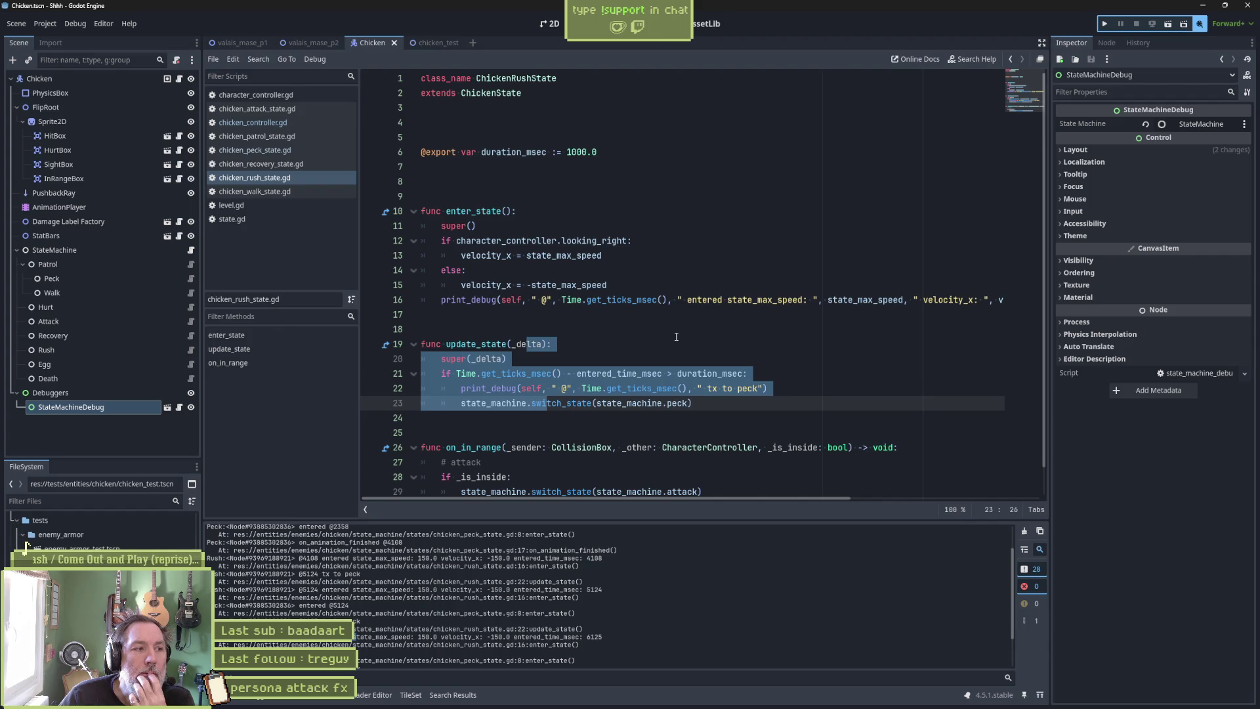
click(188, 266)
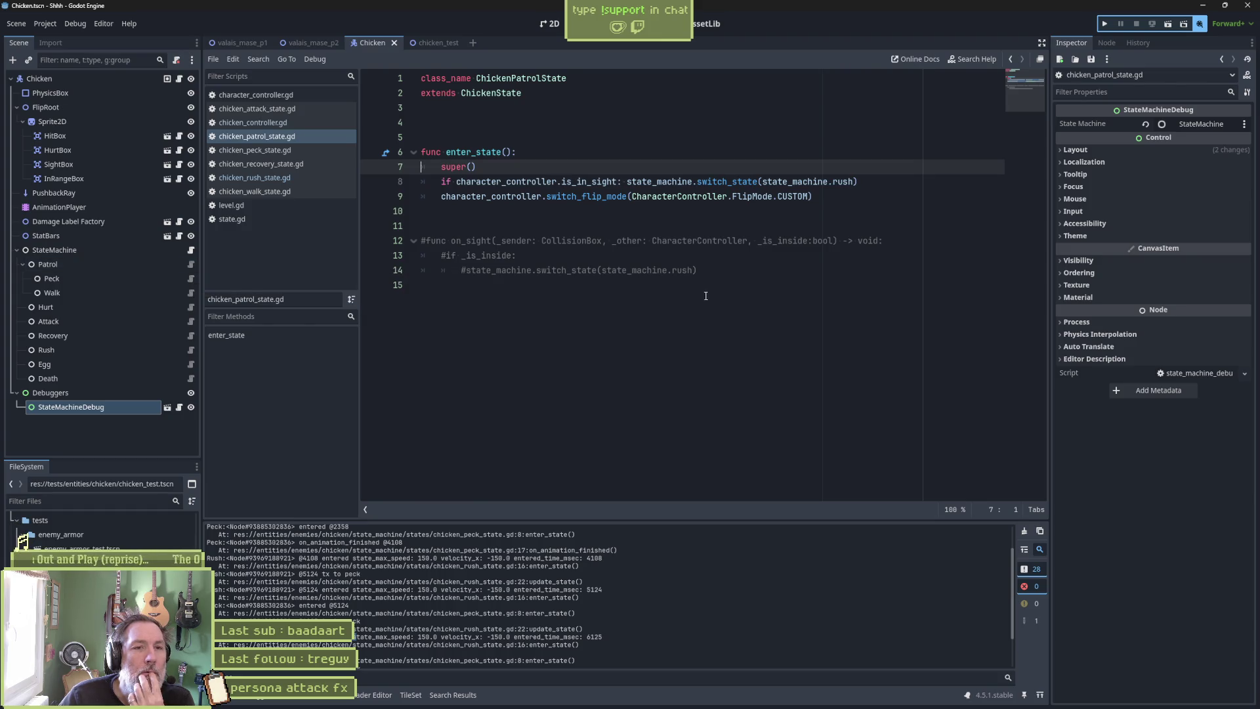
Comment out the whole enter_state function in chicken_patrol_state.gd, including its in-sight check.
drag(862, 184, 863, 168)
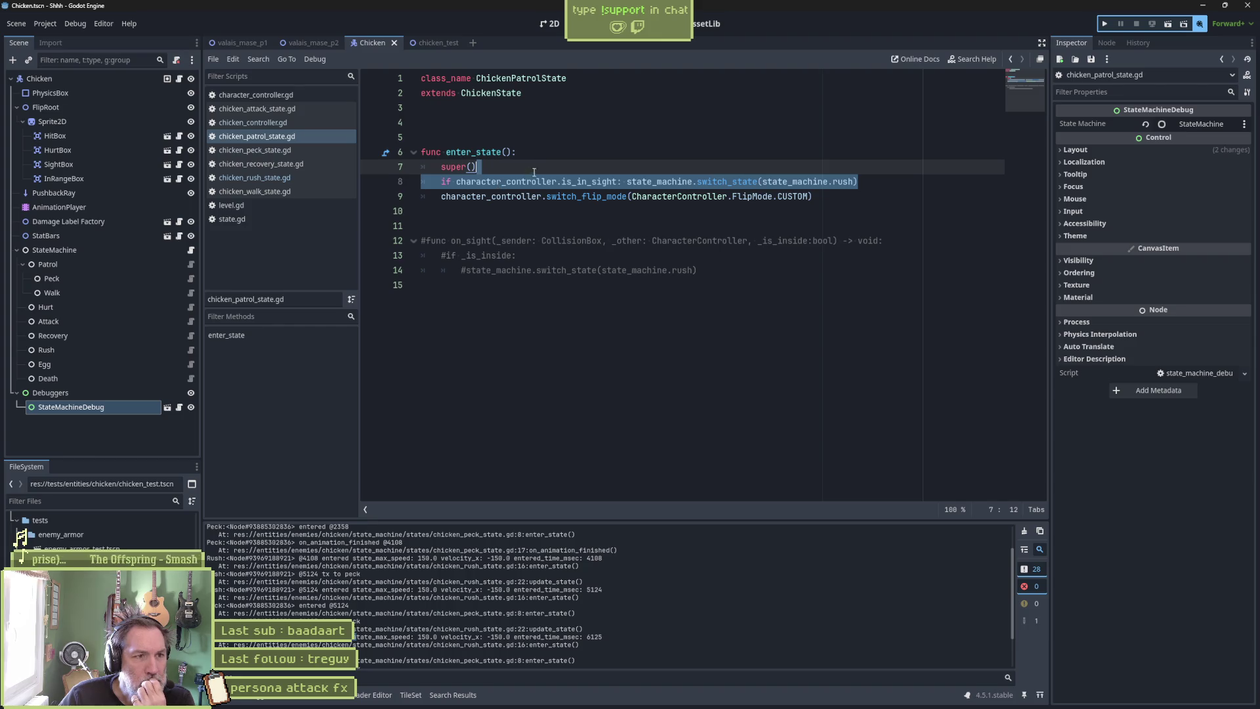
mouse_move(584, 152)
mouse_down()
mouse_move(577, 182)
mouse_move(854, 197)
mouse_move(578, 199)
mouse_up()
key(ctrl+k)
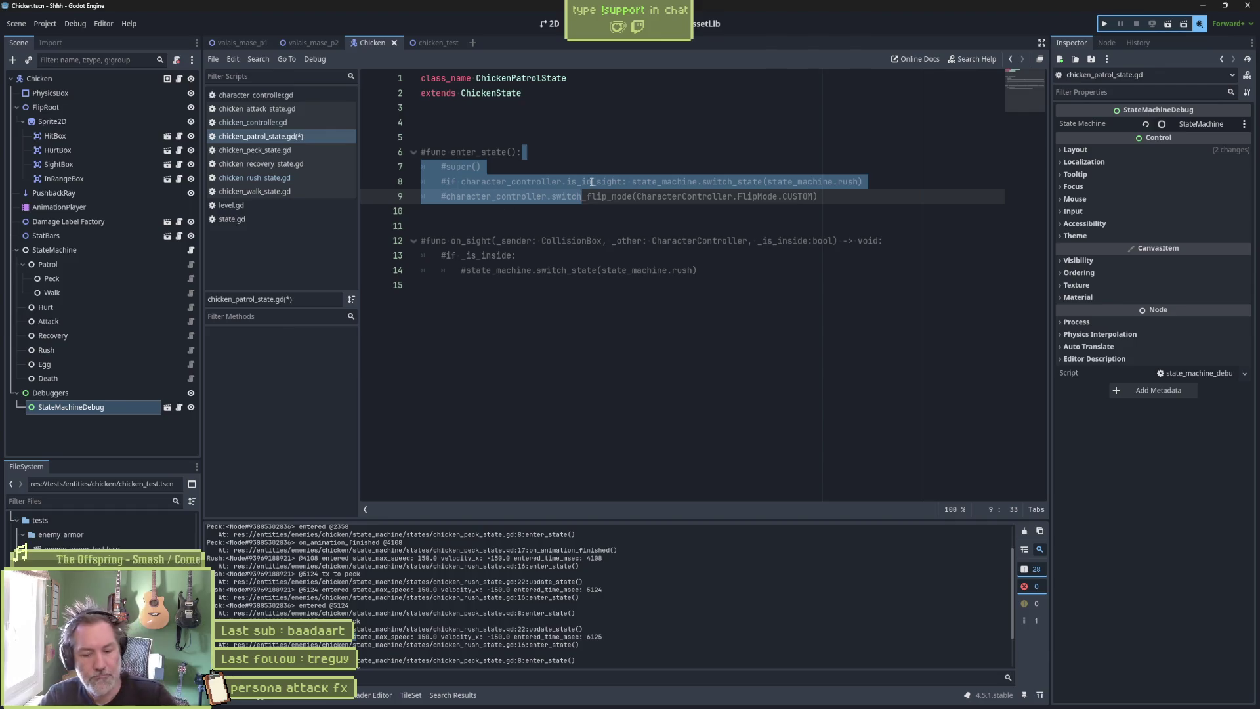
click(439, 42)
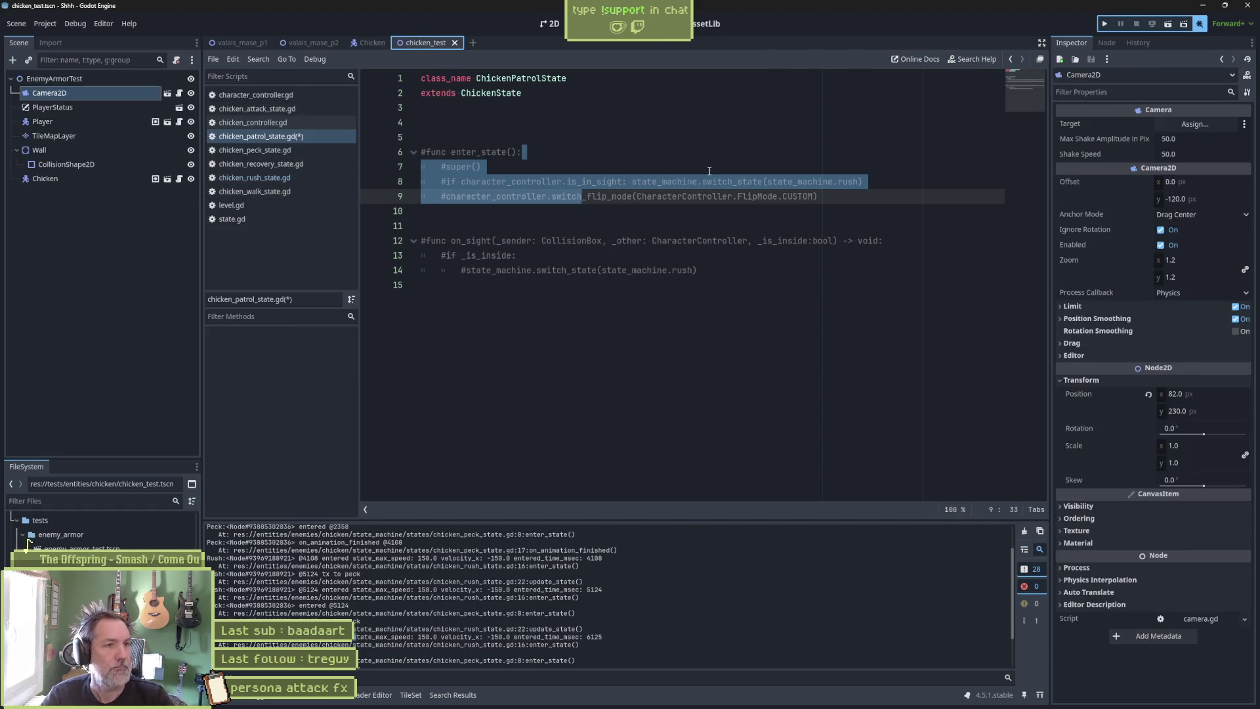
key(F6)
key(Right)
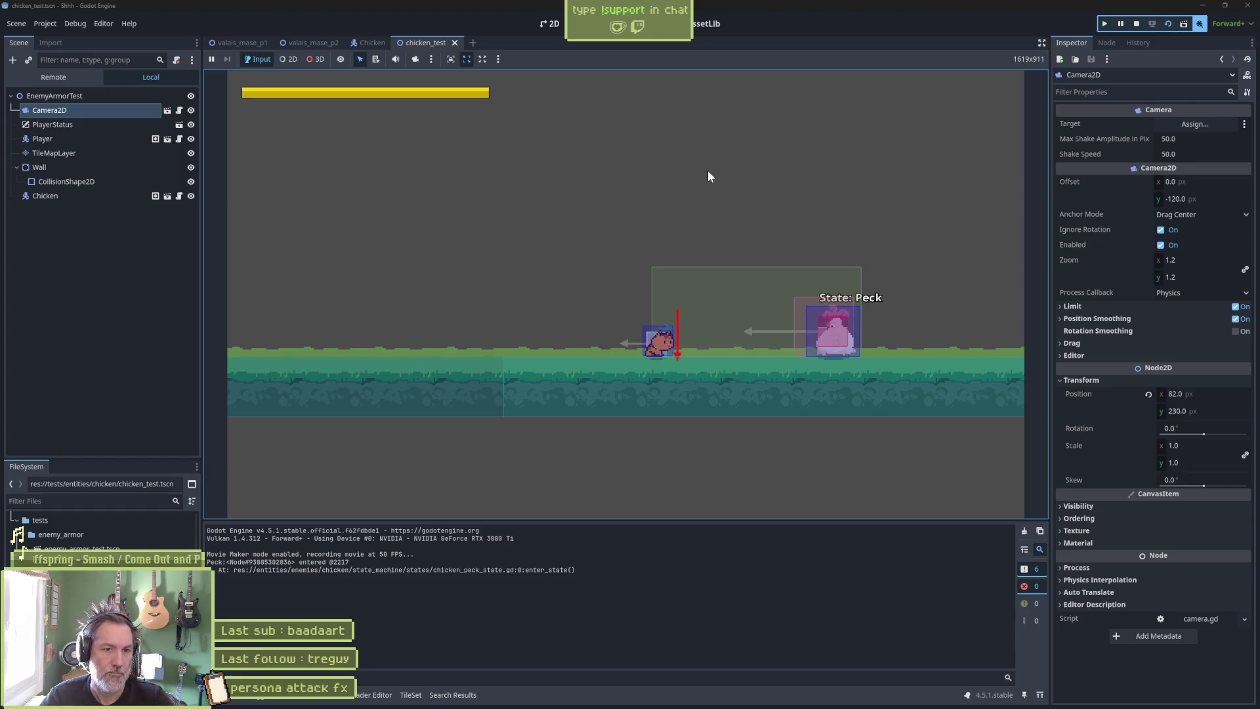
key(Right)
key(Right)
key(space)
key(Left)
key(space)
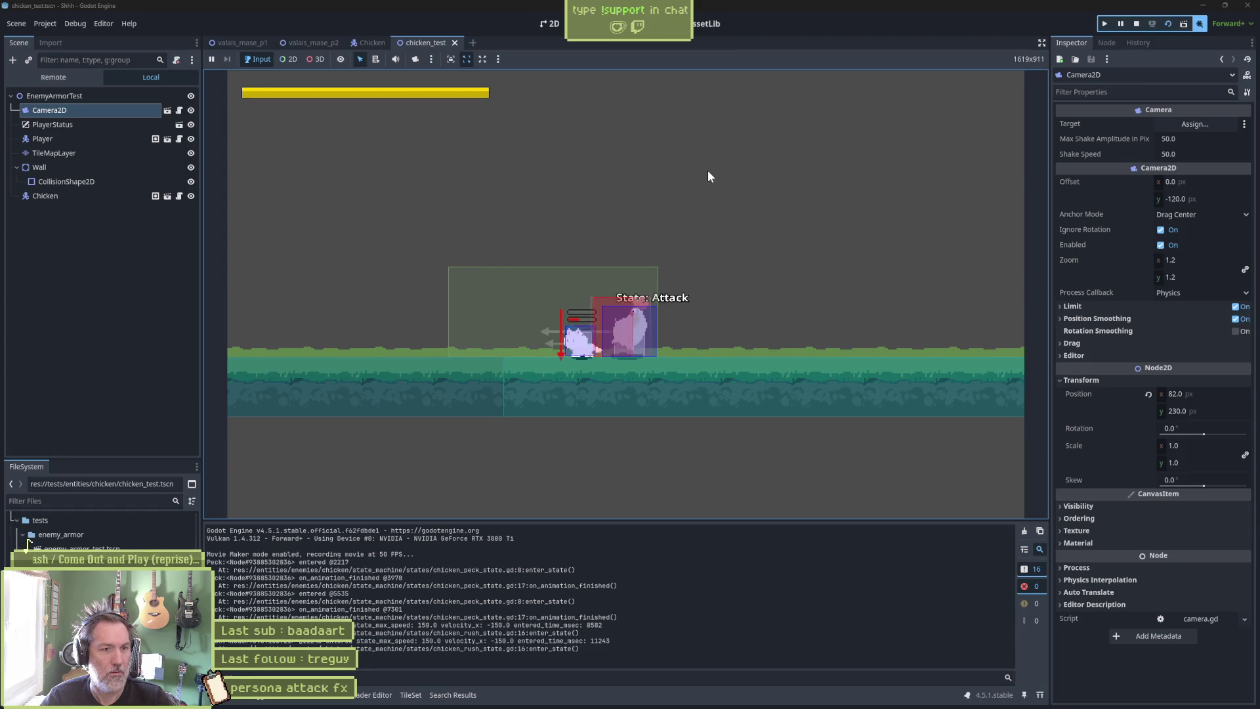
key(Left)
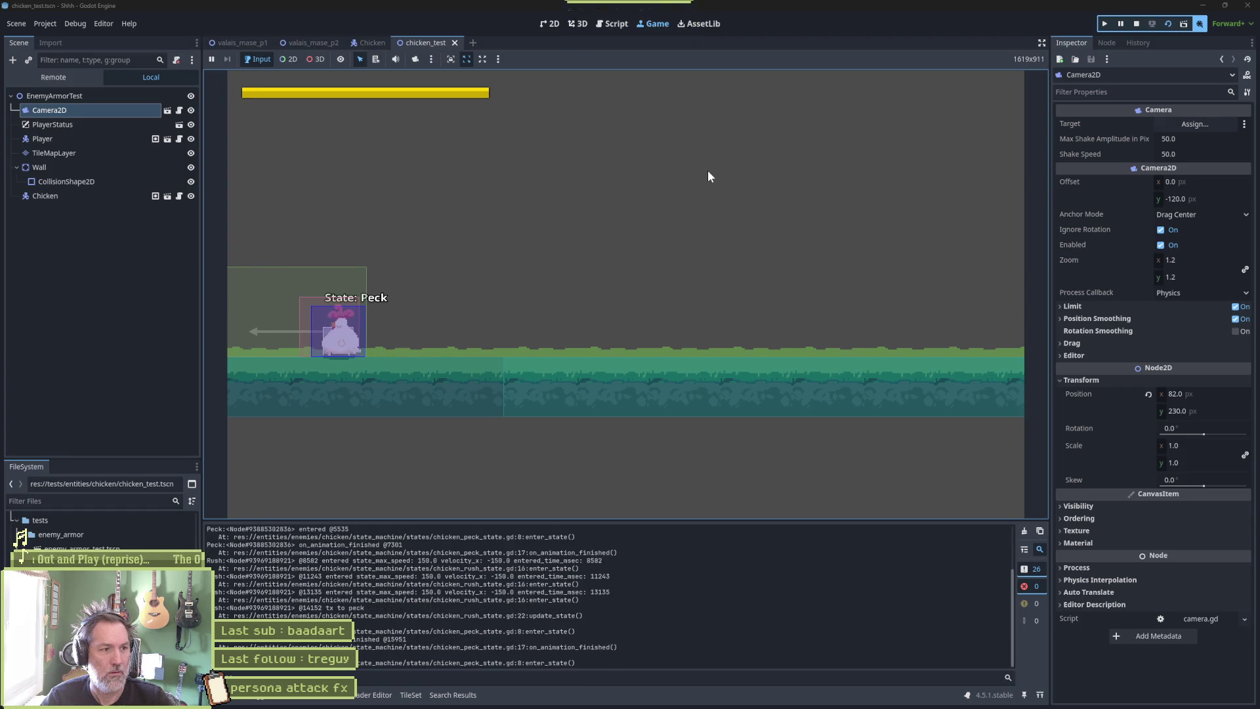
key(F8)
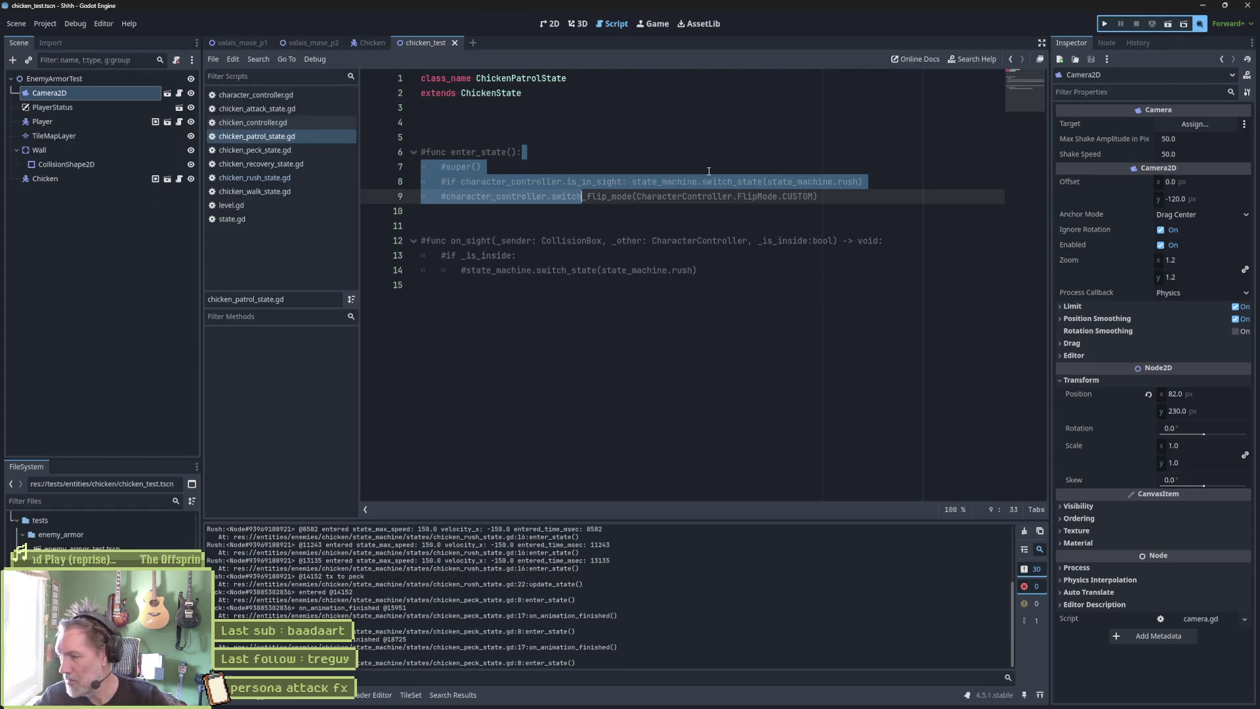
key(F6)
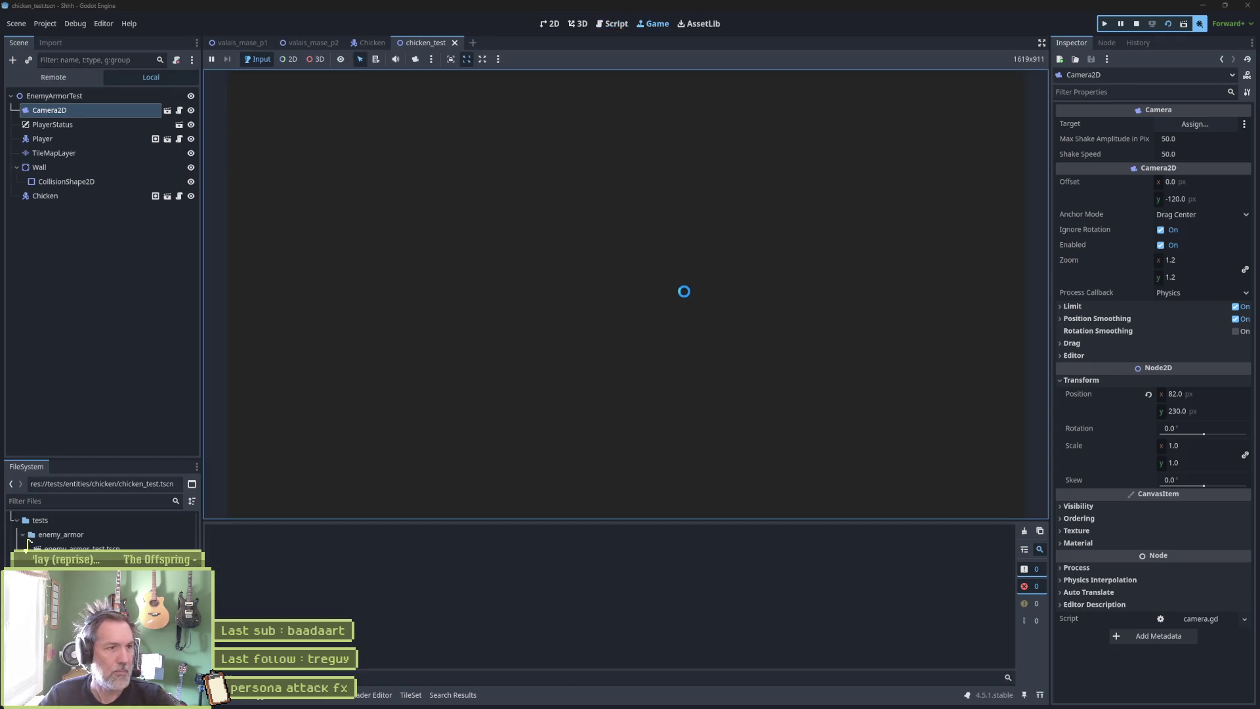
key(Right)
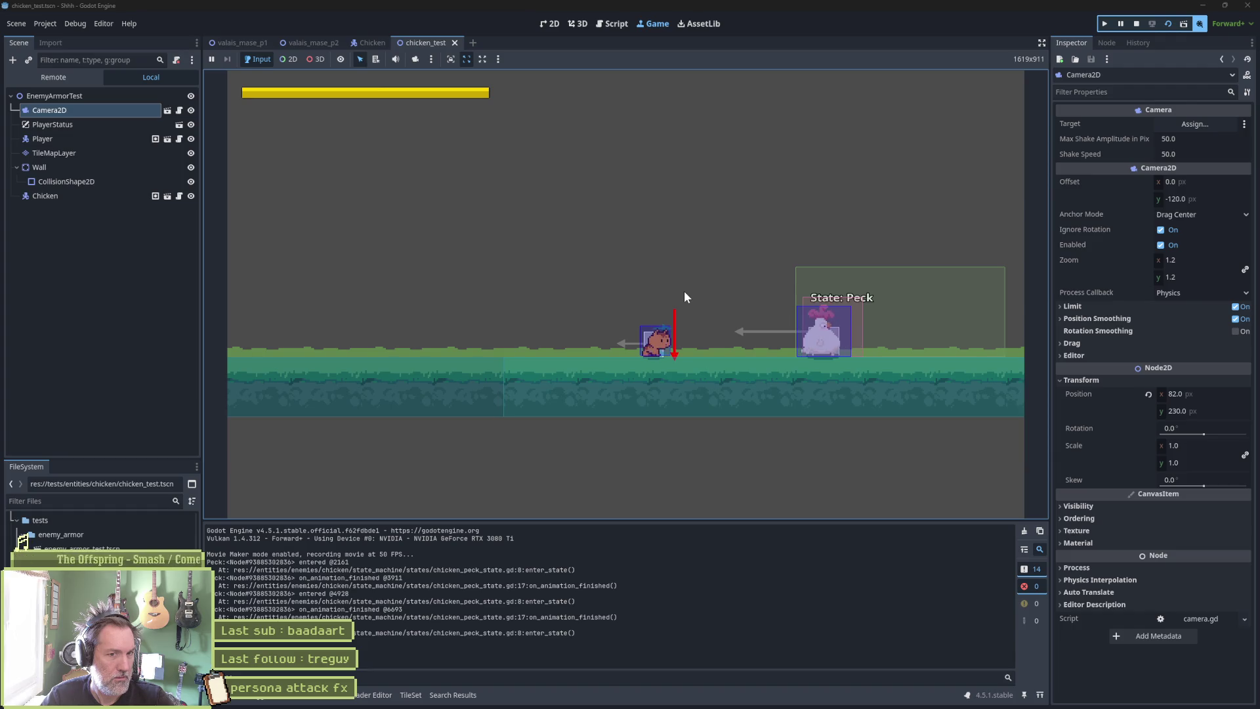
key(Right)
key(Right)
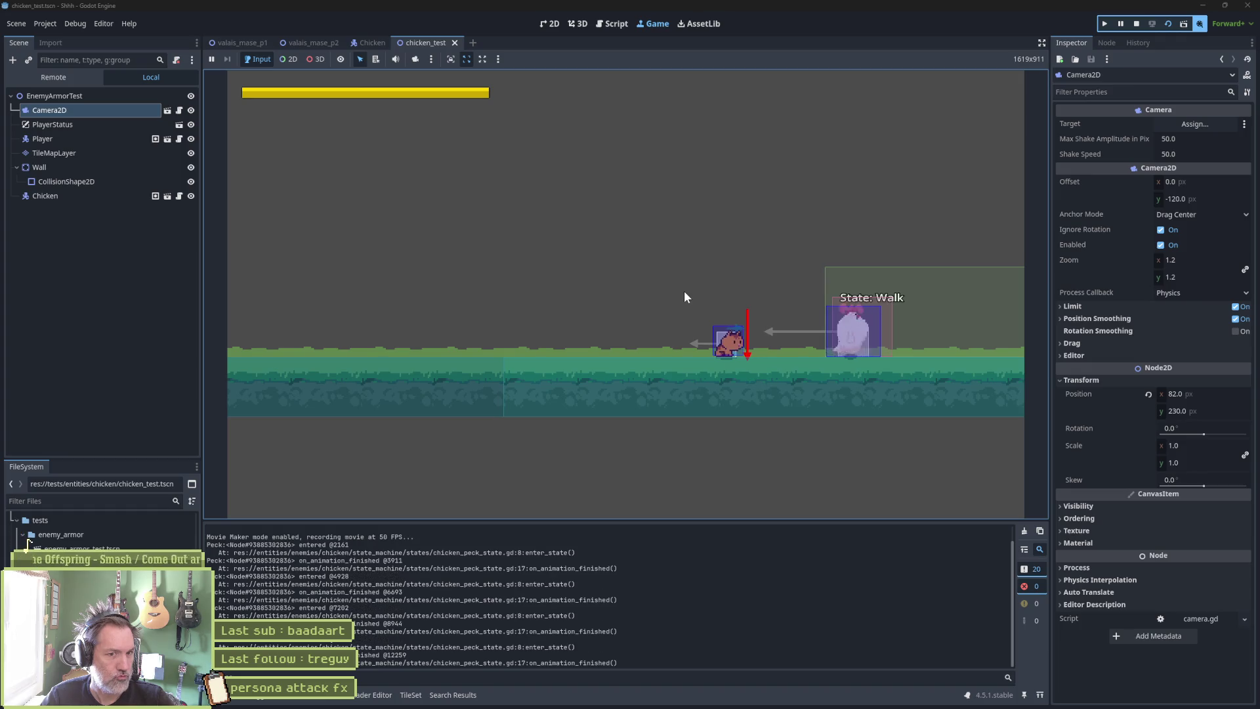
key(Right)
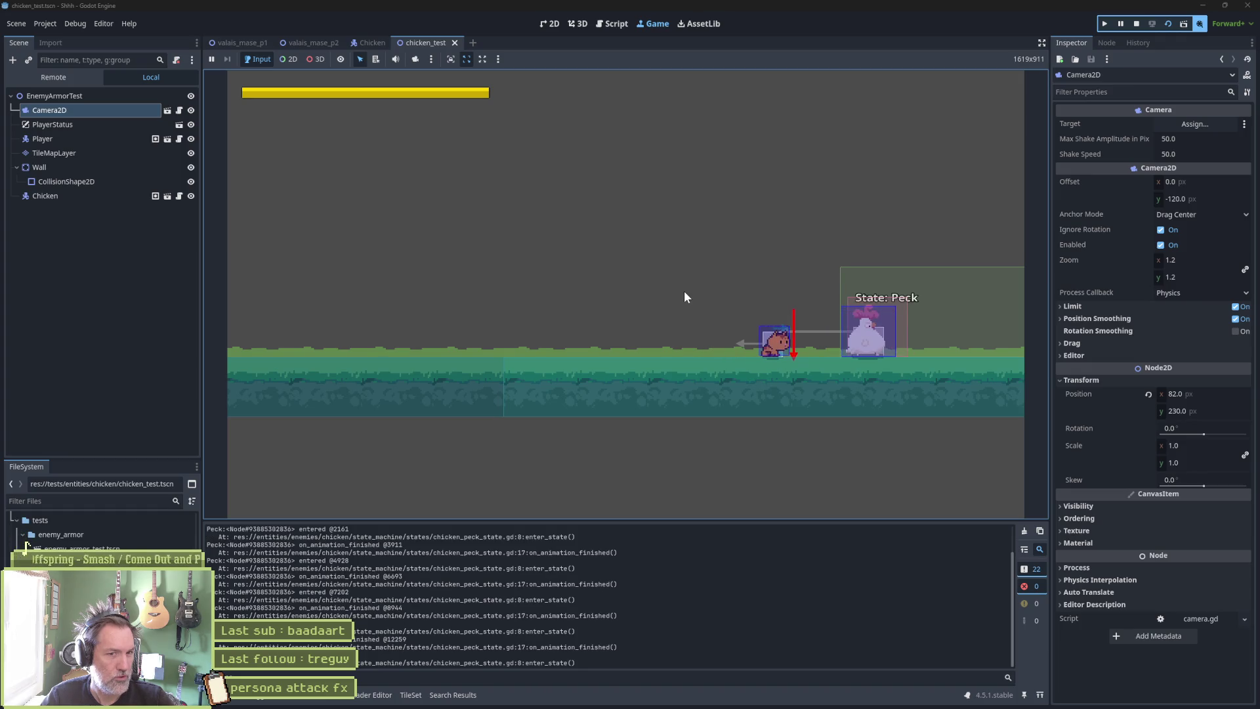
key(F8)
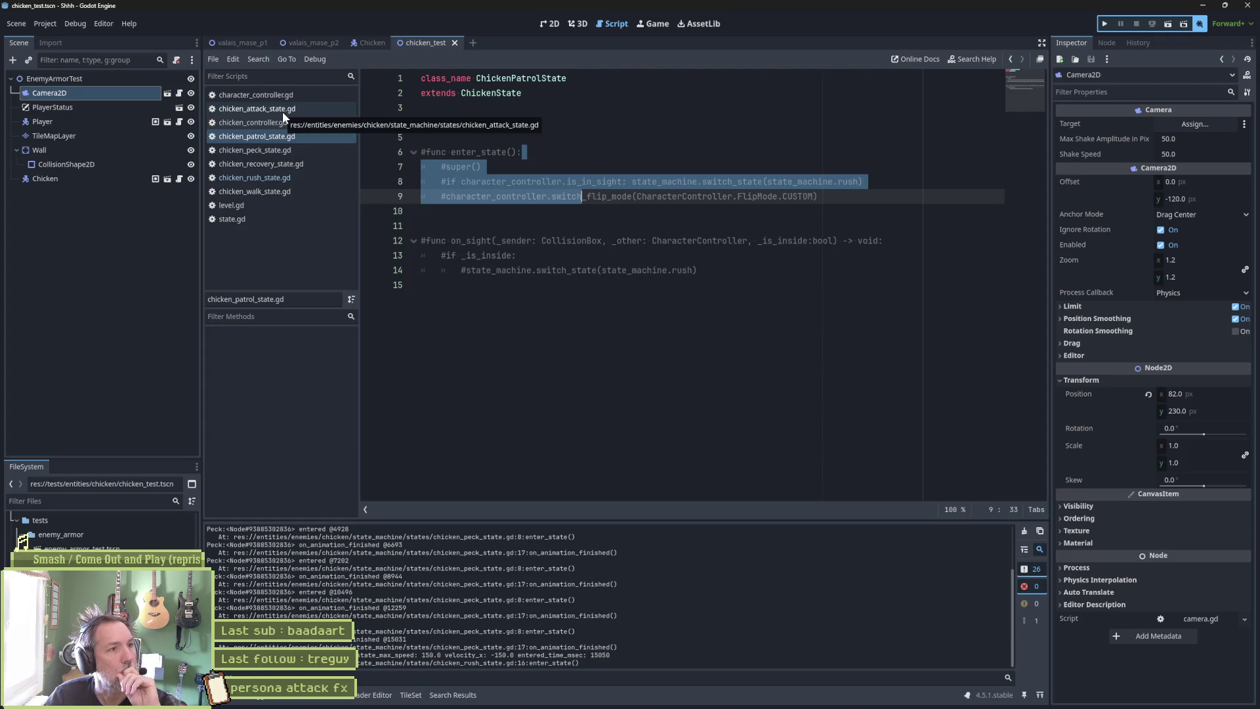
In chicken_walk_state.gd enter_state, add 'if character_controller.is_in_sight:' after super().
click(254, 191)
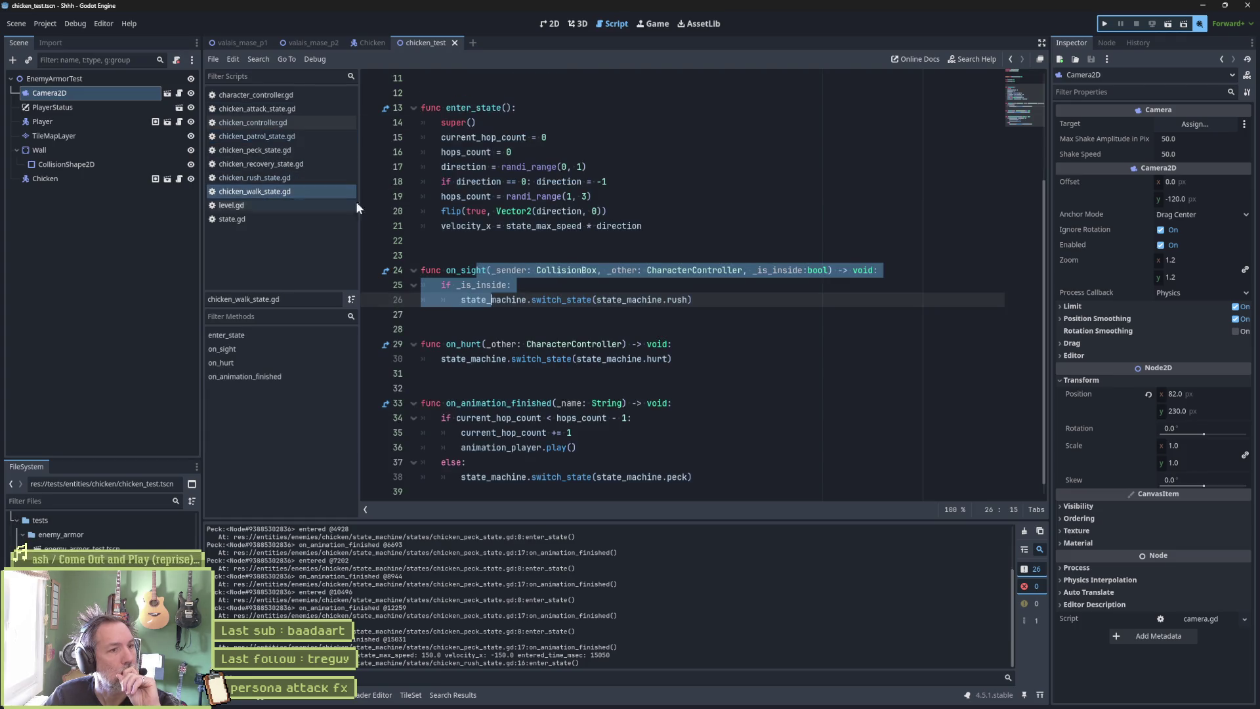
click(674, 231)
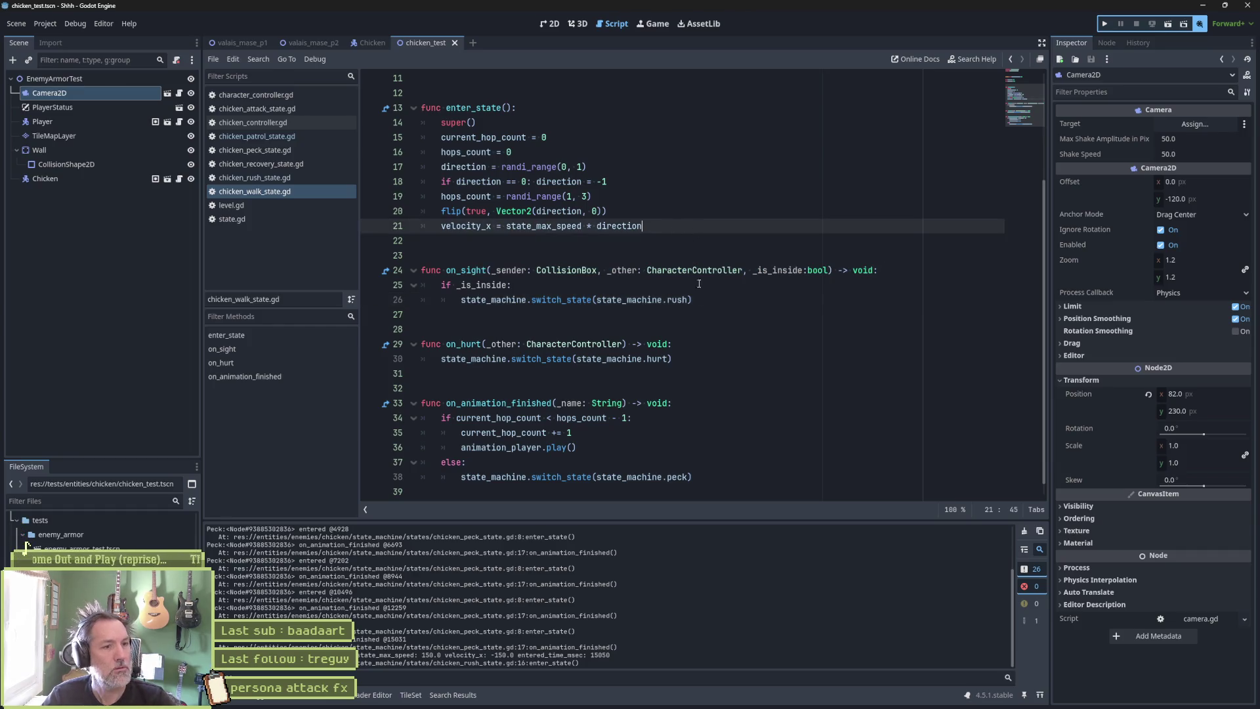
drag(714, 300, 702, 285)
key(ctrl+c)
click(700, 223)
key(Up)
key(Up)
key(Up)
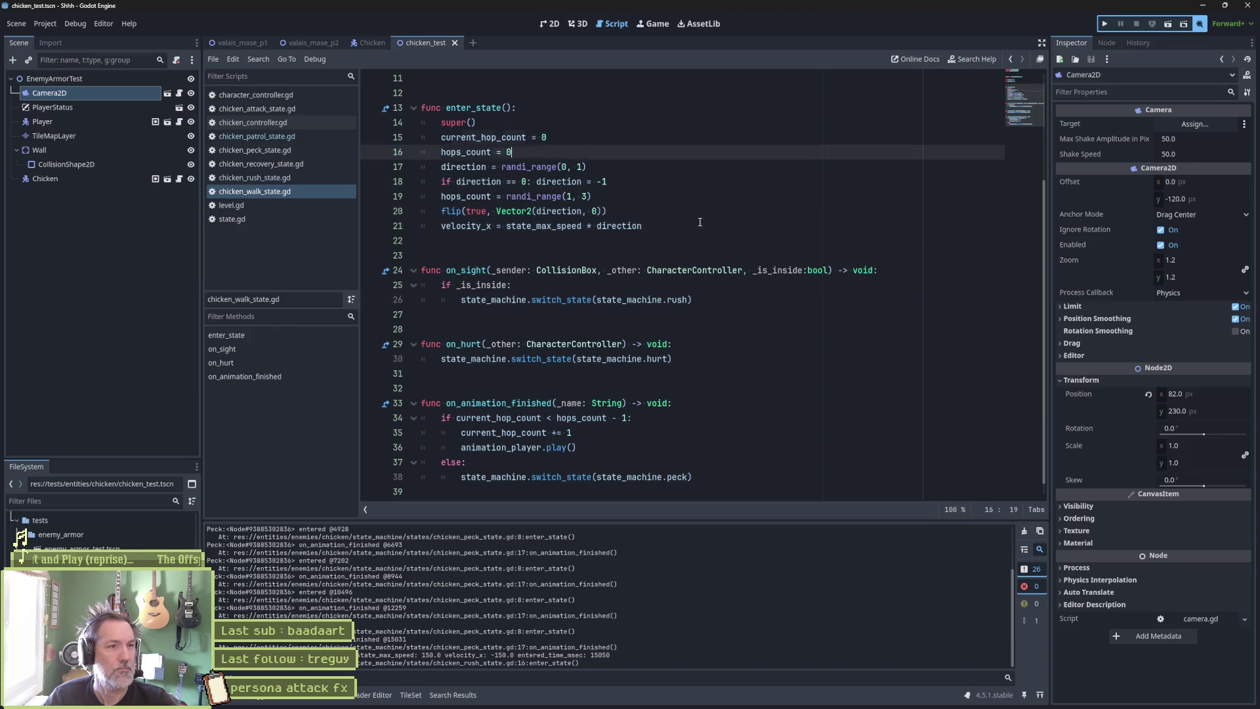
key(Return)
text(if)
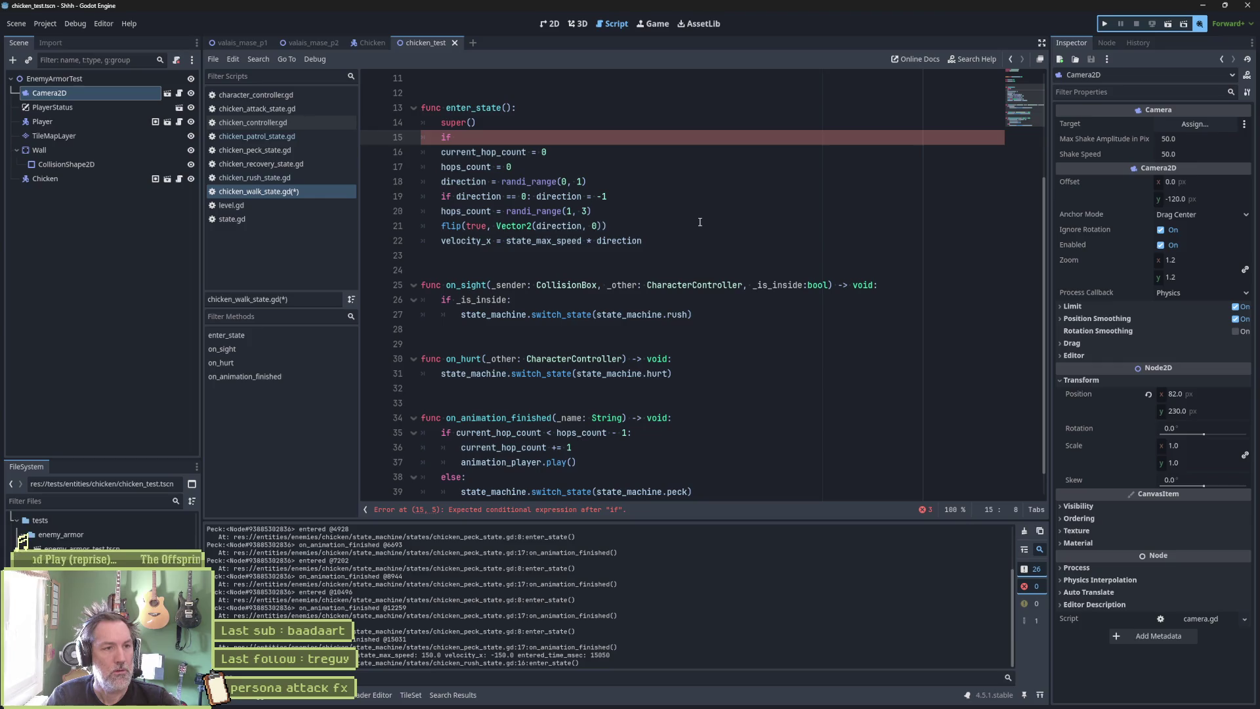
text( cha)
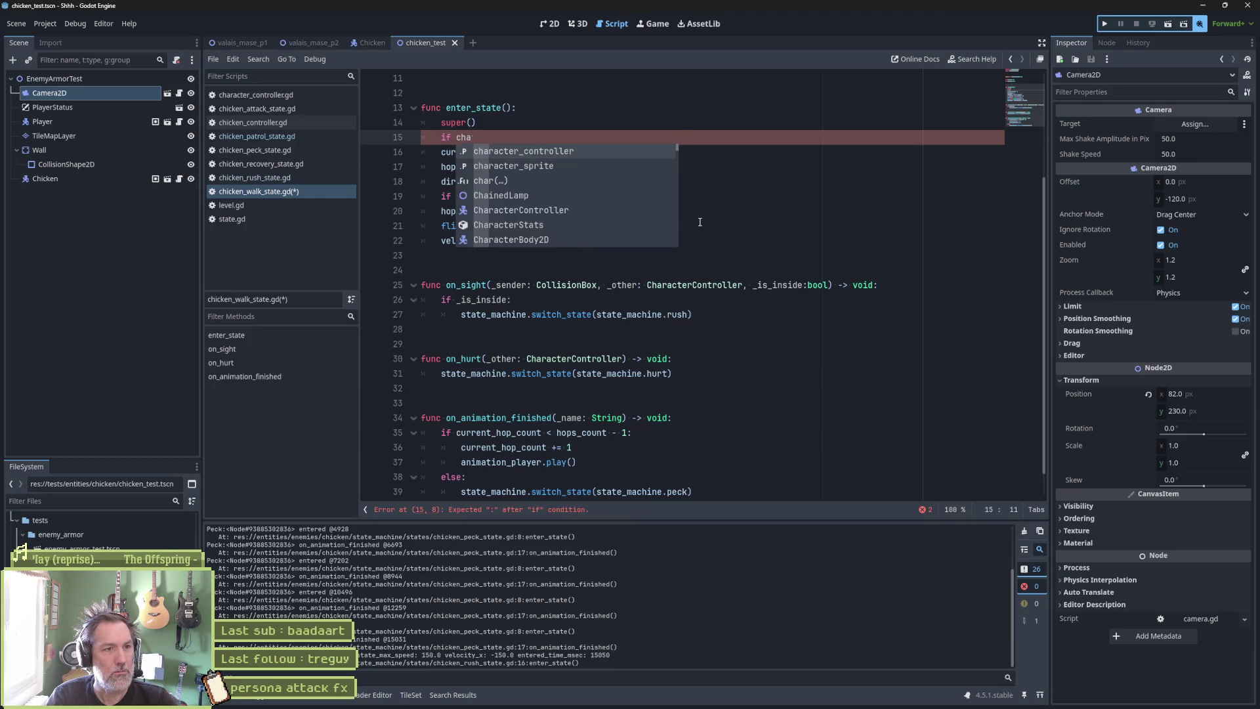
key(Return)
text(.is)
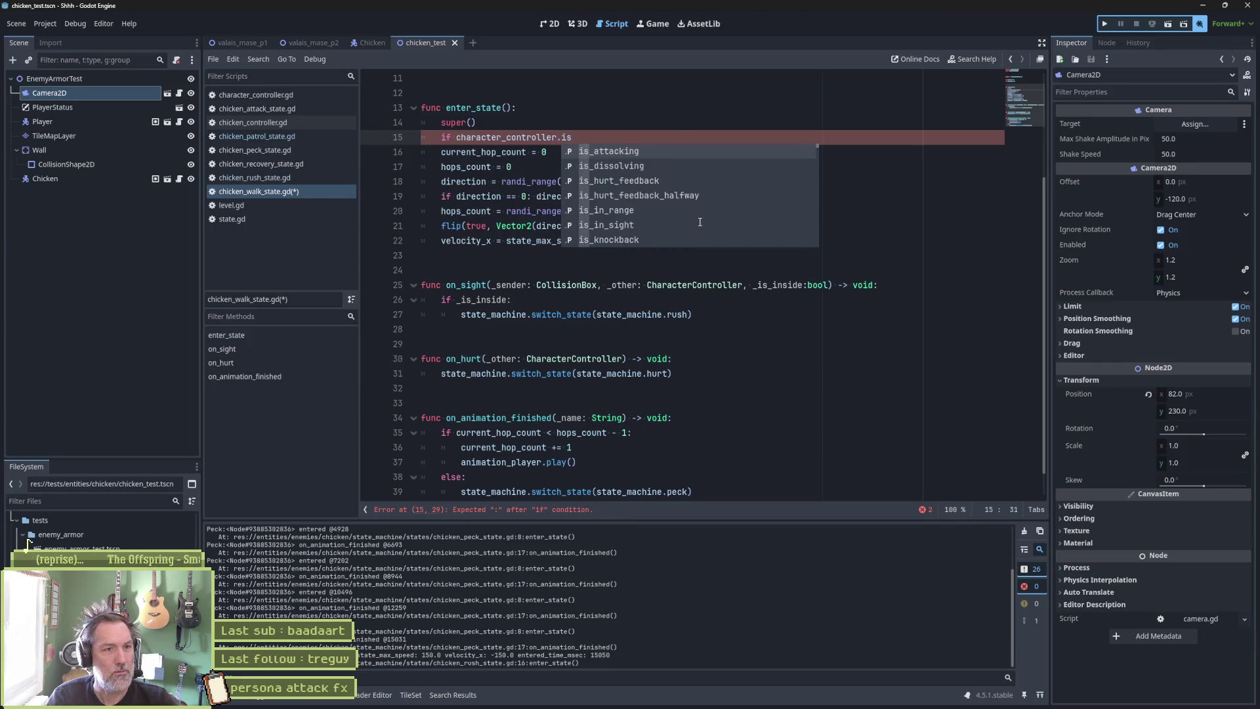
key(Down)
key(Down)
key(Down)
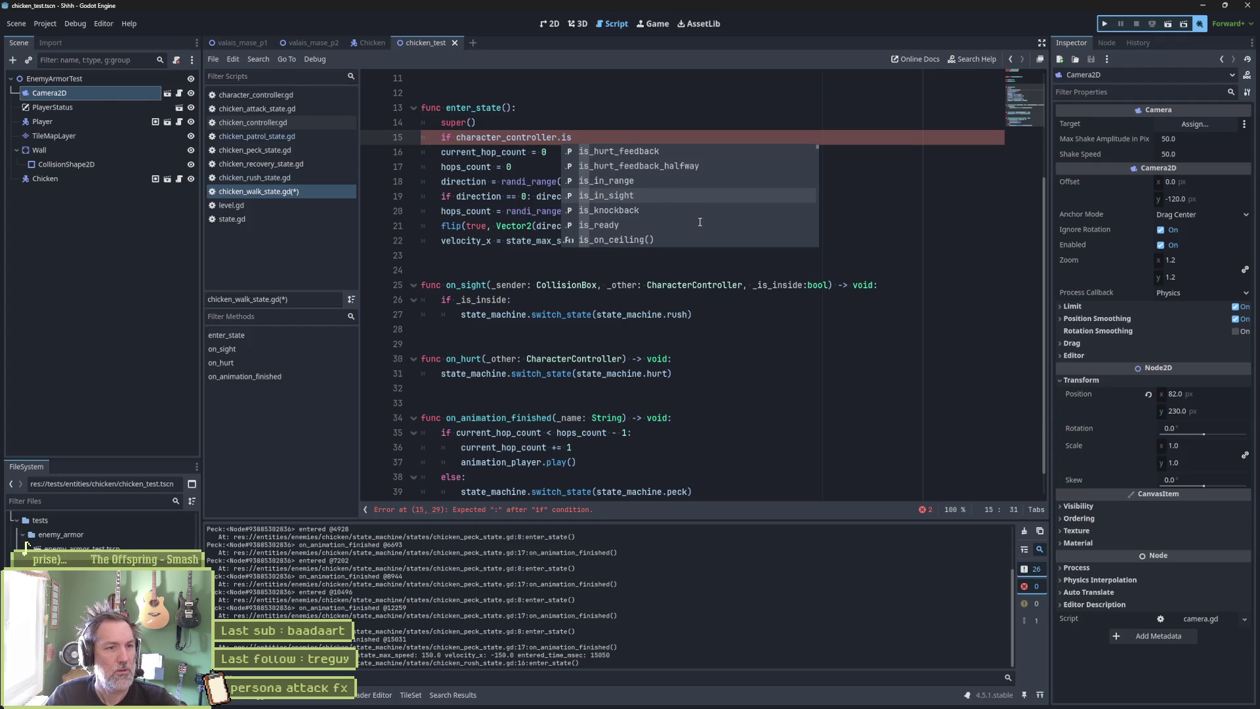
key(Return)
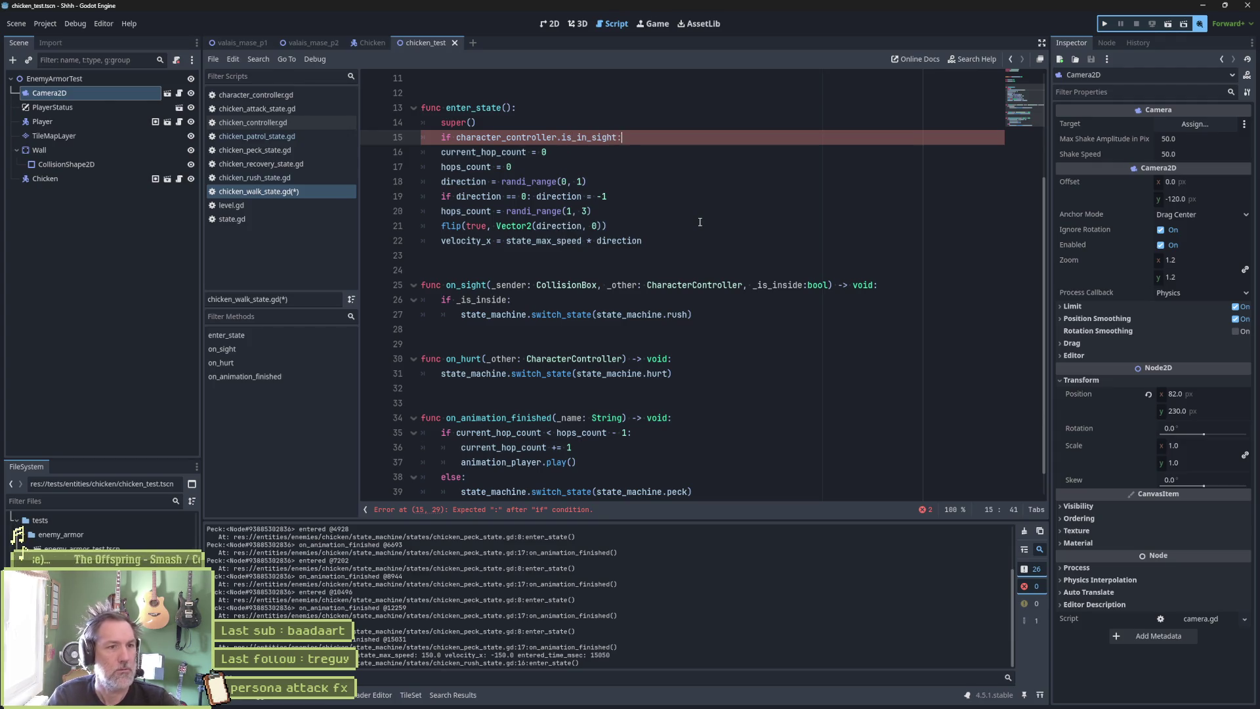
Under the condition, switch to the rush state and return, then save and run the test scene.
key(Return)
key(ctrl+v)
key(Return)
text(ret)
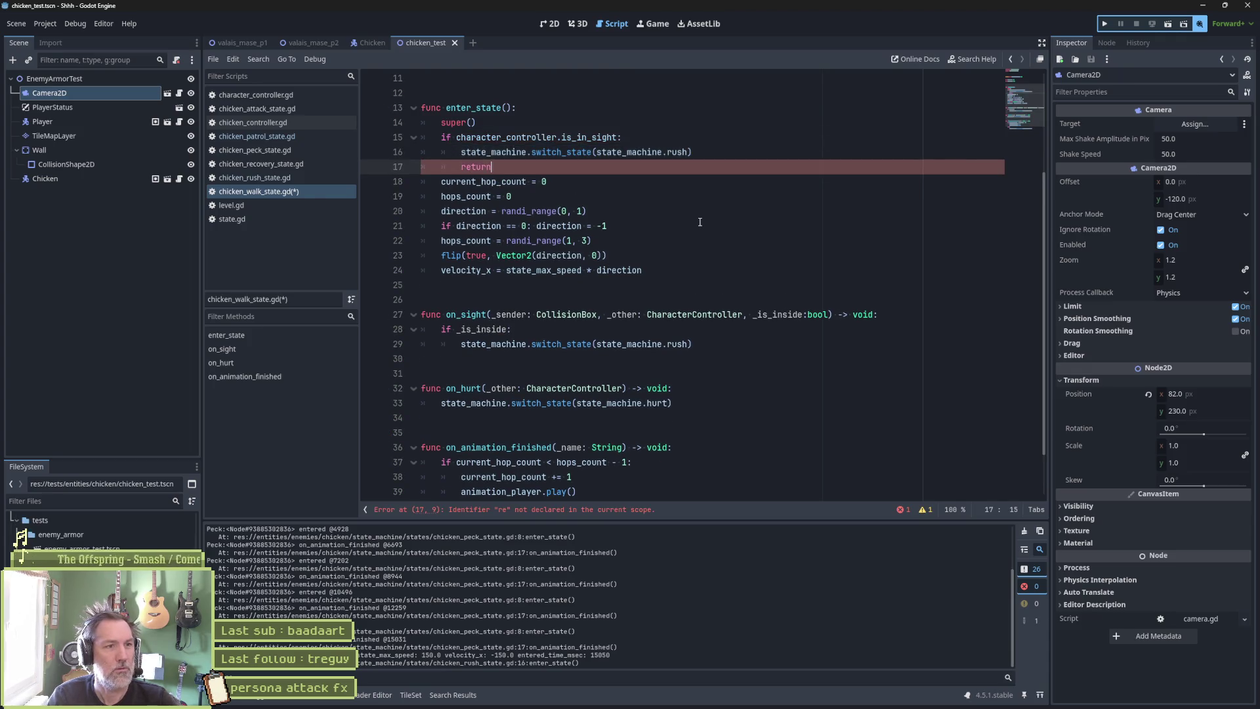
key(Return)
key(ctrl+s)
key(F6)
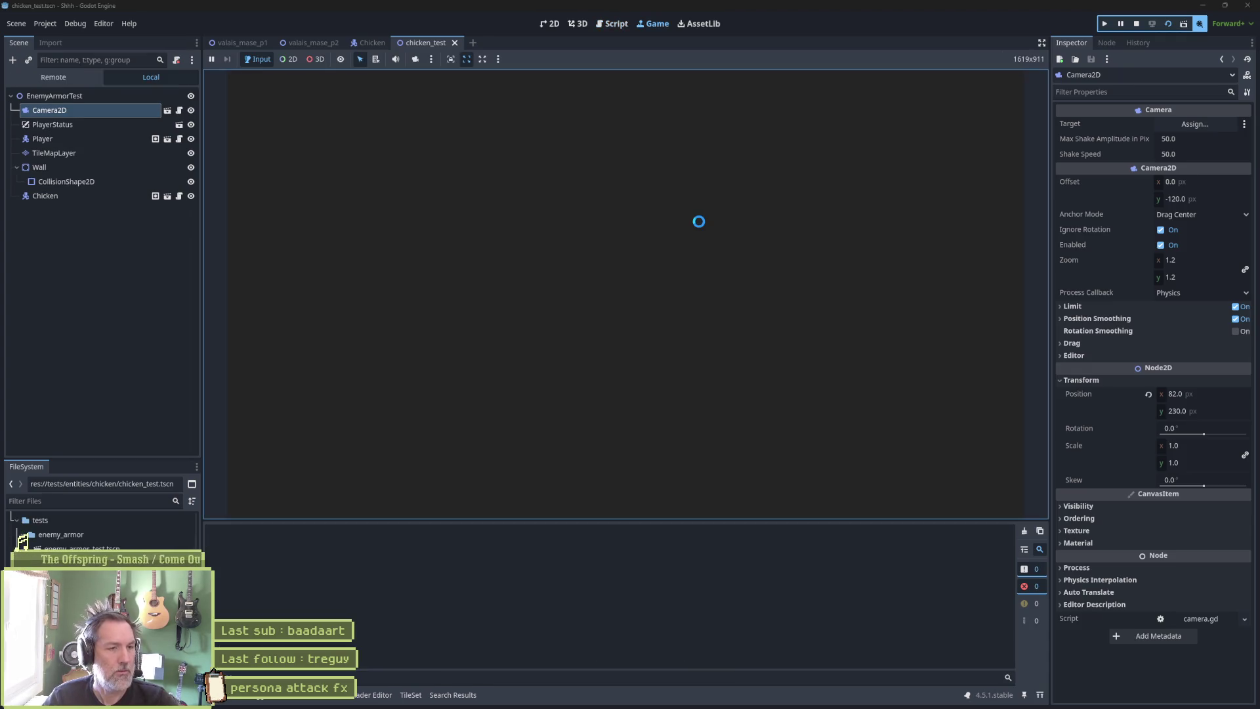
Move the player toward the chicken and replay the chicken_test scene twice, stopping each run.
key(Right)
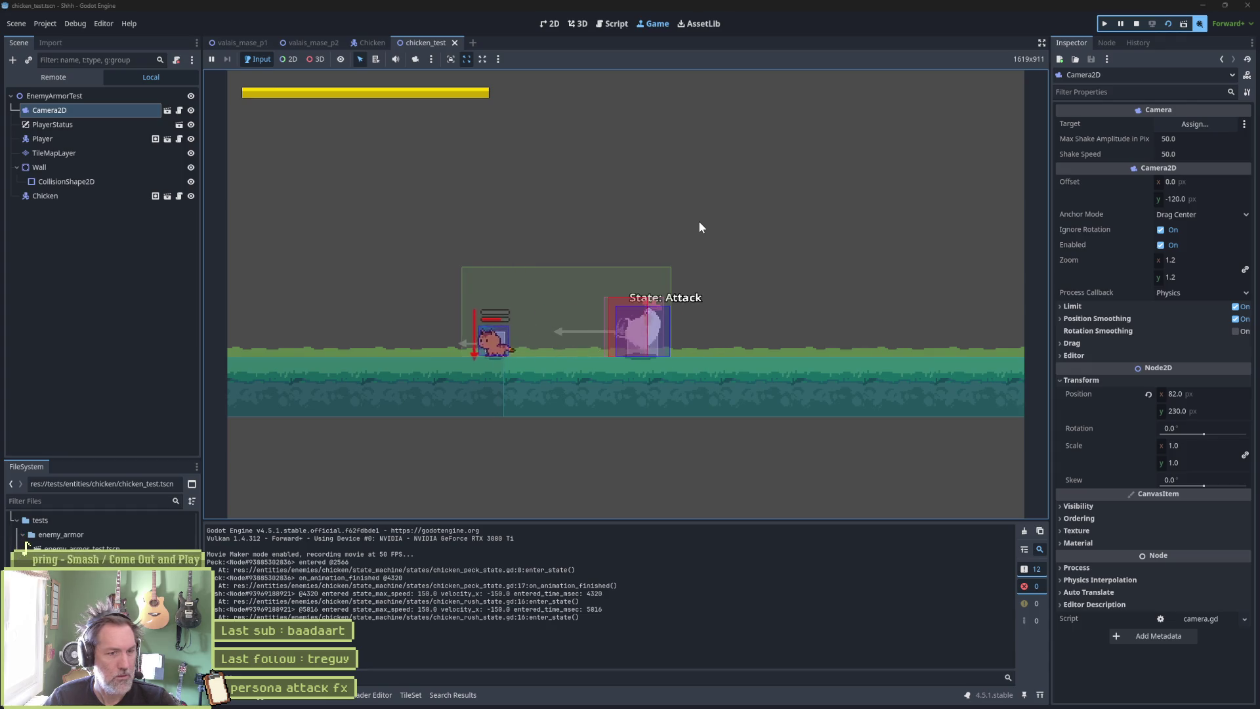
key(F6)
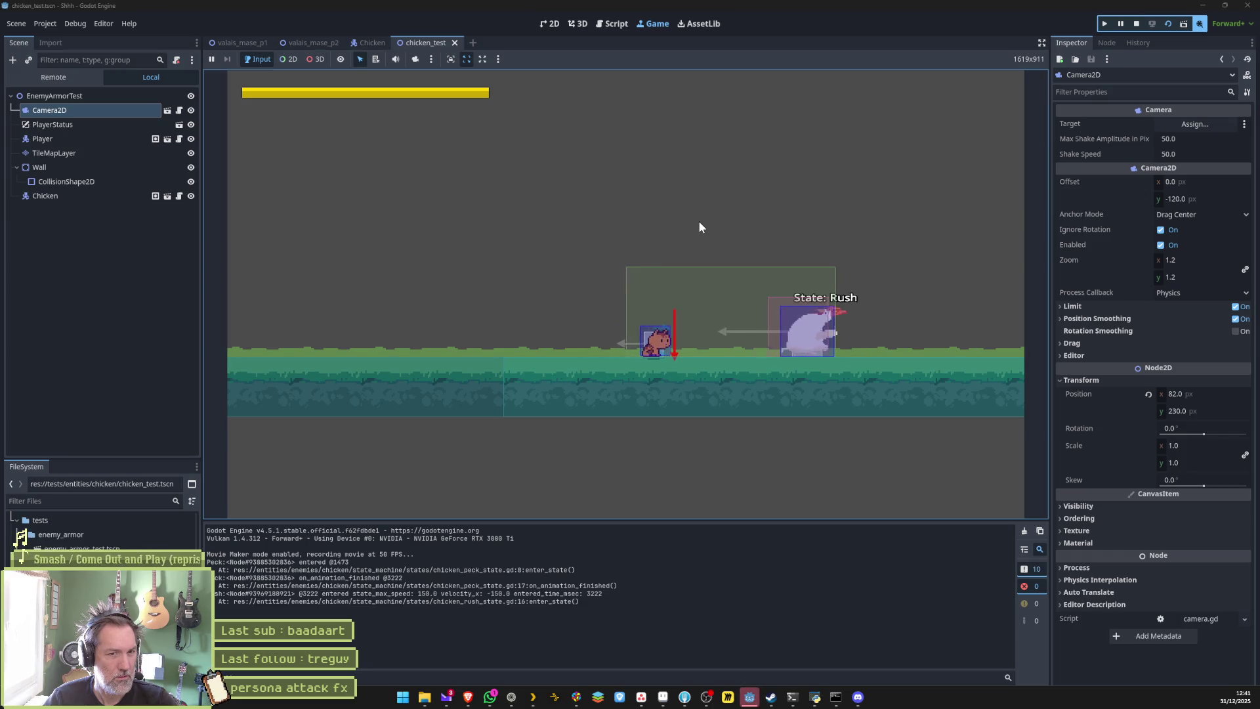
key(F8)
key(F6)
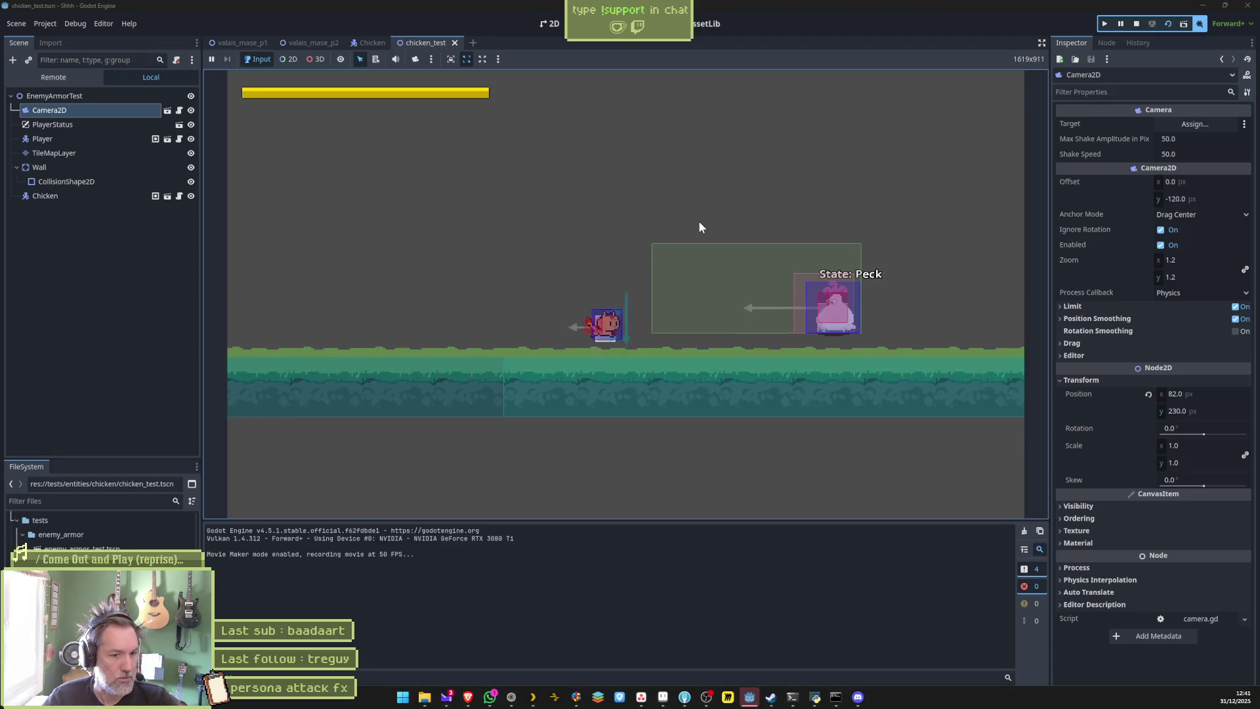
key(F8)
Set the Chicken scene's Rush state max speed to 30 and save the scene.
click(369, 44)
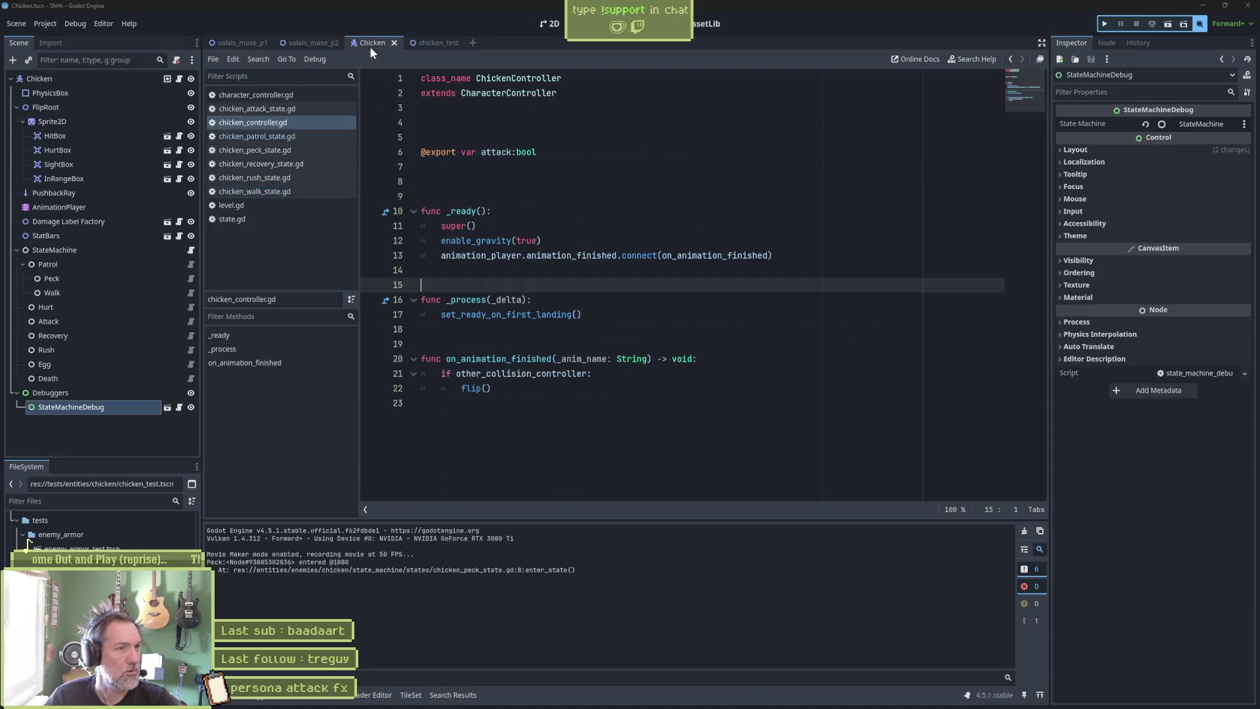
click(46, 350)
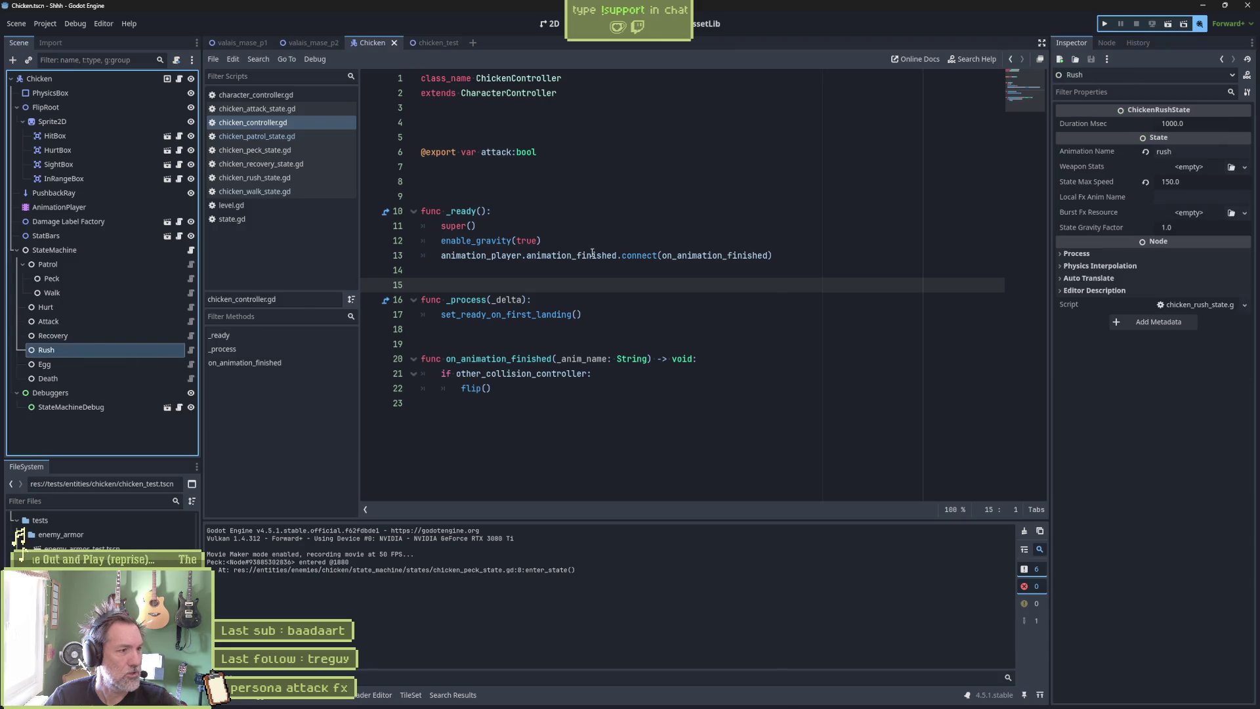
click(1206, 182)
text(30)
key(Return)
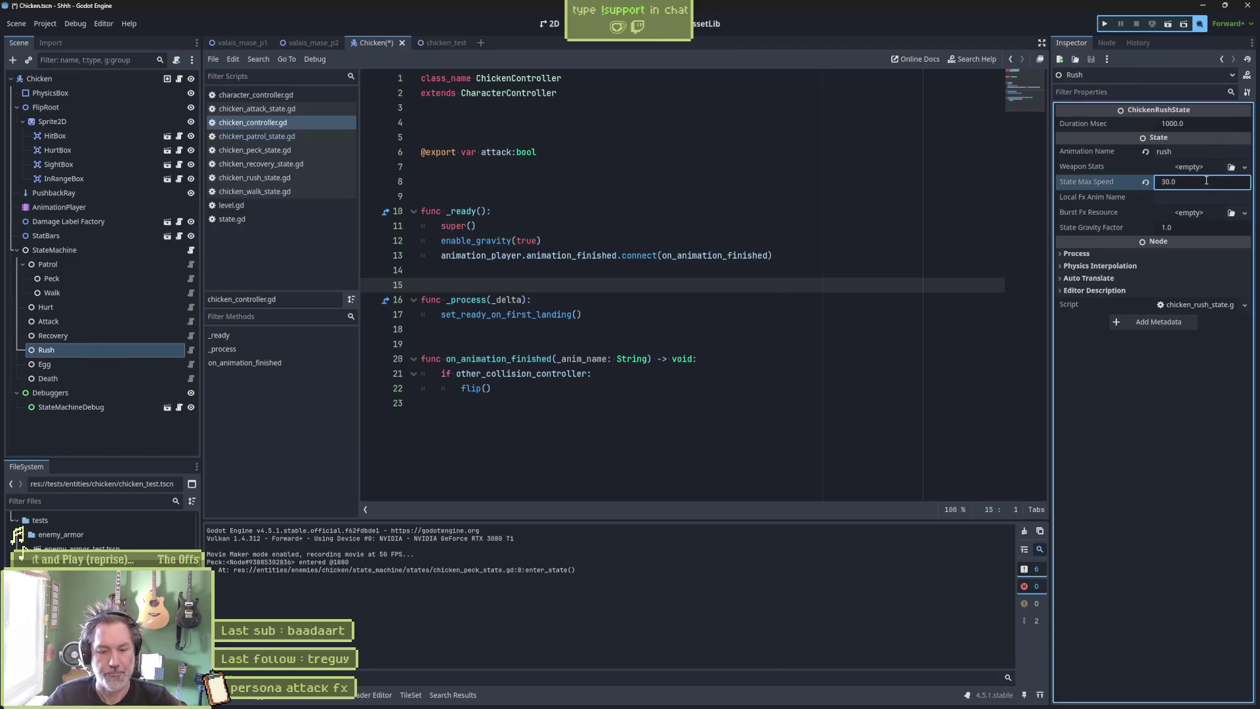
key(F5)
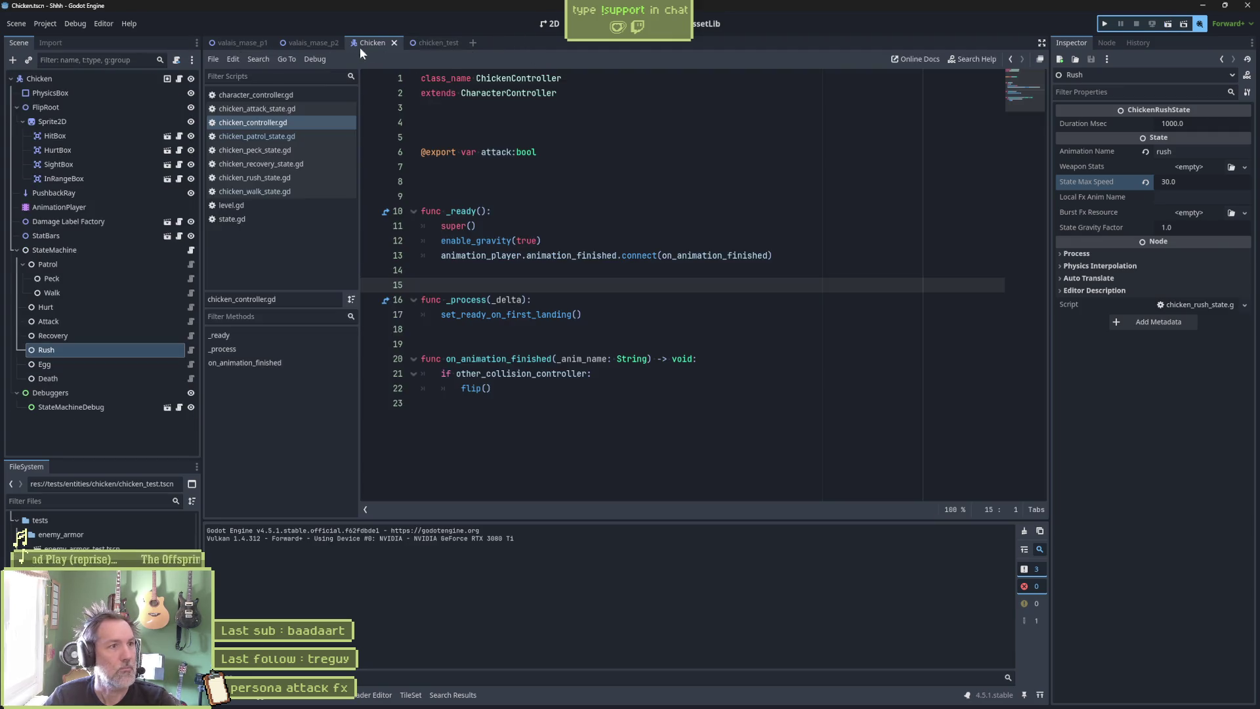
Playtest chicken_test, moving the player right and left and jumping over the chicken.
click(433, 42)
key(F6)
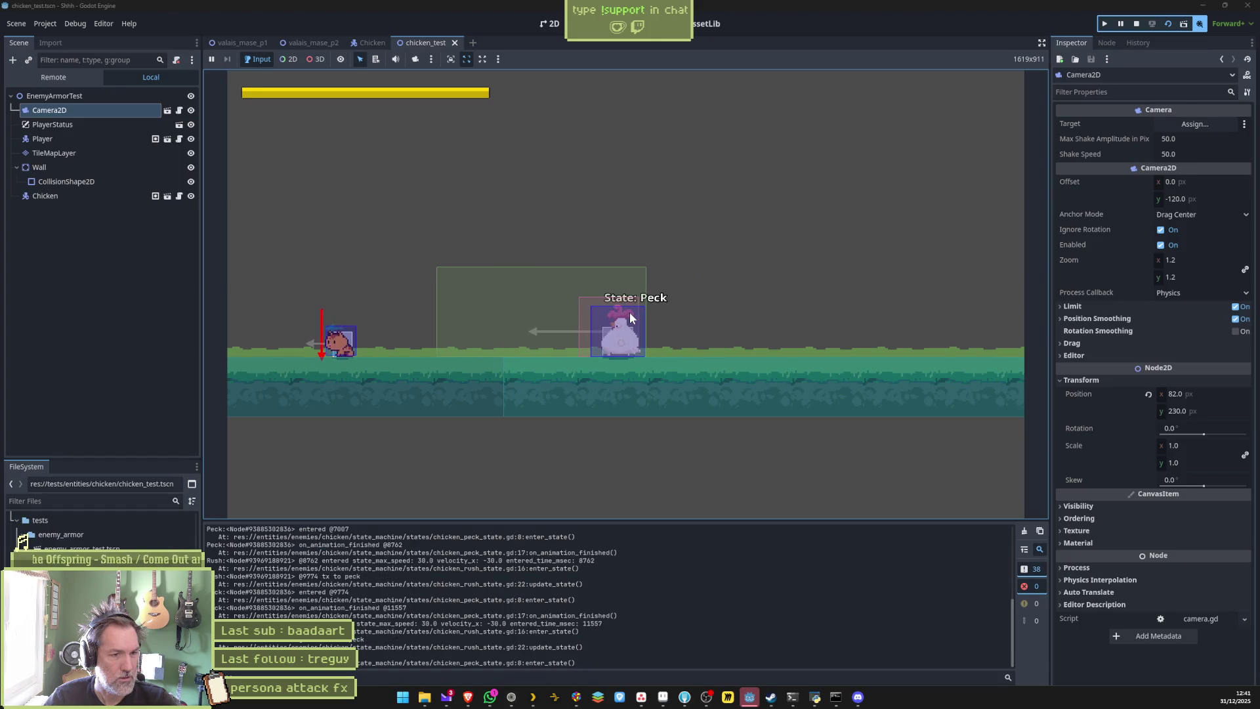
key(Right)
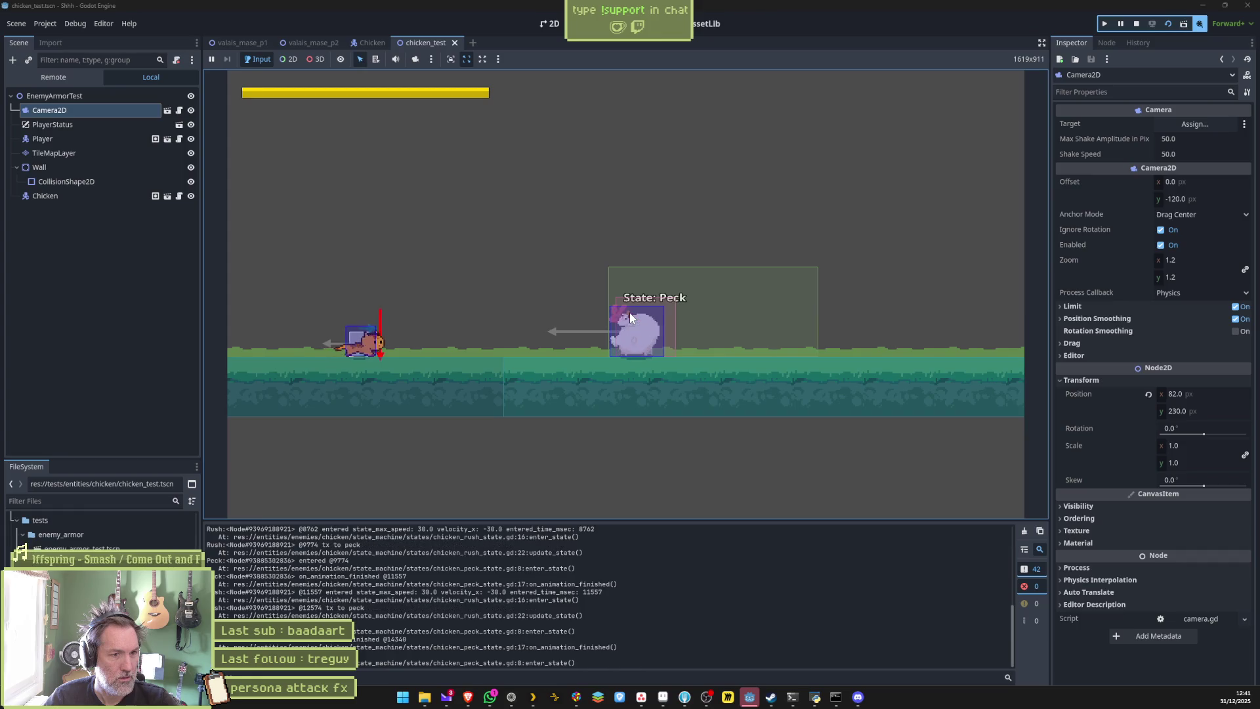
key(space)
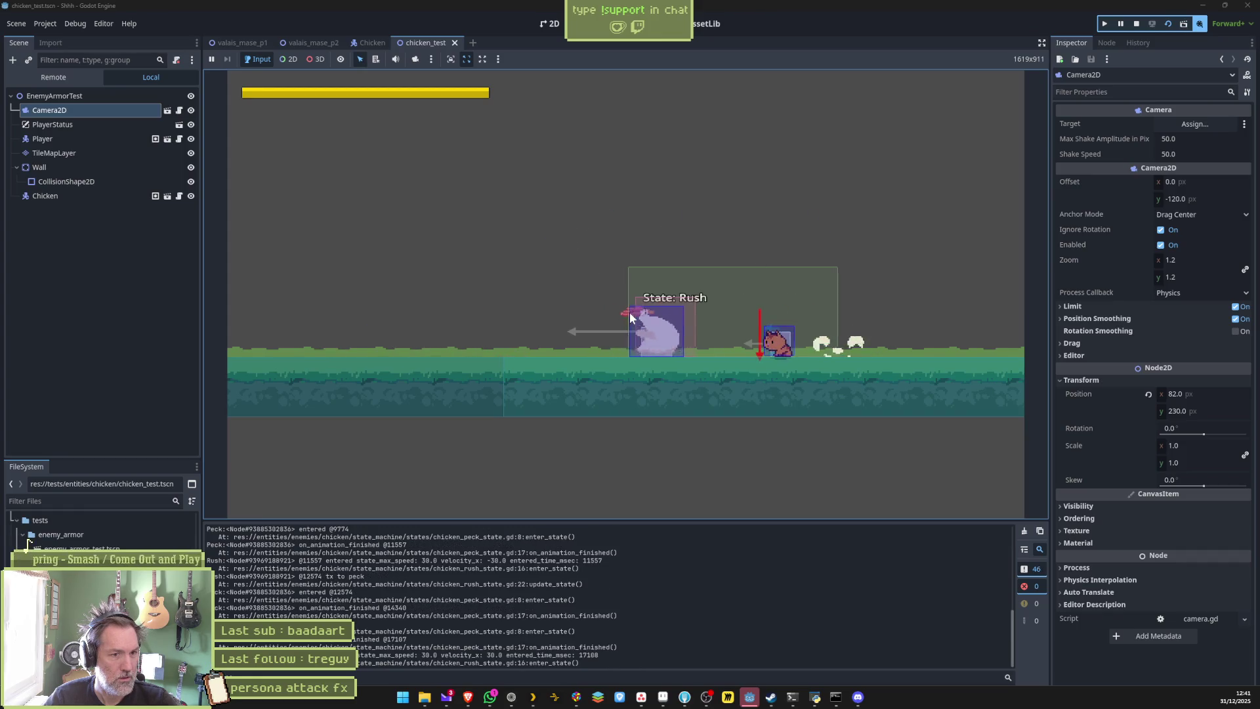
key(Right)
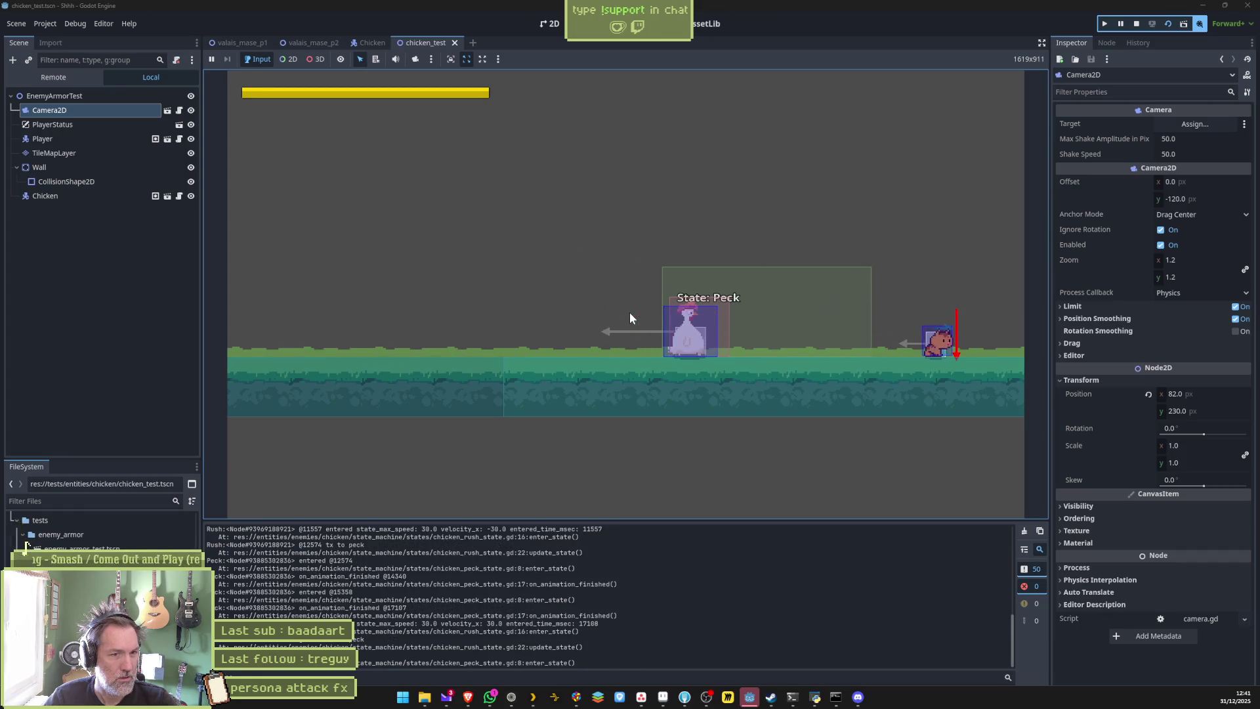
key(Left)
key(space)
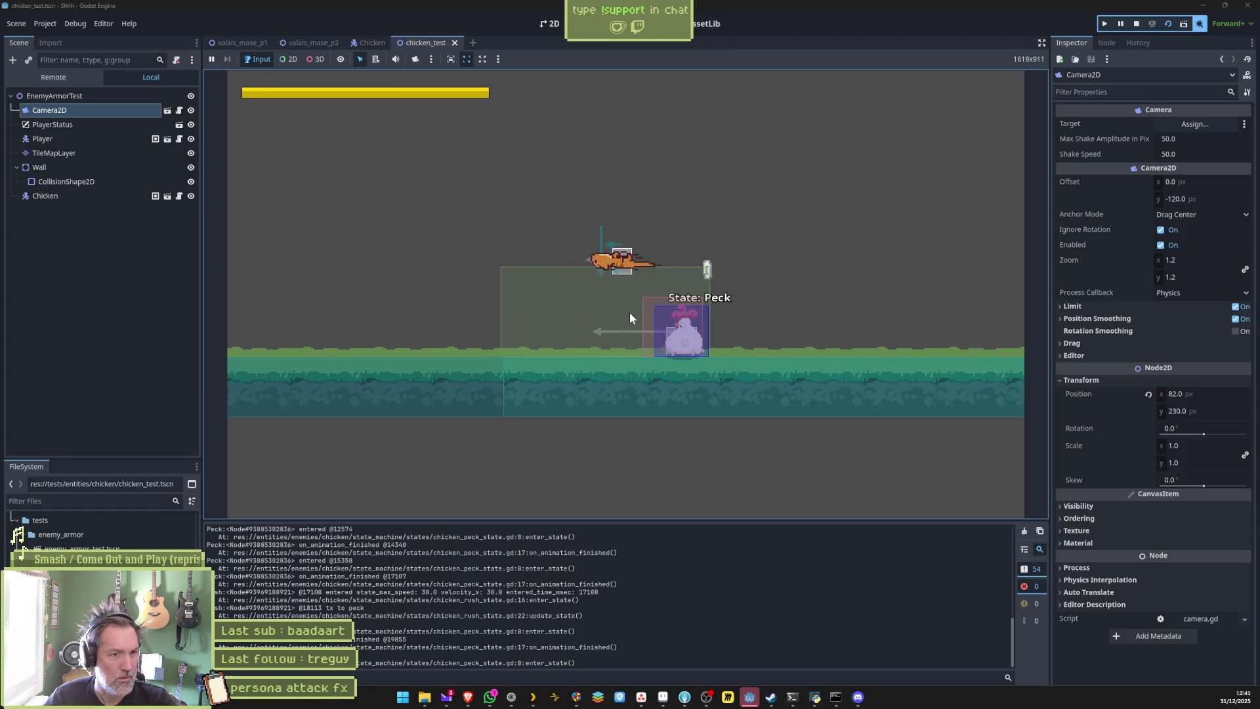
key(F8)
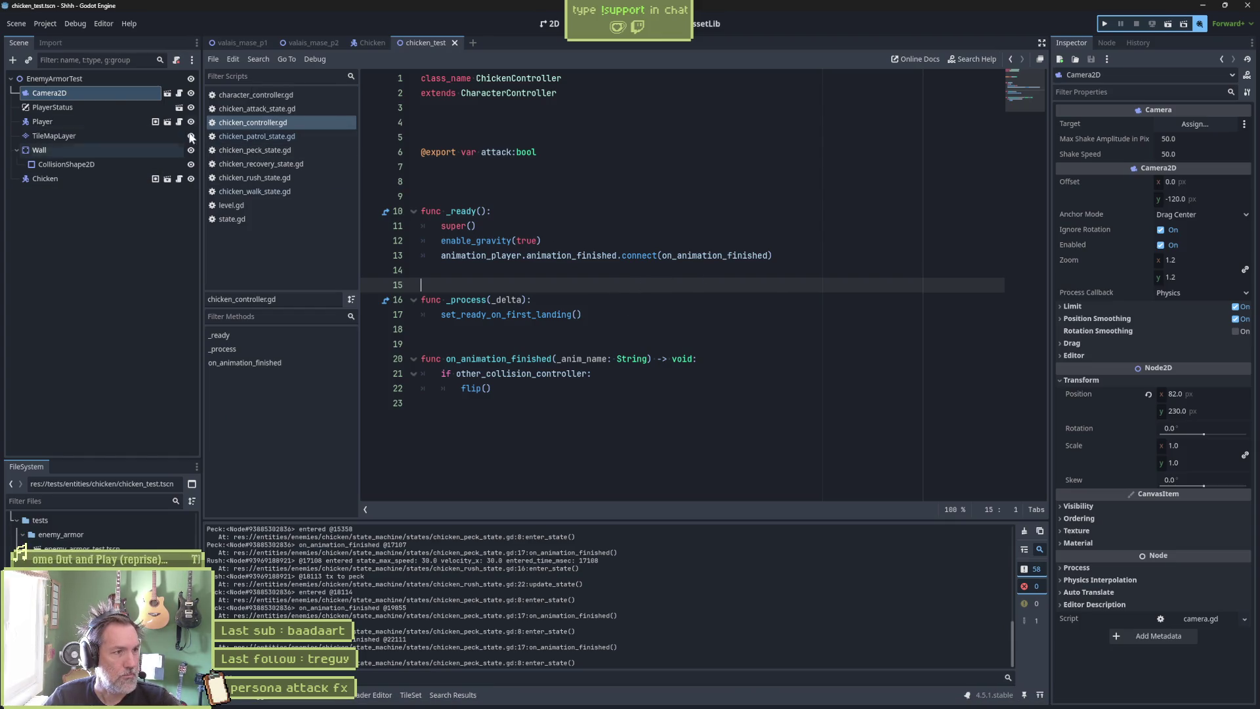
Change the Rush state's max speed to 130.
click(361, 42)
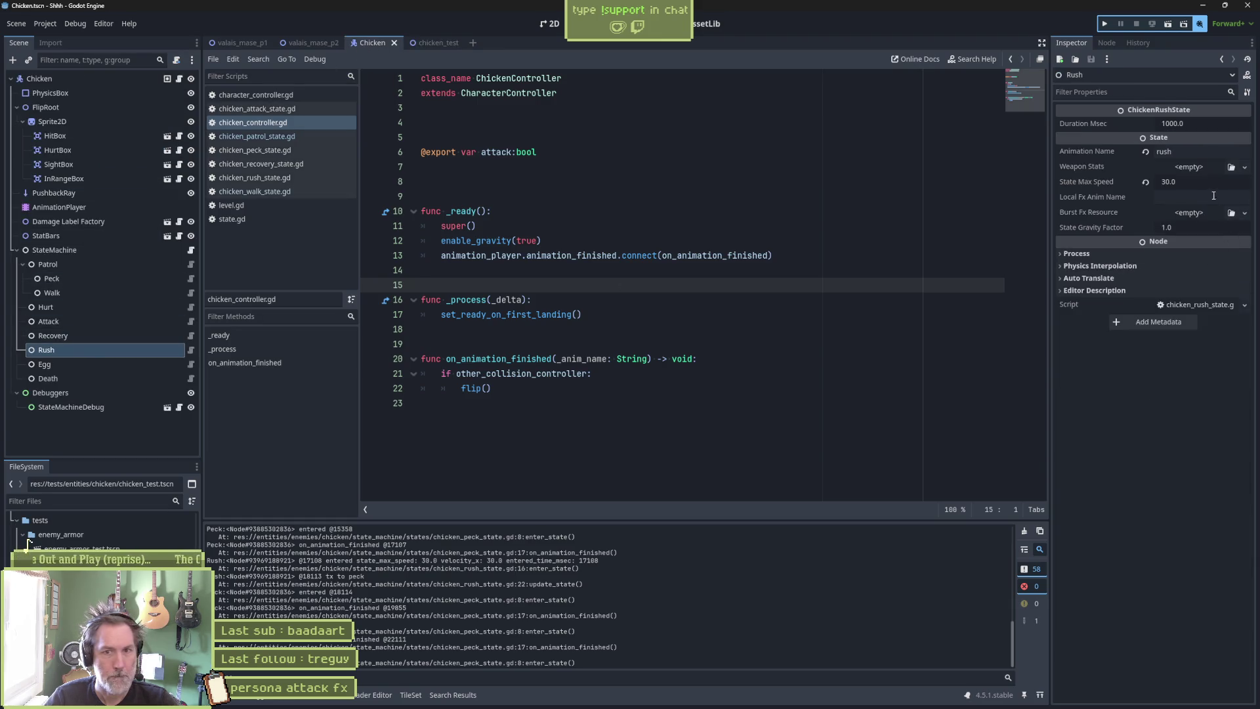
click(1232, 183)
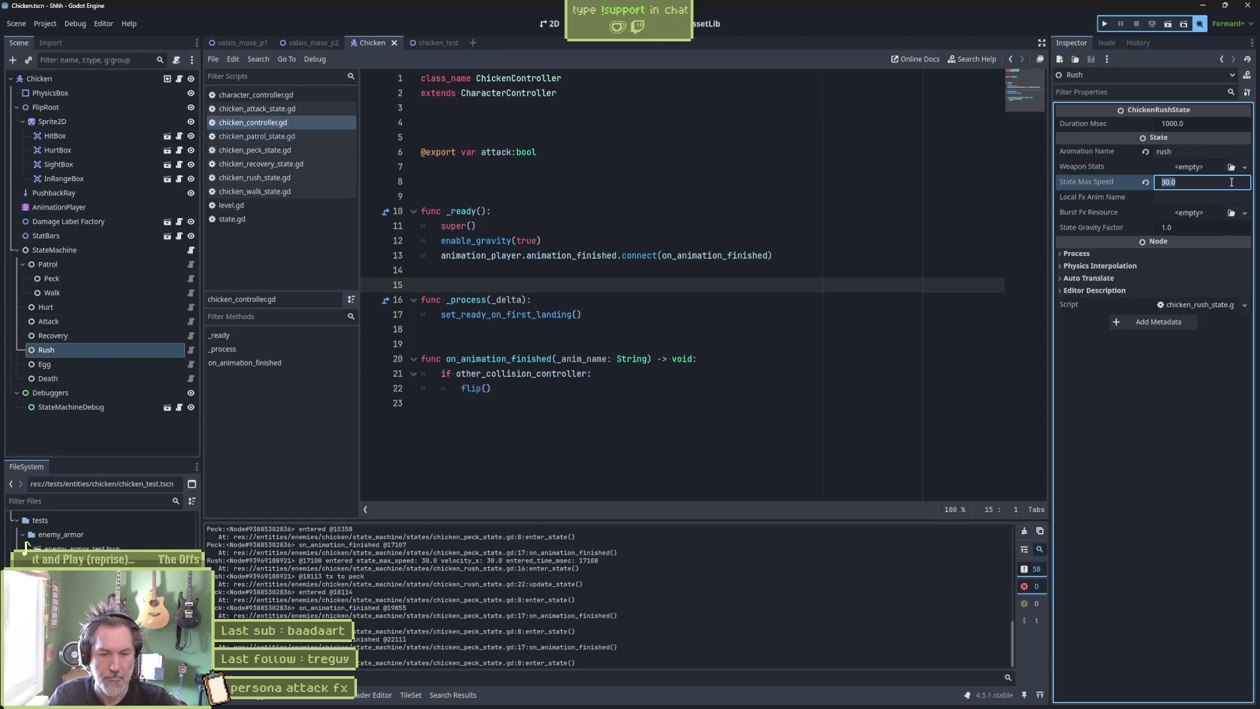
text(130)
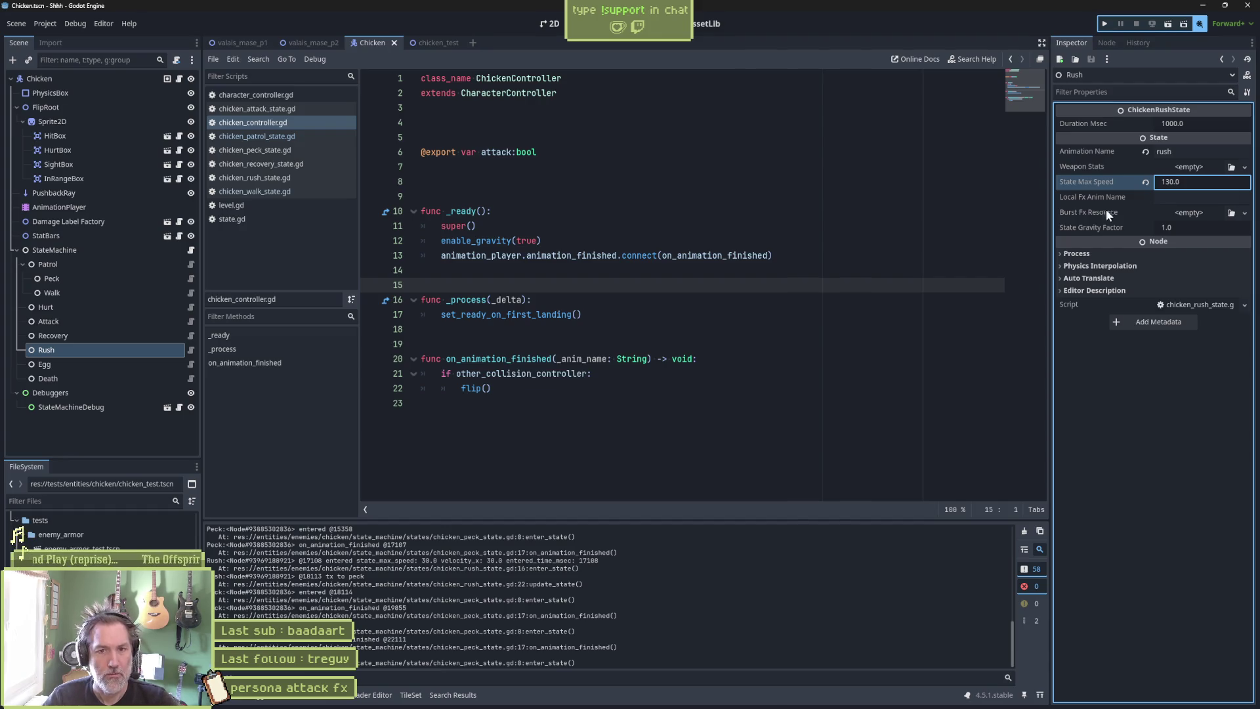
click(879, 380)
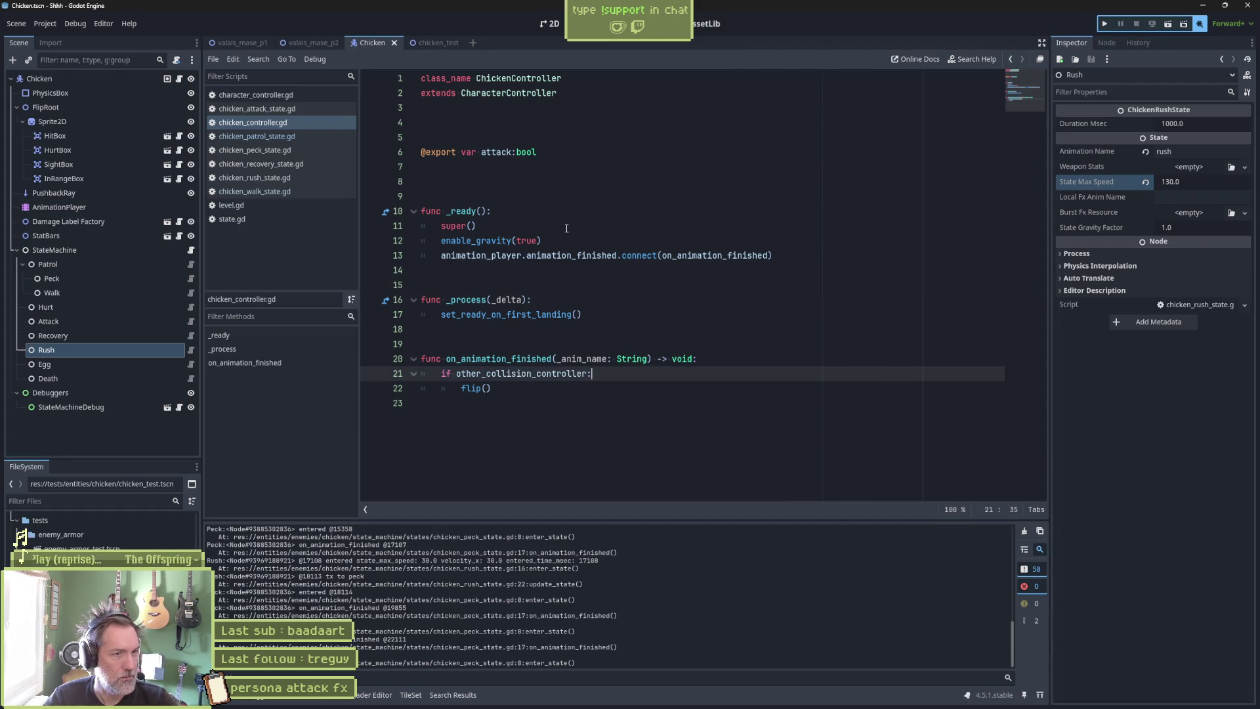
Delete all the commented-out code below line 2 in chicken_patrol_state.gd.
click(323, 136)
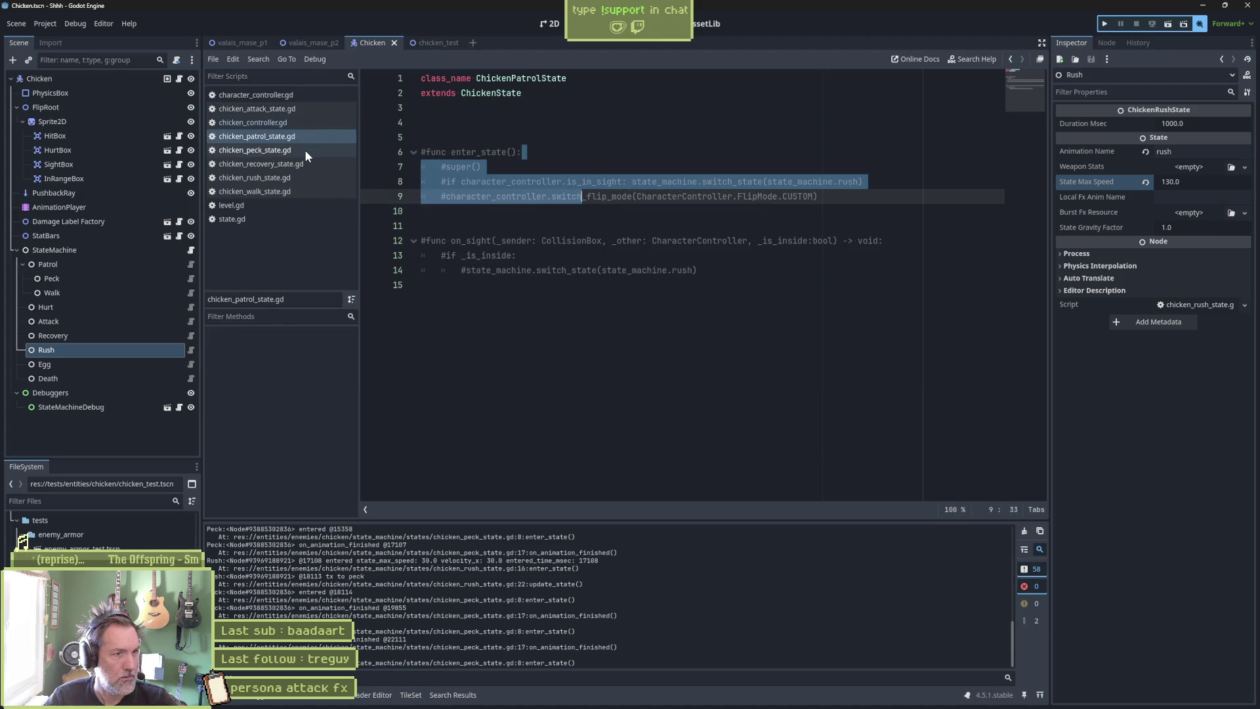
click(525, 149)
drag(703, 271, 786, 101)
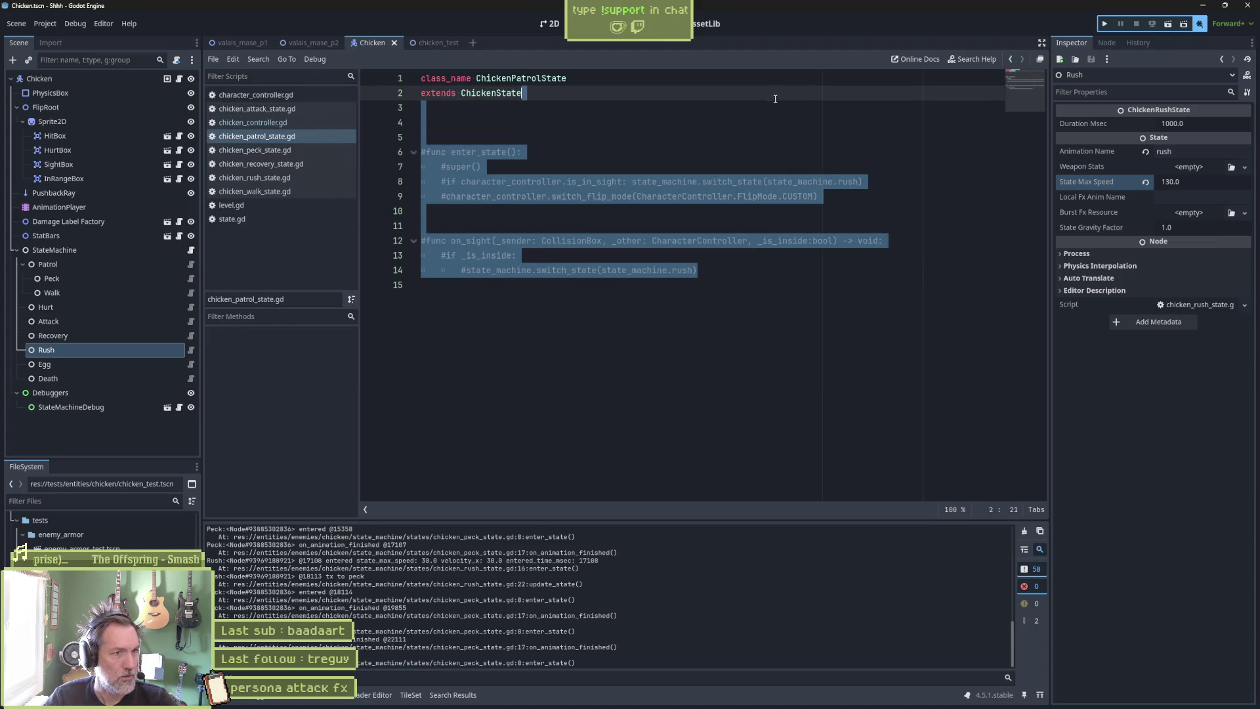
key(BackSpace)
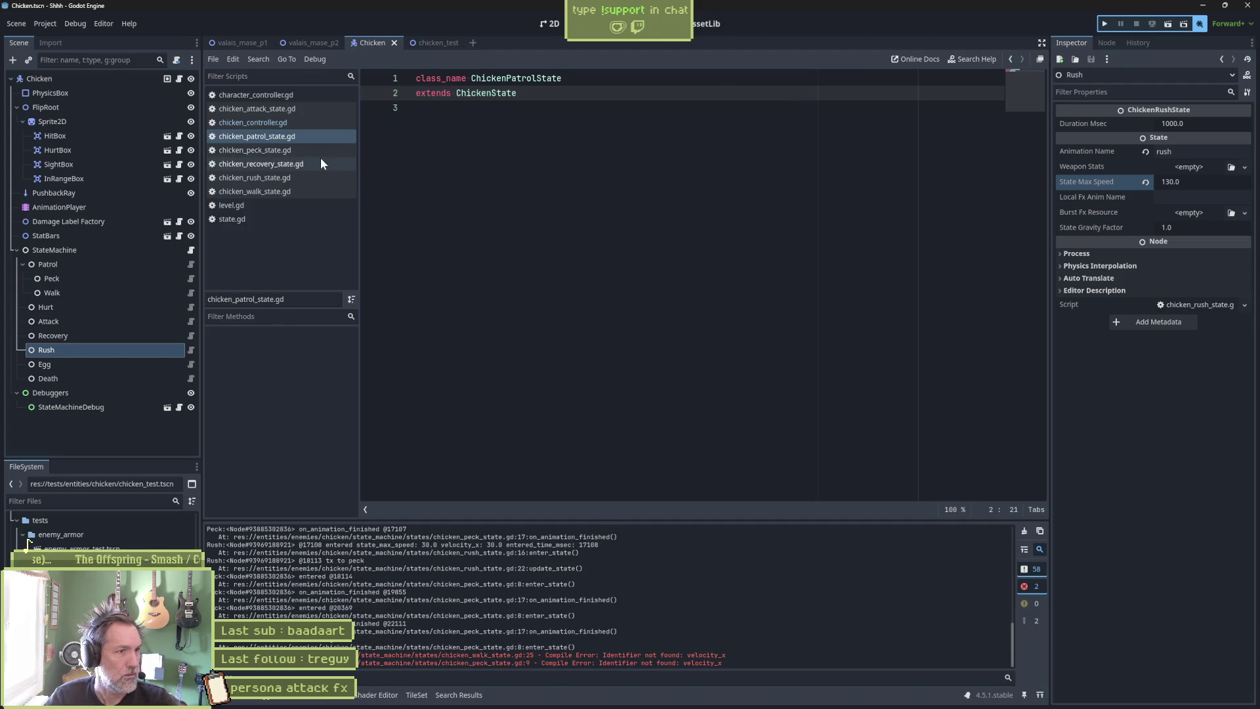
Remove the animation_finished connect line from chicken_controller.gd and run the chicken test scene.
click(285, 95)
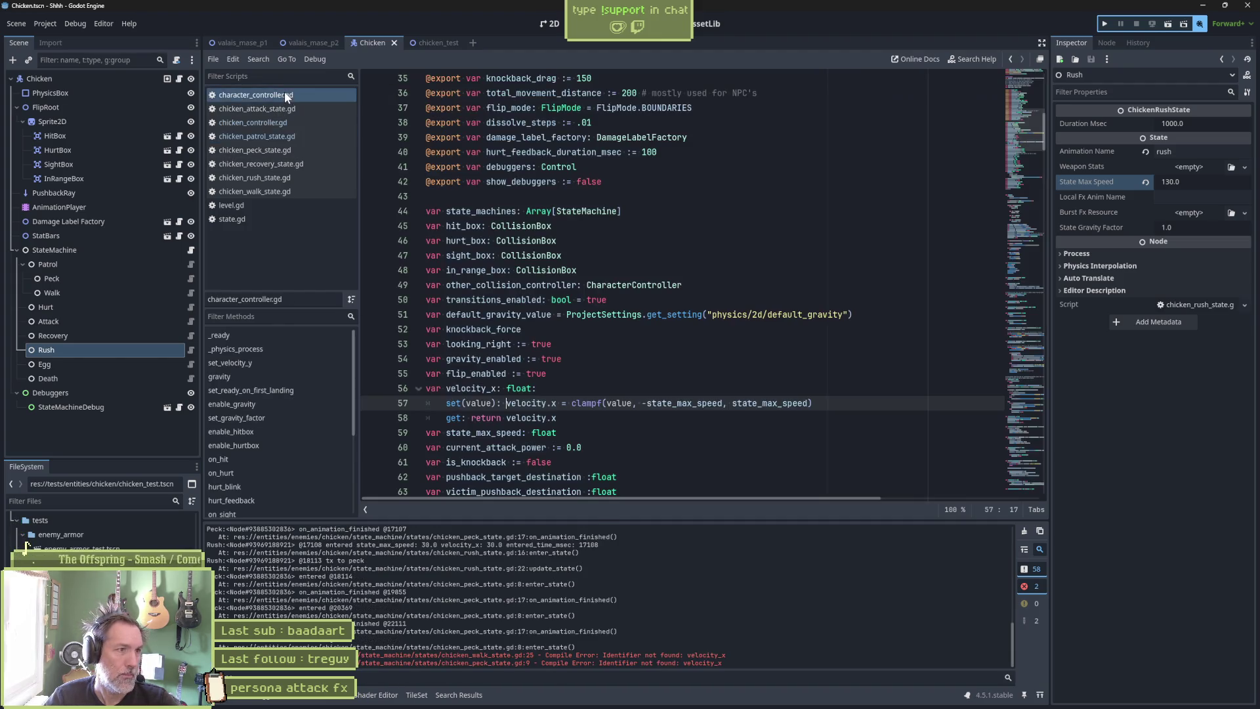
click(283, 109)
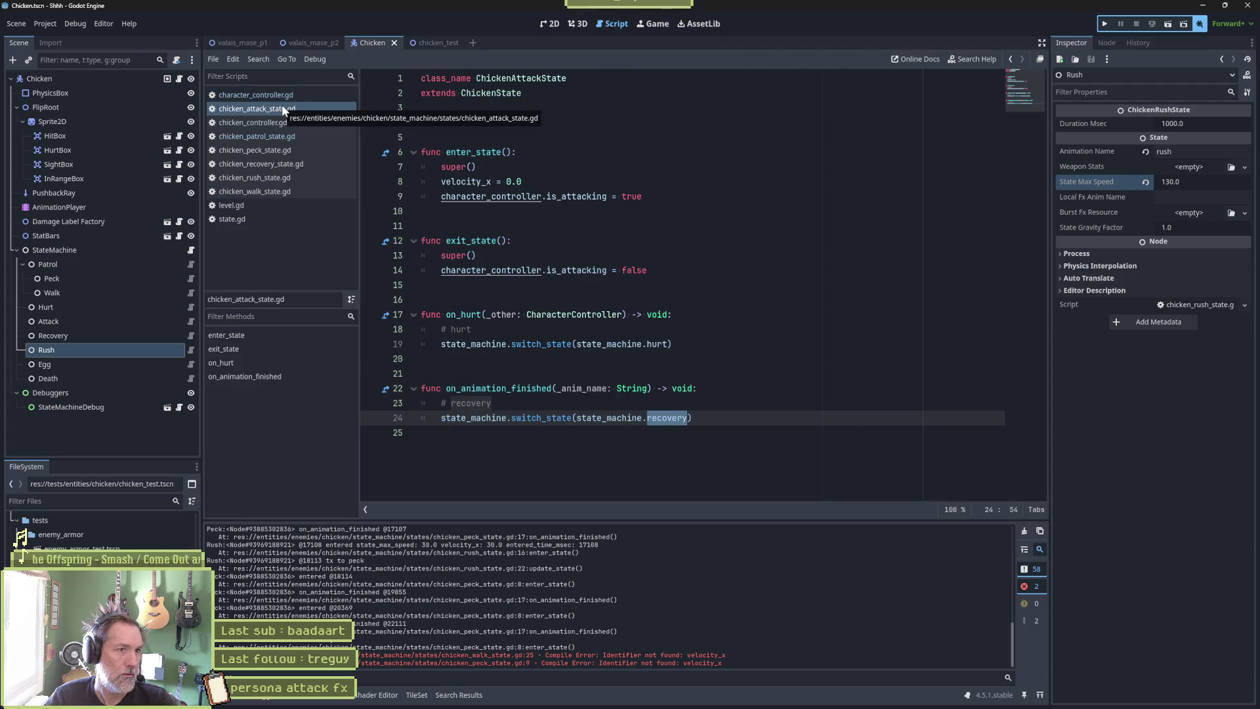
click(284, 123)
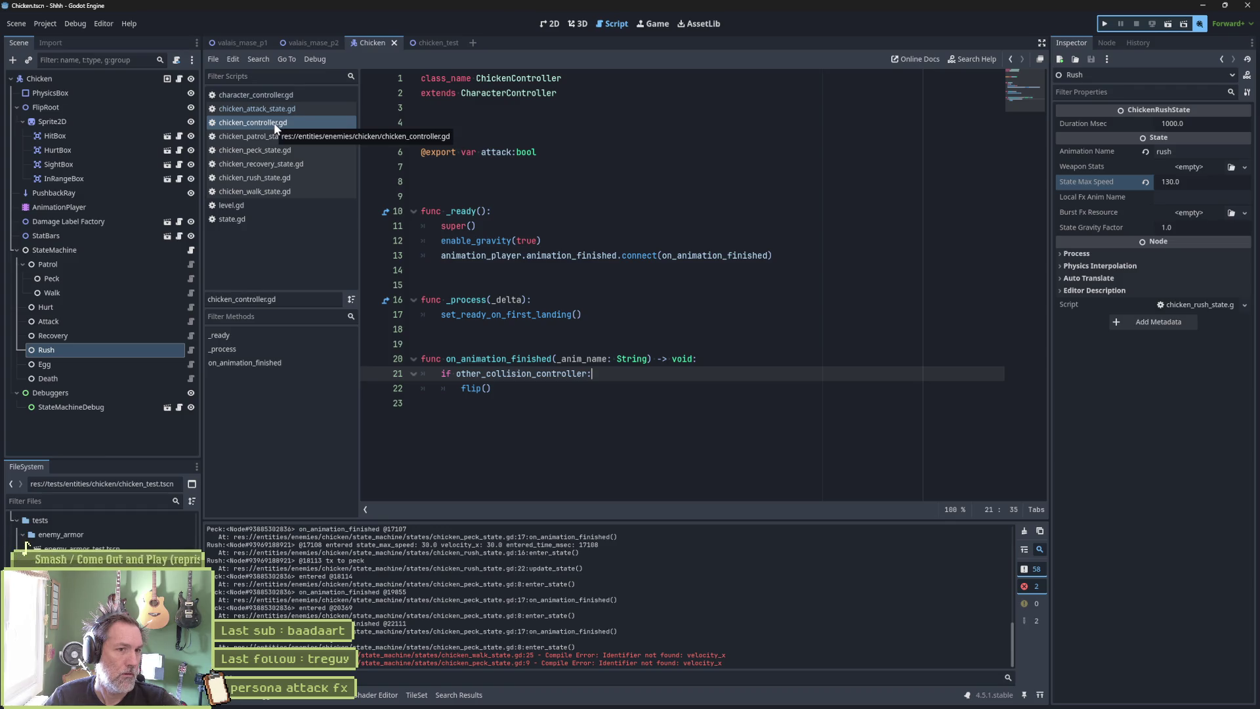
click(603, 256)
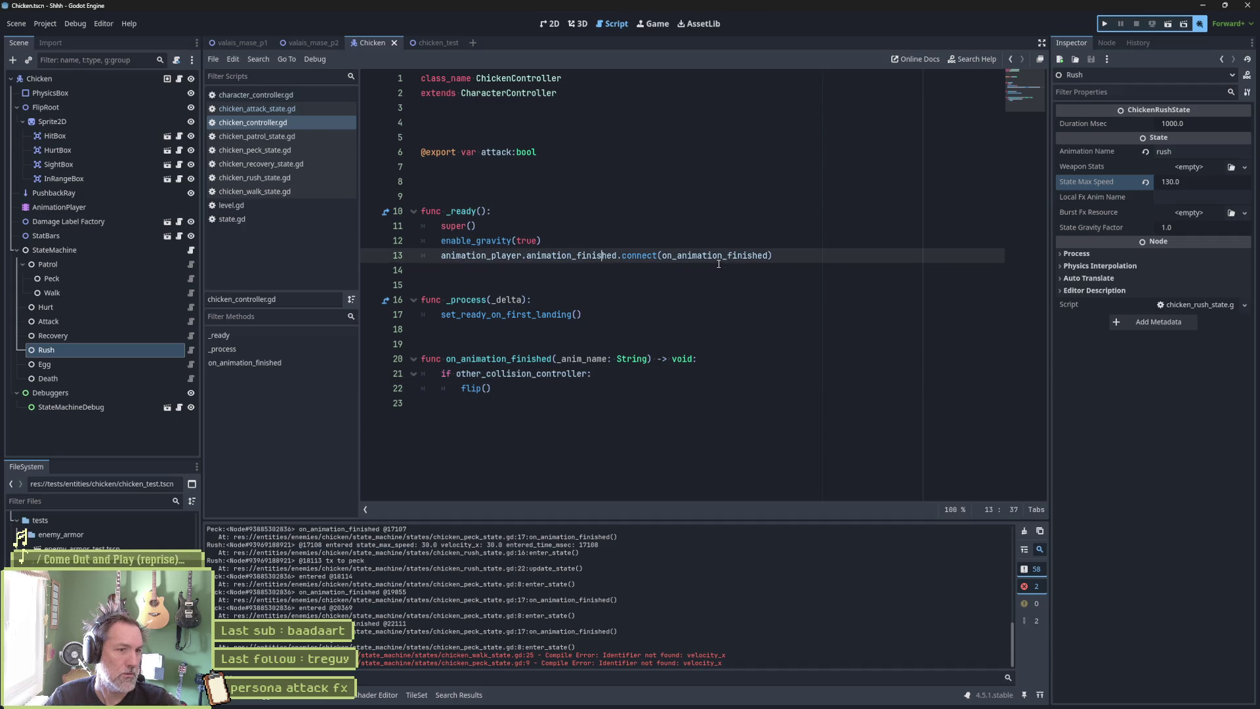
key(ctrl+shift+k)
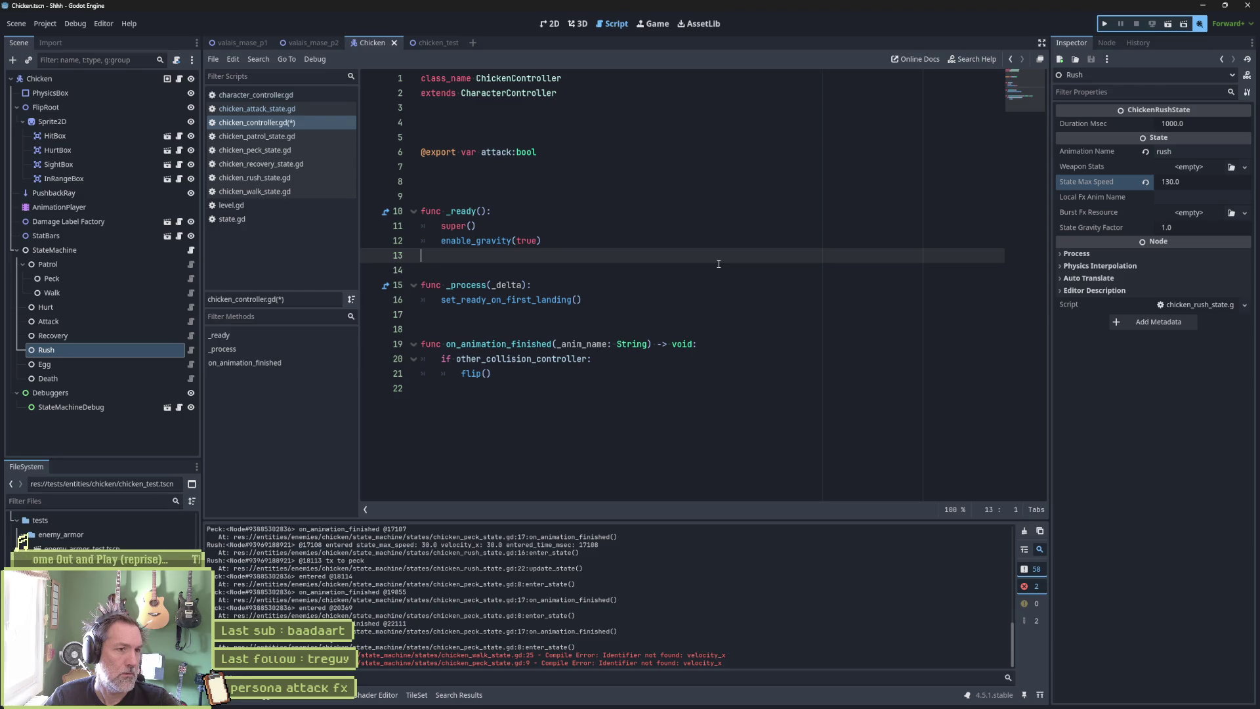
key(F6)
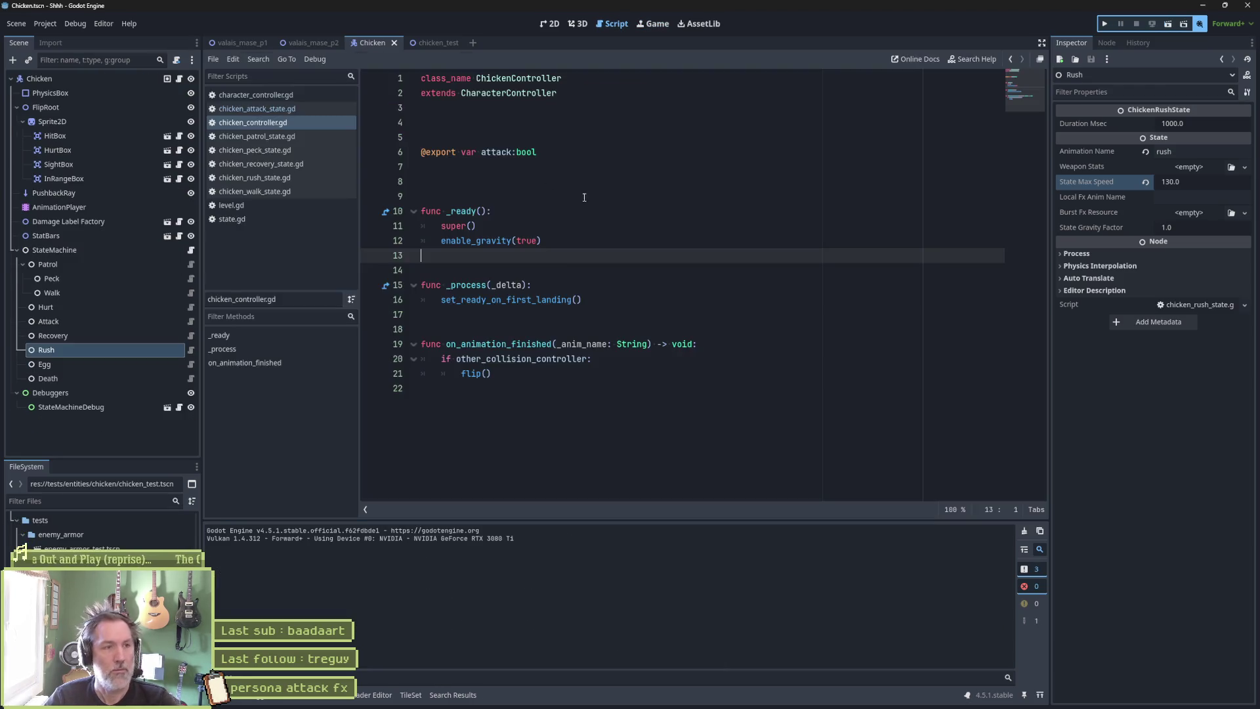
click(438, 43)
key(F6)
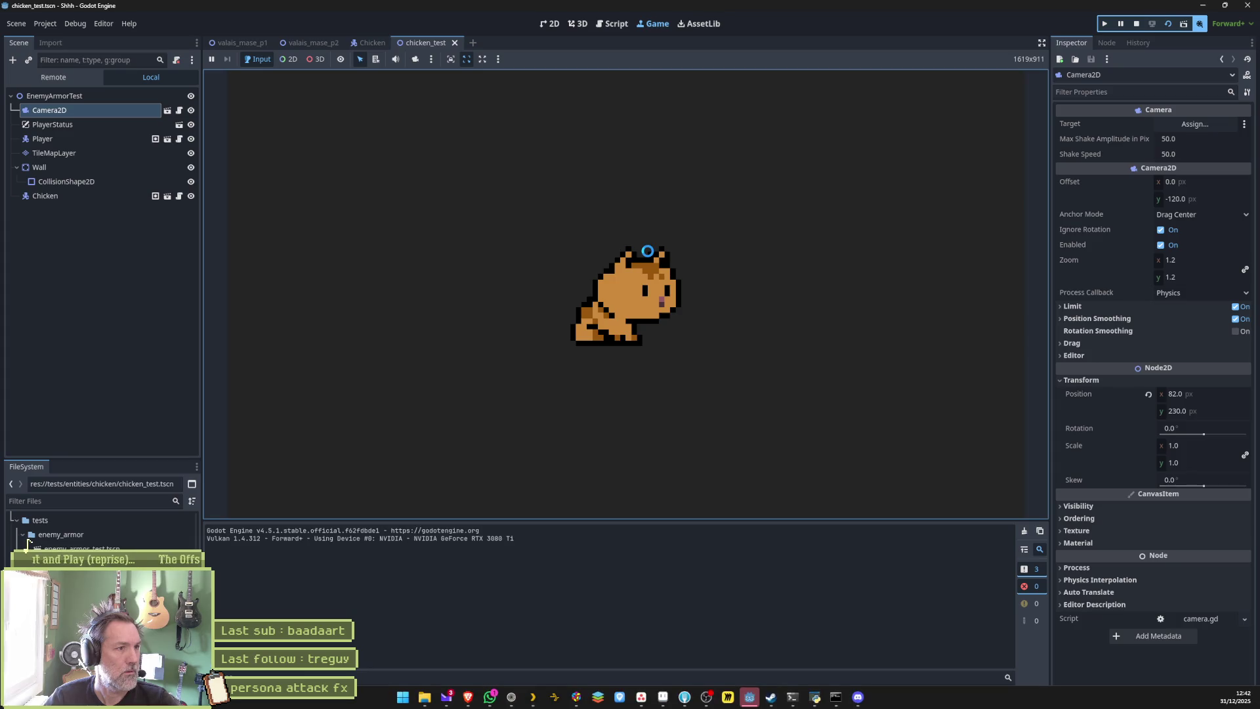
Walk and jump the player around the chicken, then return to chicken_controller.gd in the Script editor.
key(Right)
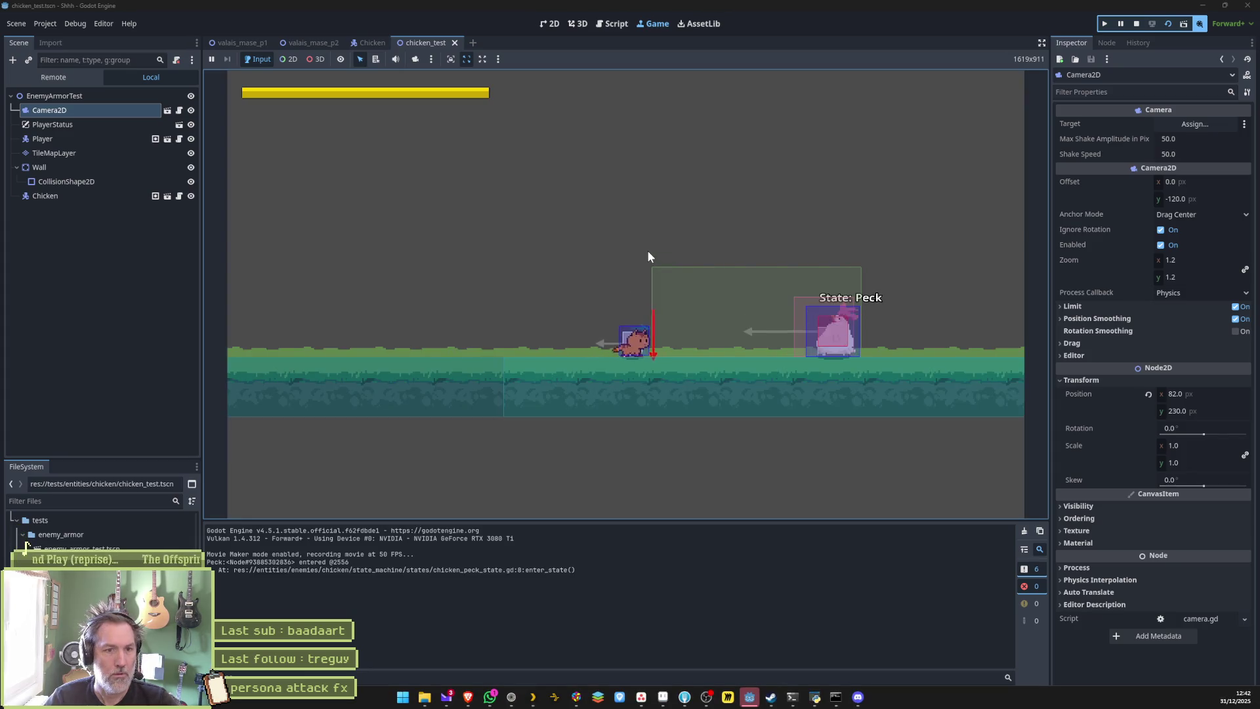
key(Left)
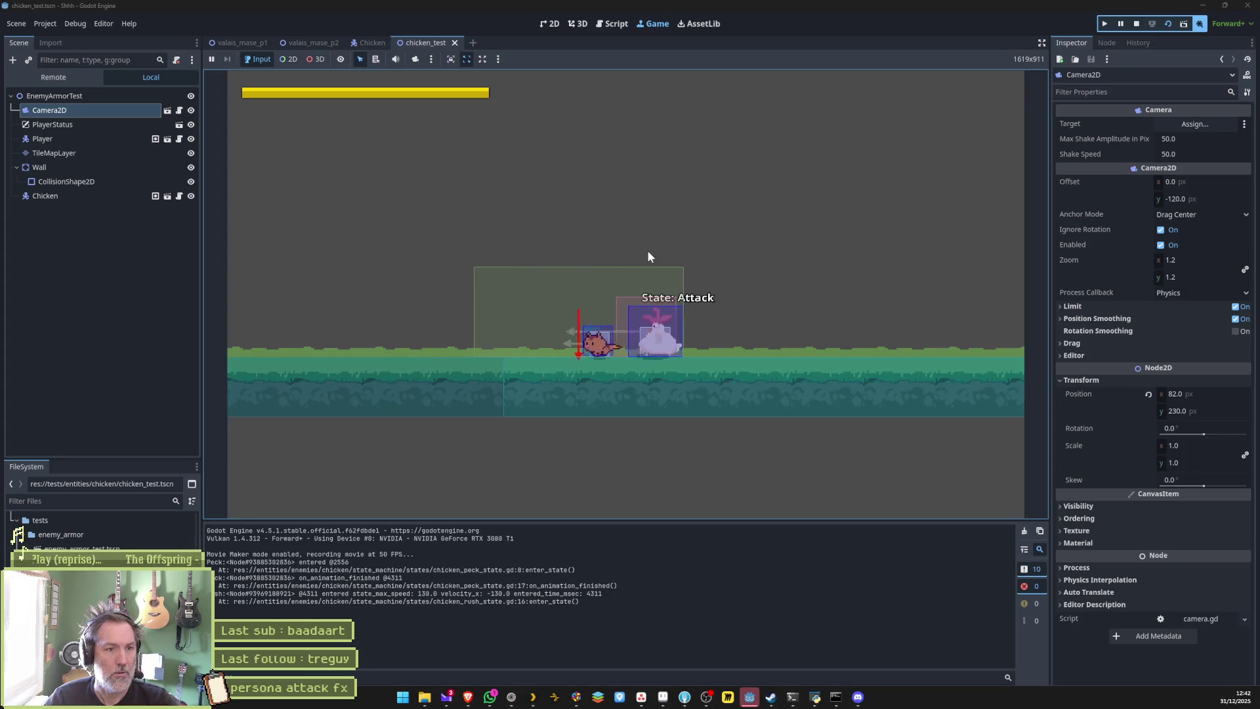
key(Right)
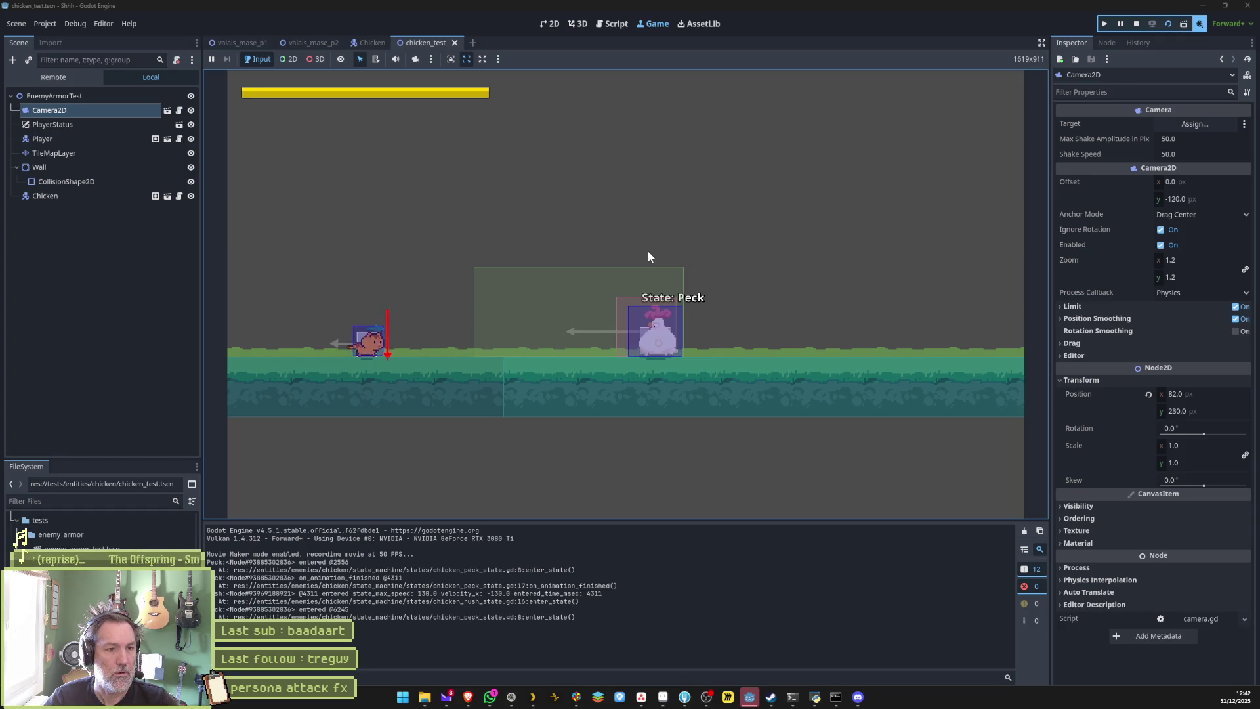
key(Right)
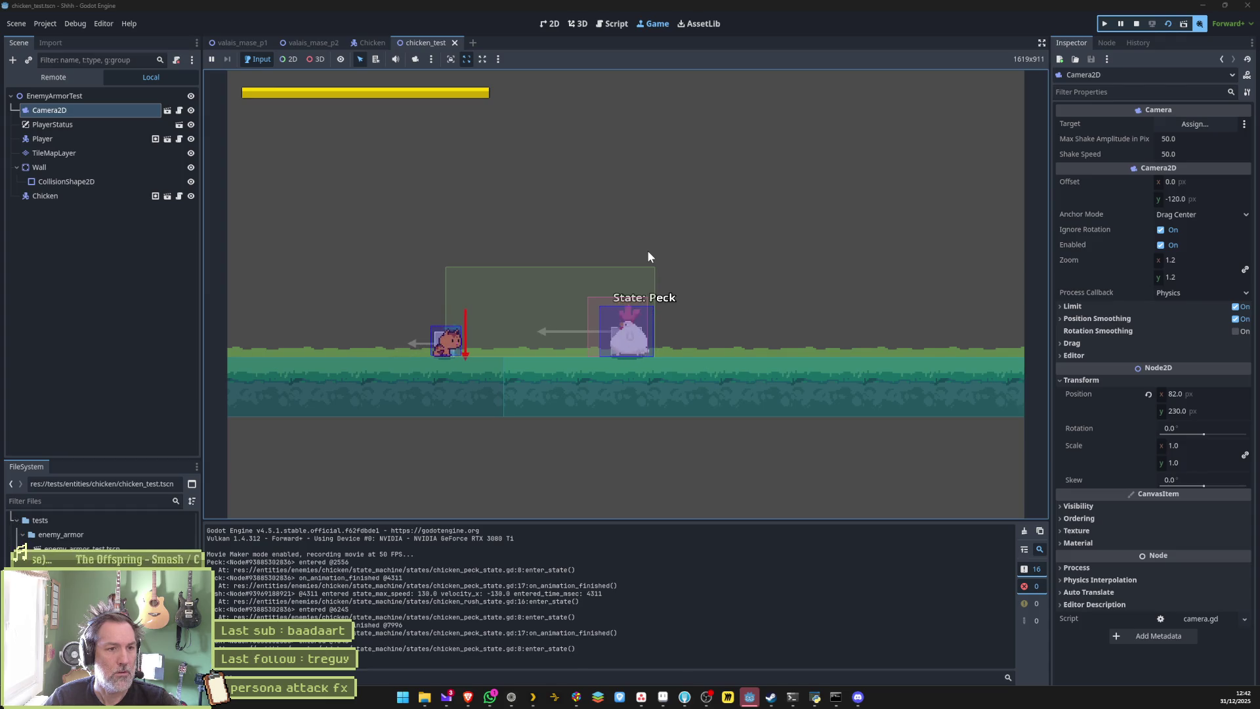
key(Right)
key(space)
key(Left)
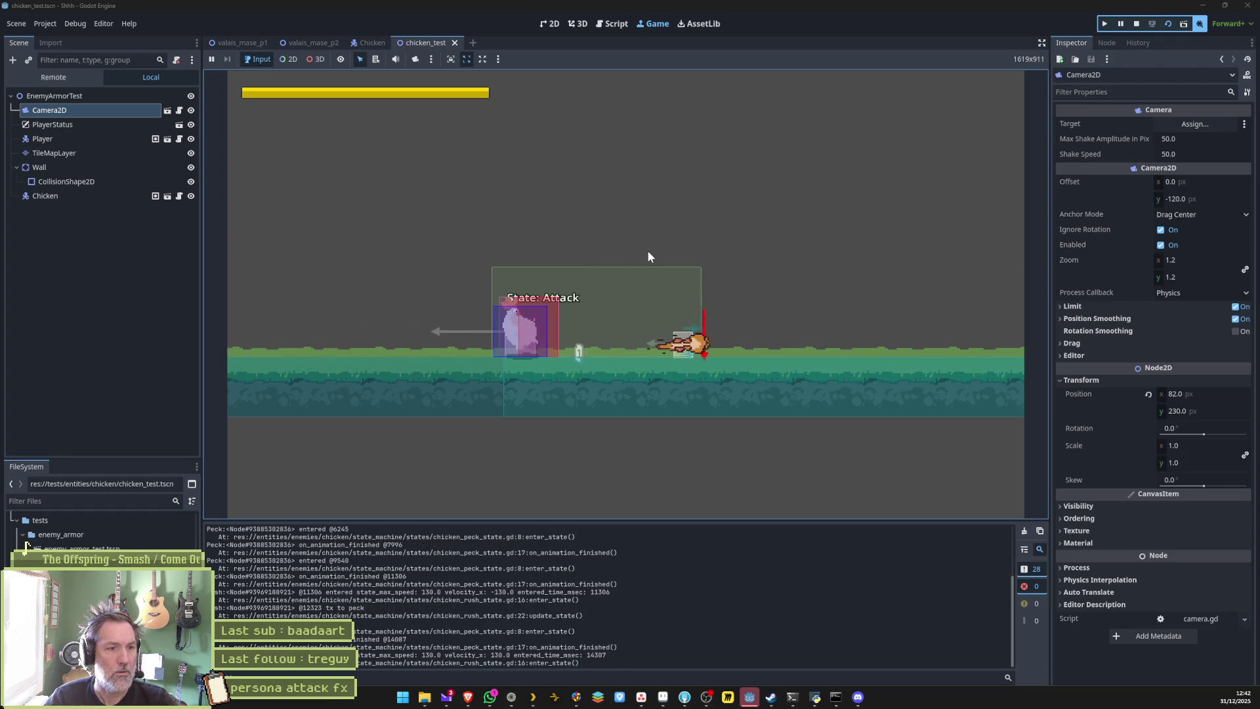
key(ctrl+F3)
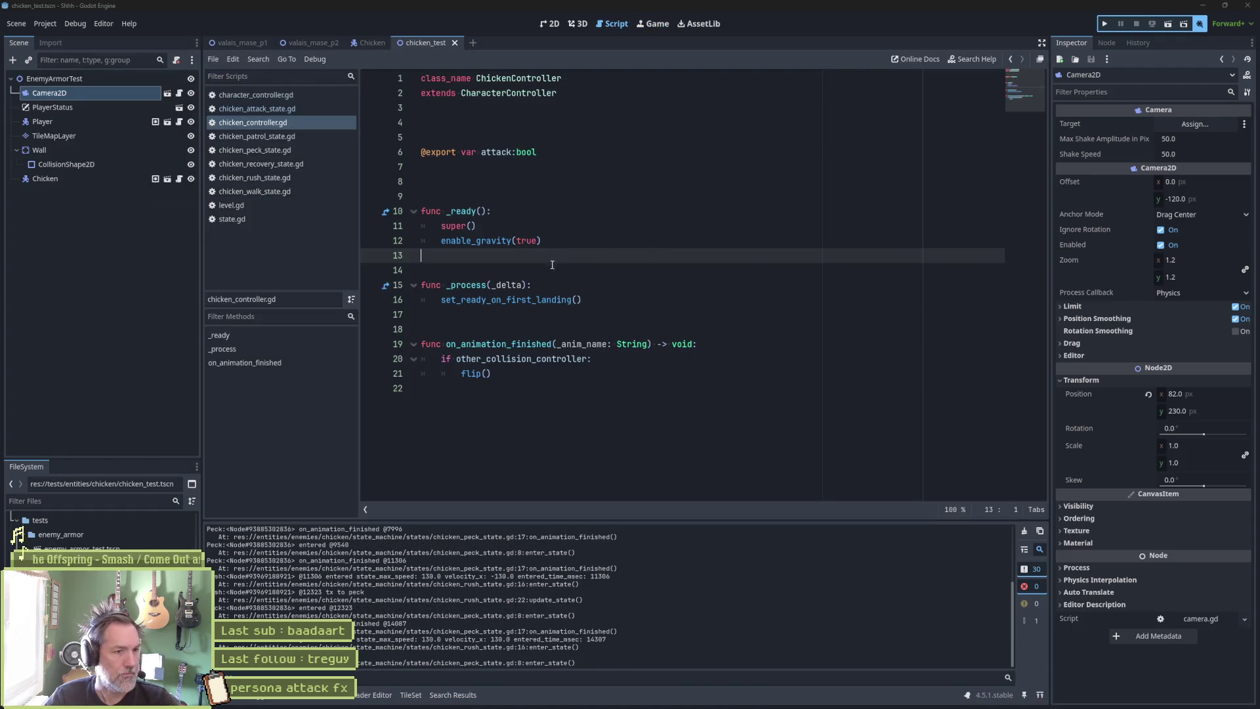
Close the chicken controller, patrol state, character controller and walk state scripts.
key(ctrl+w)
click(284, 123)
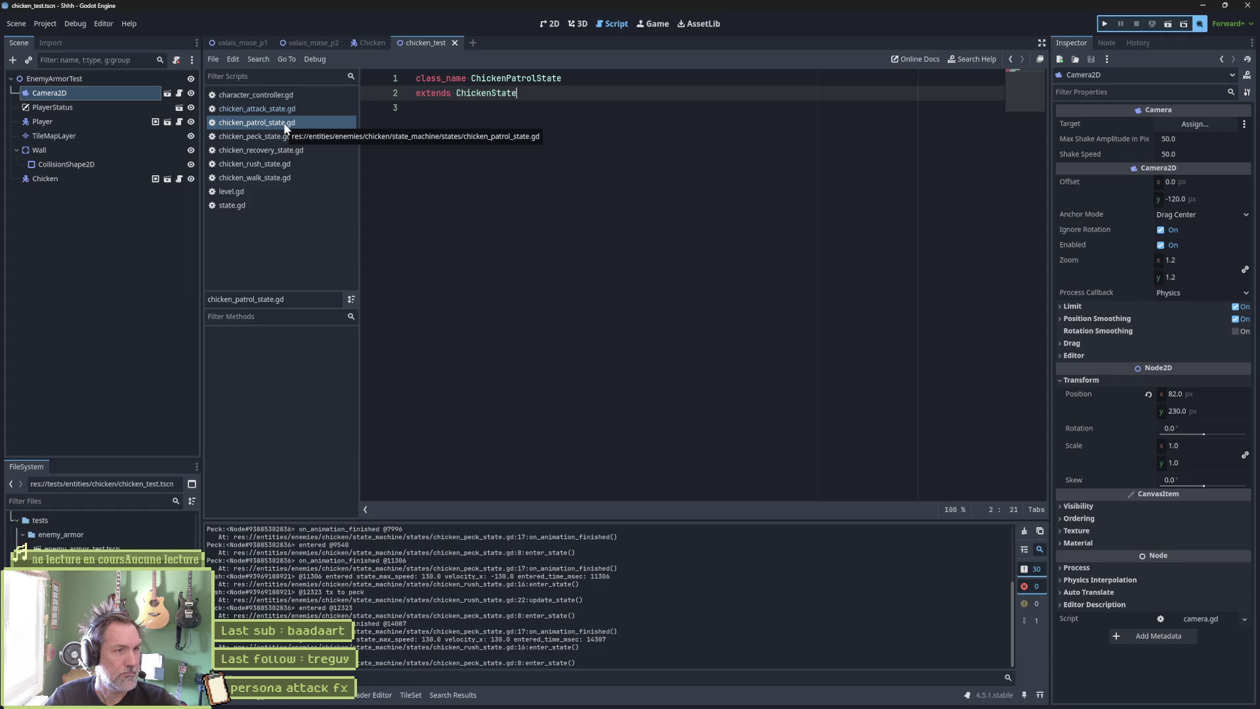
key(ctrl+w)
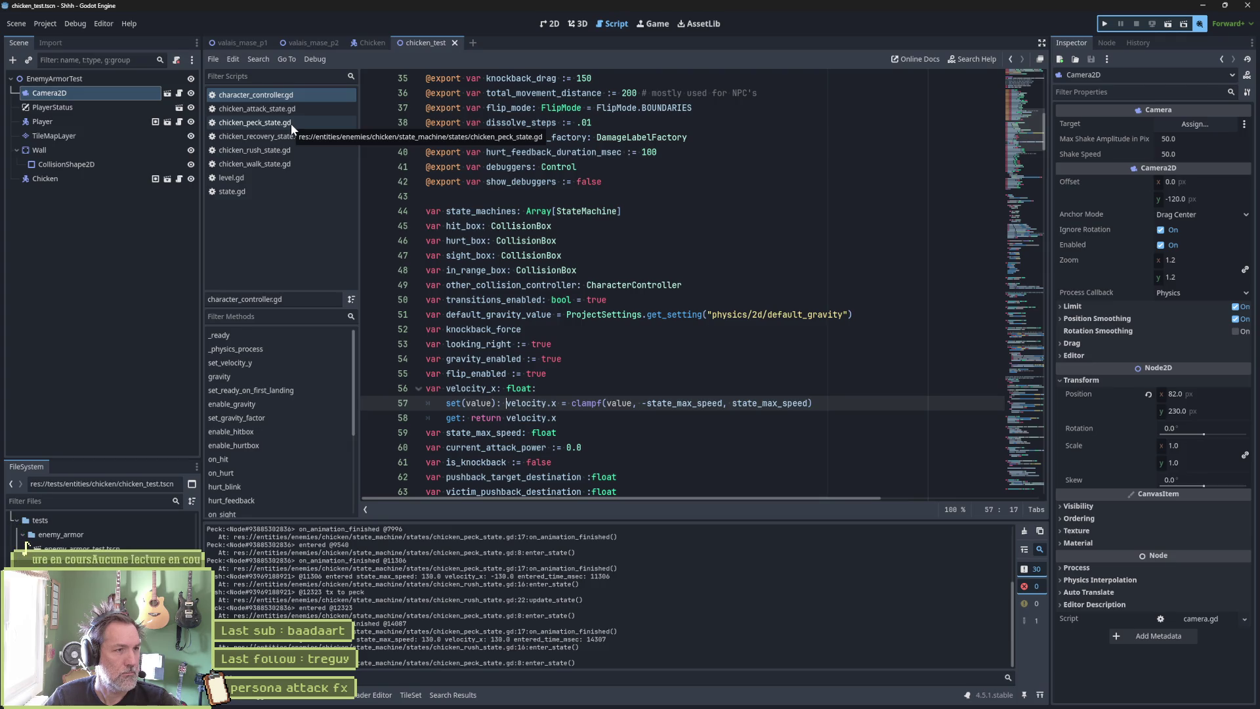
middle_click(294, 96)
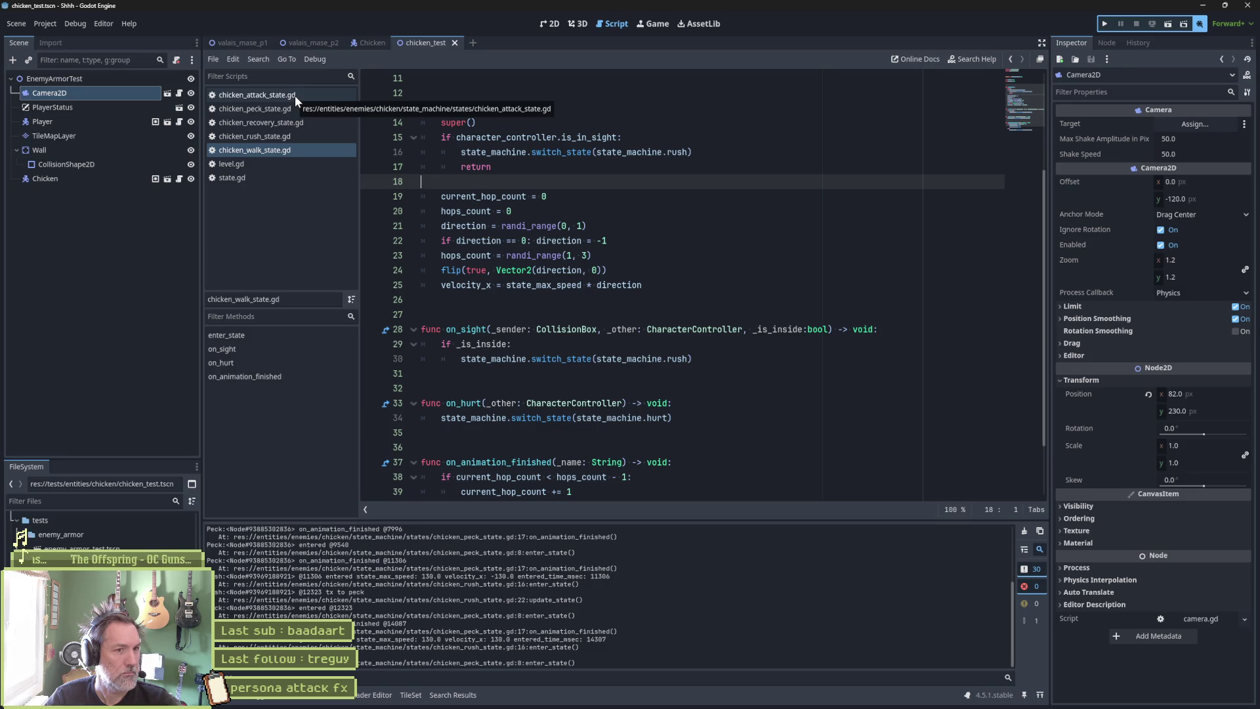
middle_click(279, 152)
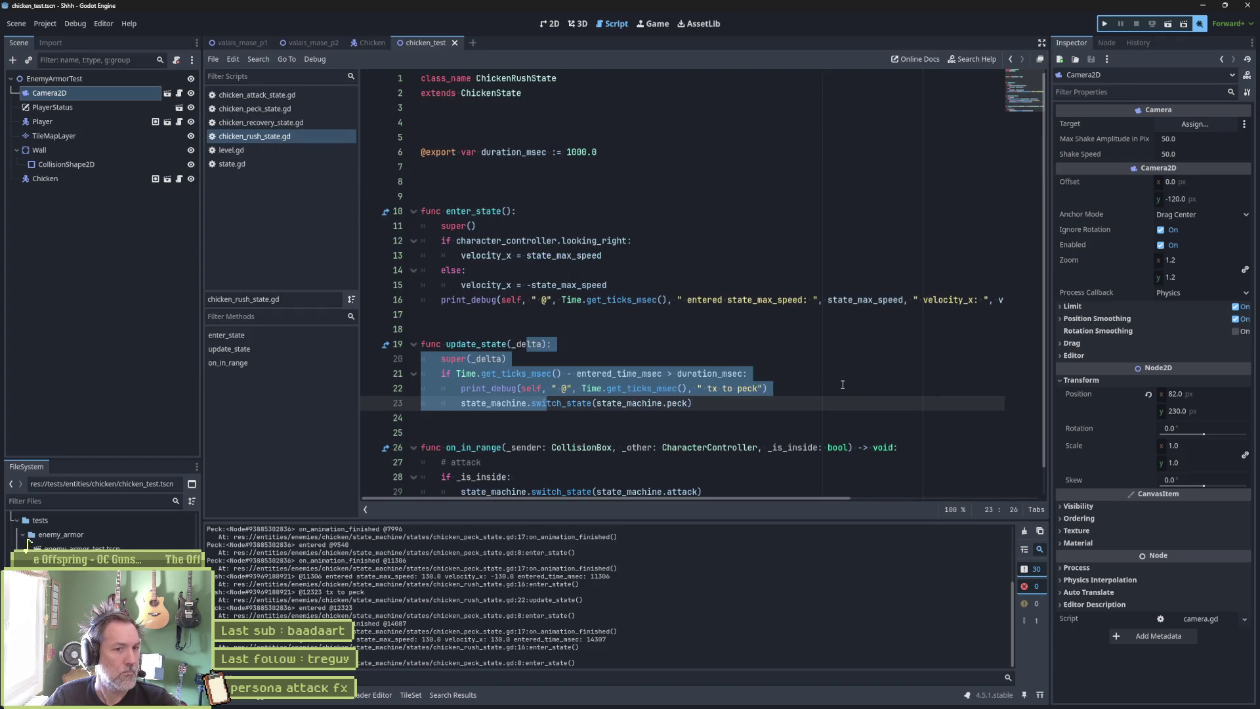
Delete both print_debug lines in chicken_rush_state.gd, save it and close it.
click(787, 388)
key(ctrl+shift+k)
click(704, 297)
key(ctrl+shift+k)
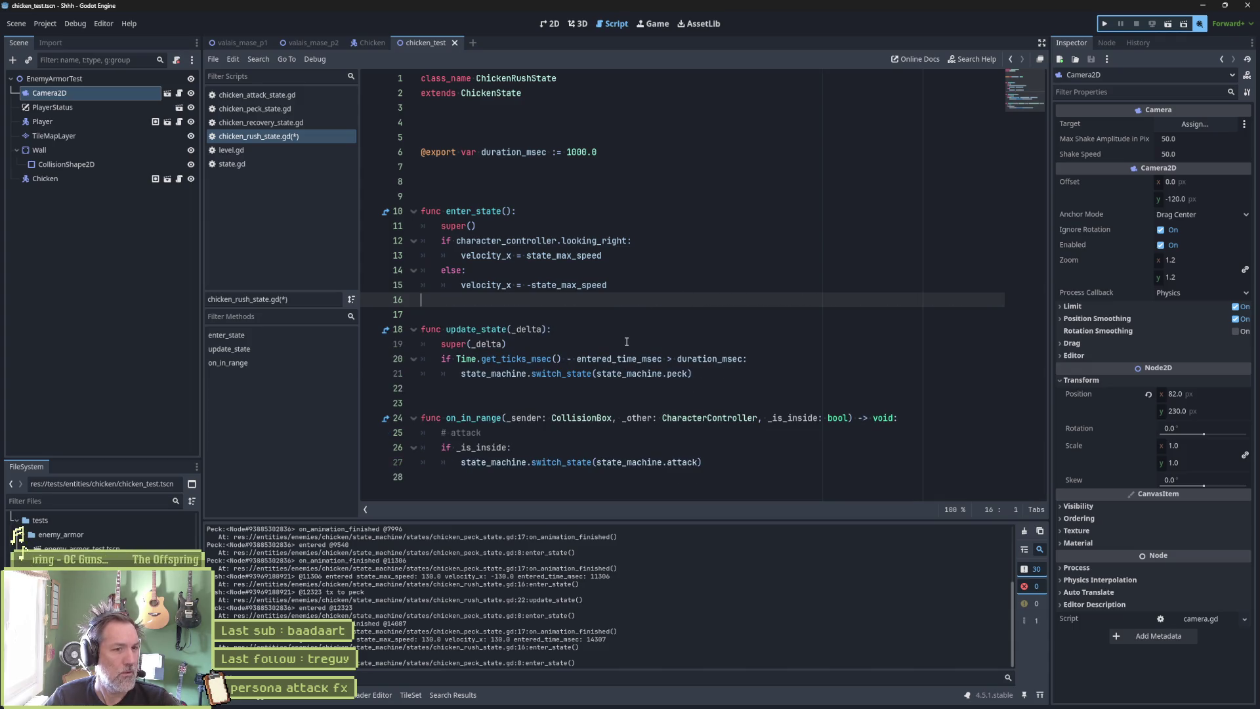
key(ctrl+s)
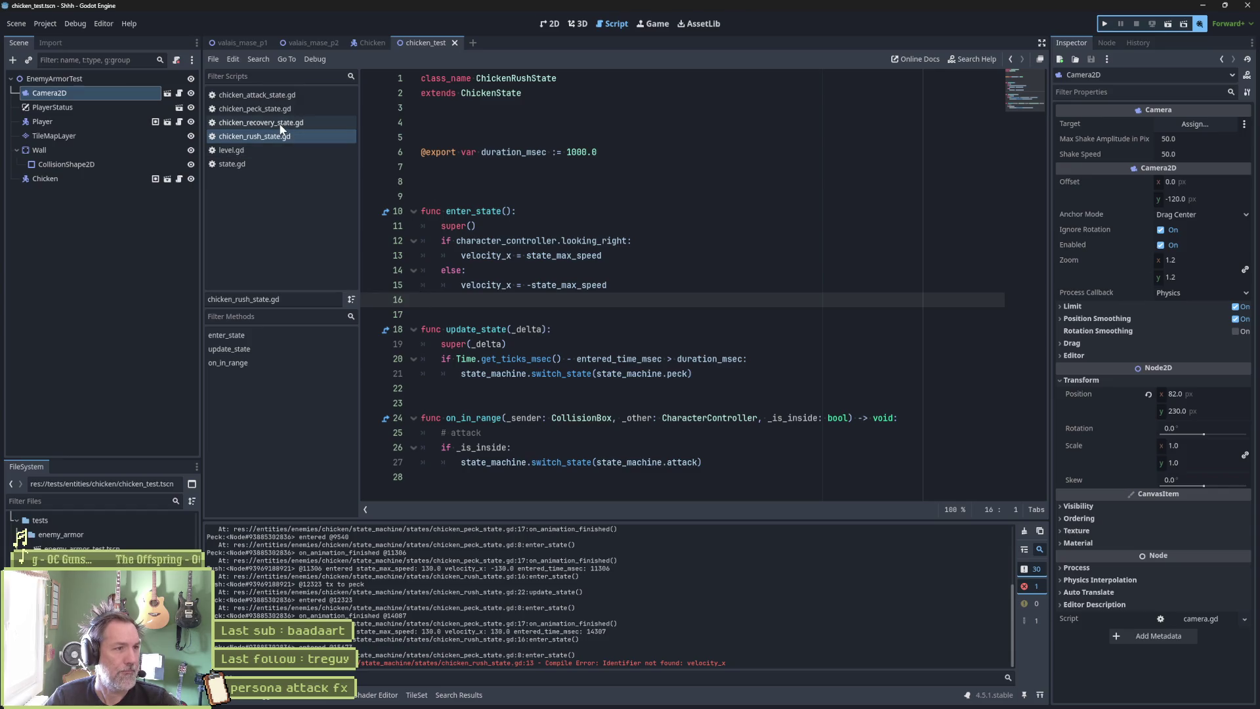
middle_click(271, 135)
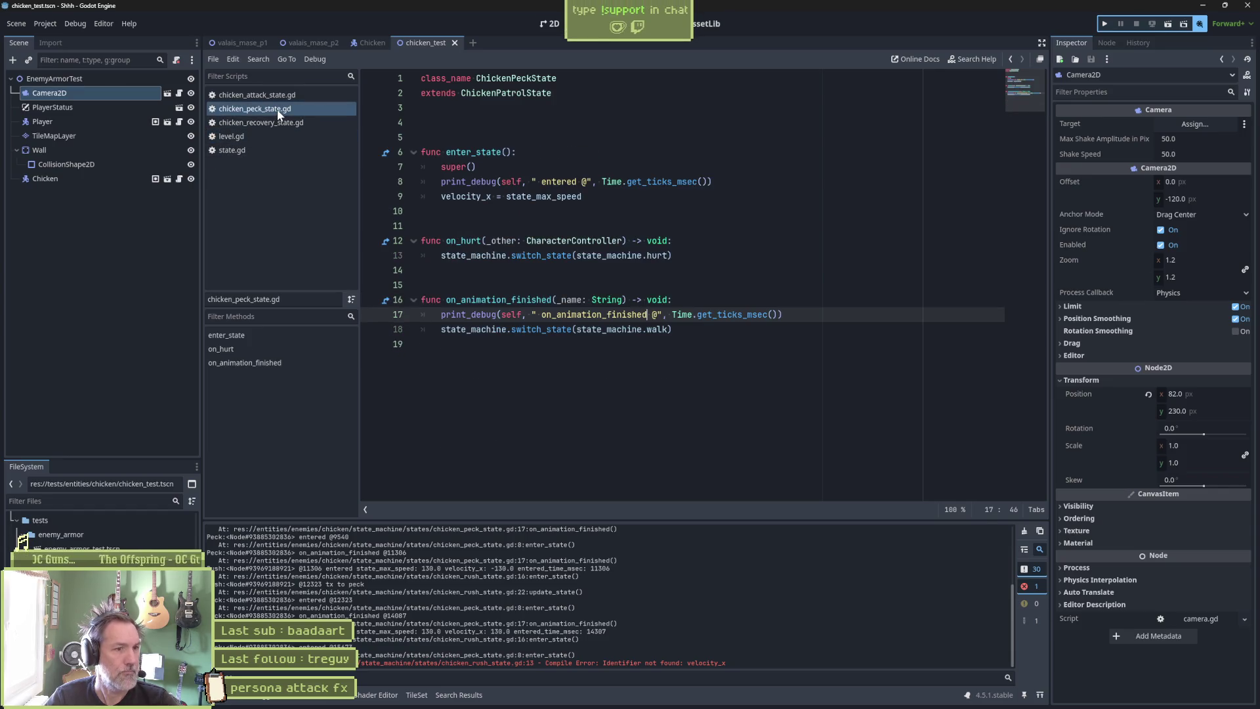
Delete both print_debug lines in chicken_peck_state.gd, save it and close it.
click(555, 181)
key(ctrl+shift+k)
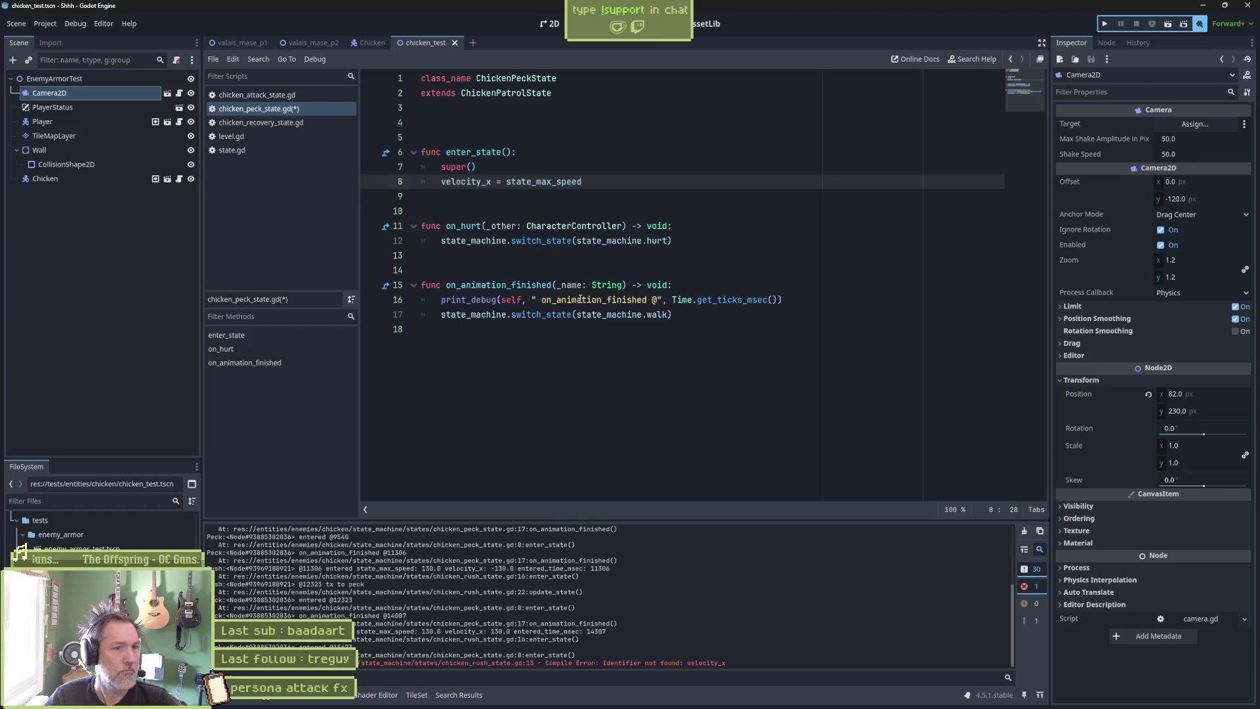
click(581, 298)
key(ctrl+shift+k)
key(ctrl+s)
middle_click(289, 109)
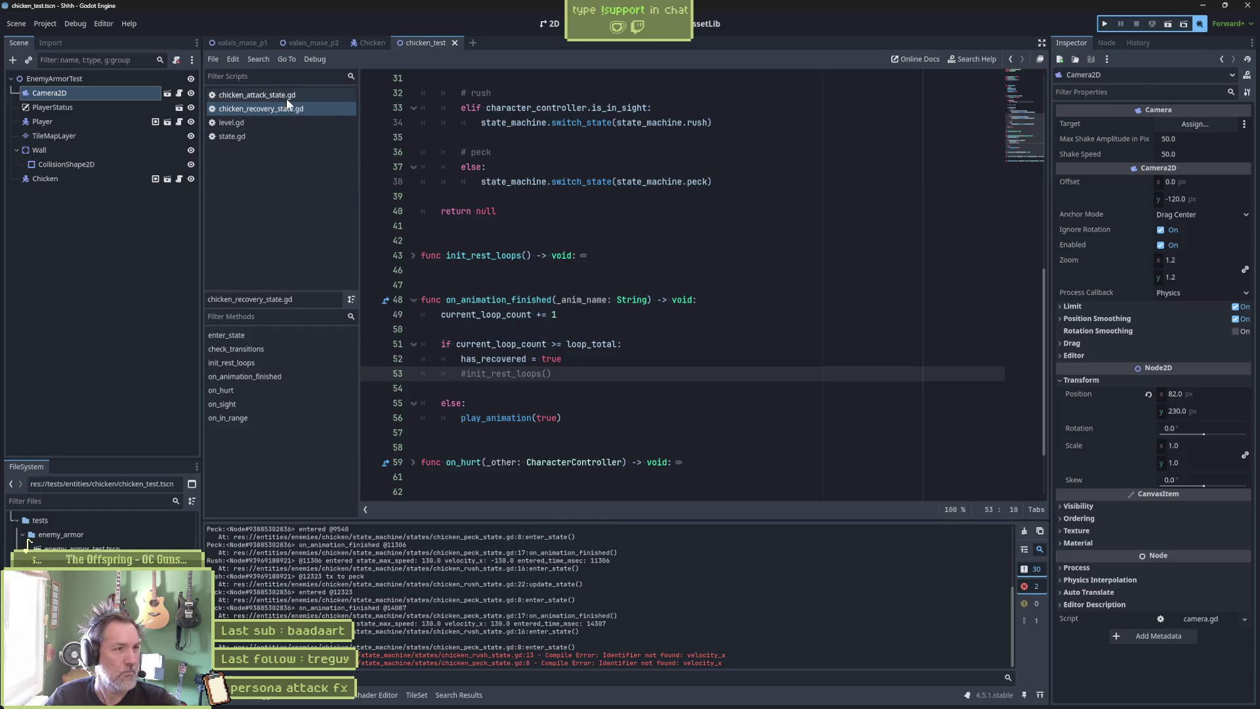
Delete the commented #init_rest_loops() line in chicken_recovery_state.gd, save, review and close it.
key(ctrl+shift+k)
key(ctrl+s)
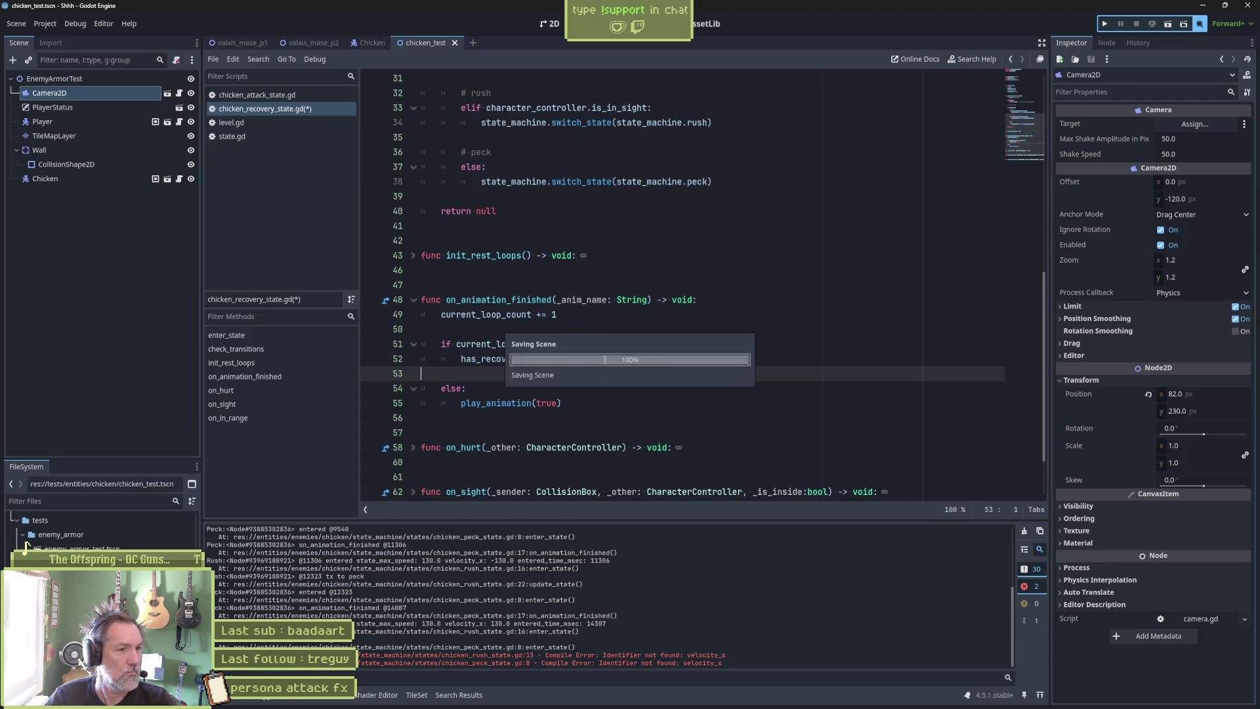
scroll(591, 341, up, 9)
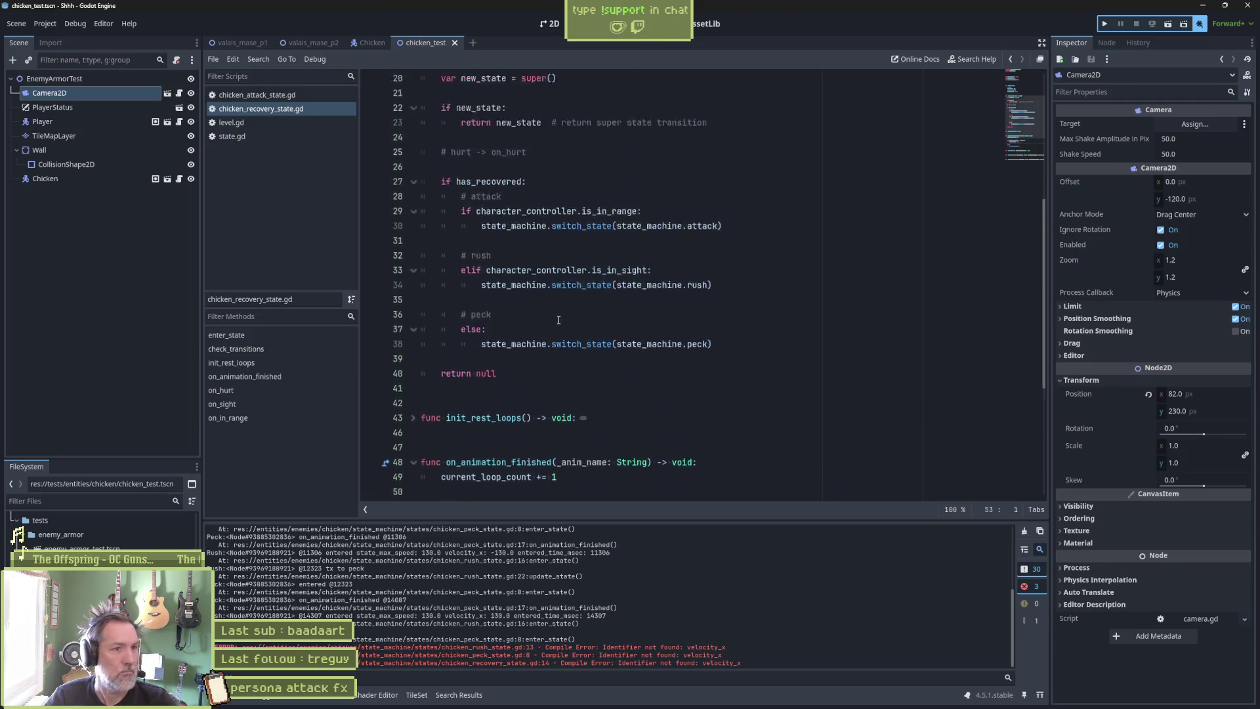
scroll(560, 320, up, 1)
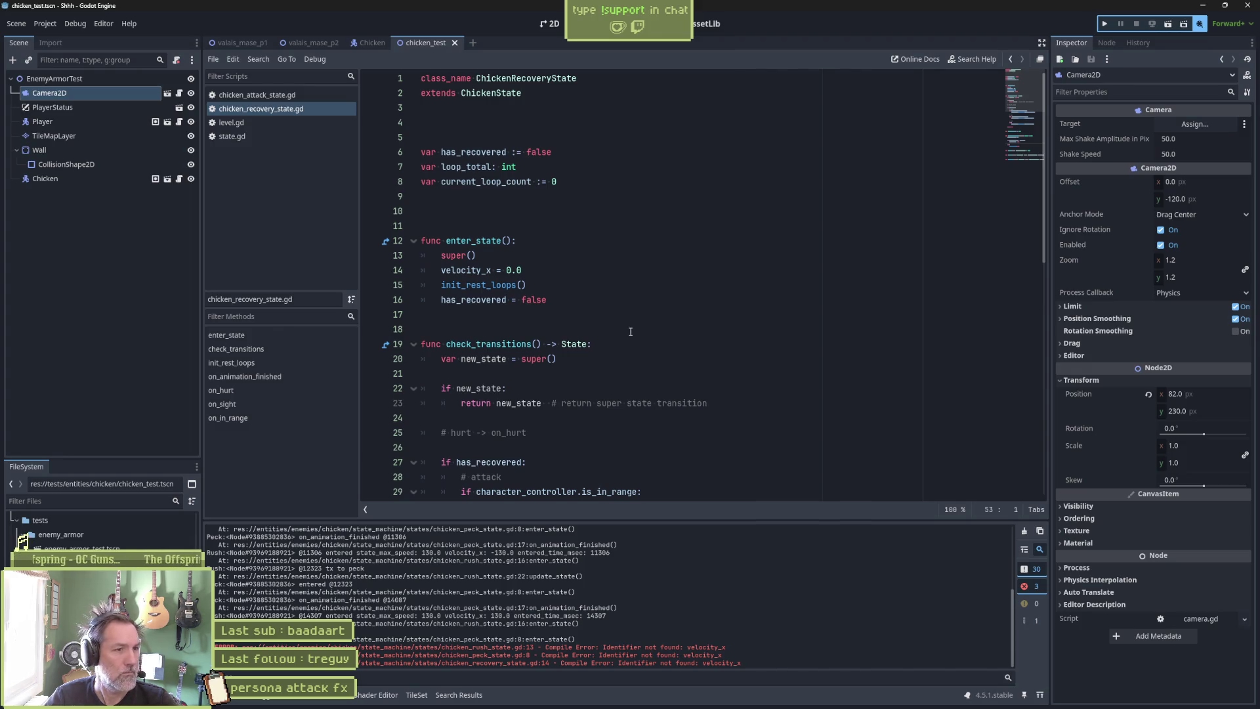
scroll(630, 331, down, 5)
mouse_move(630, 330)
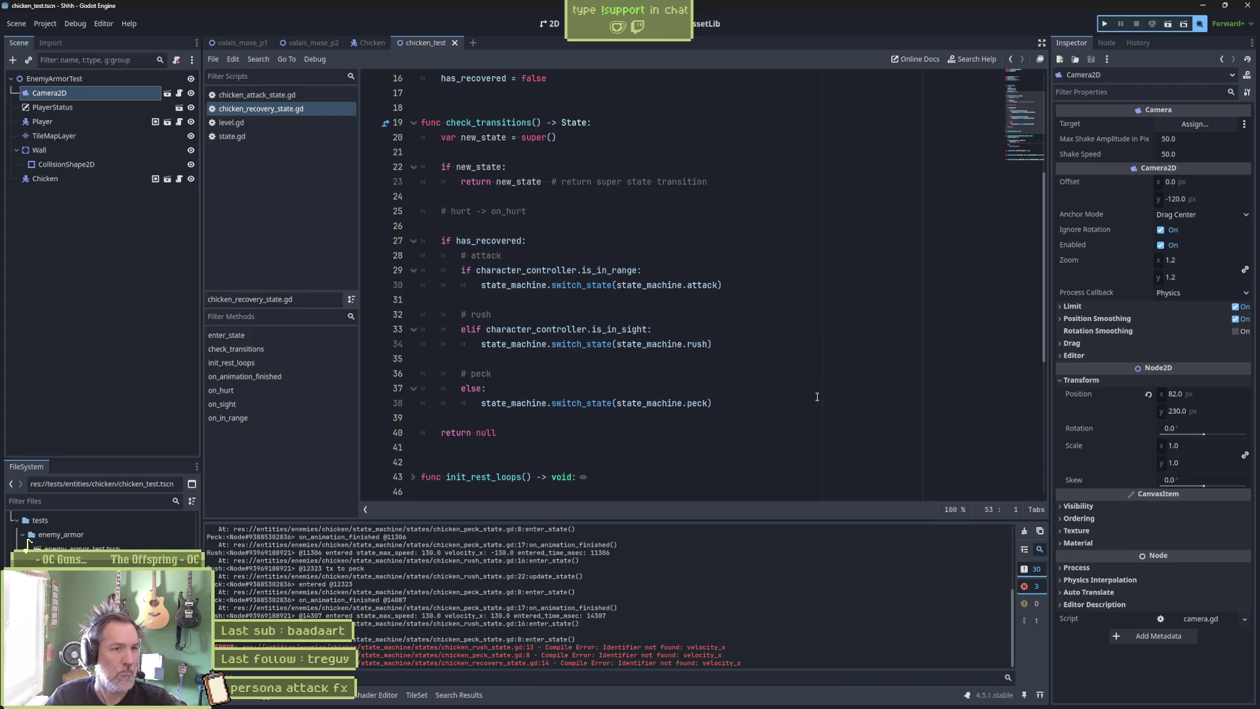
scroll(814, 403, down, 7)
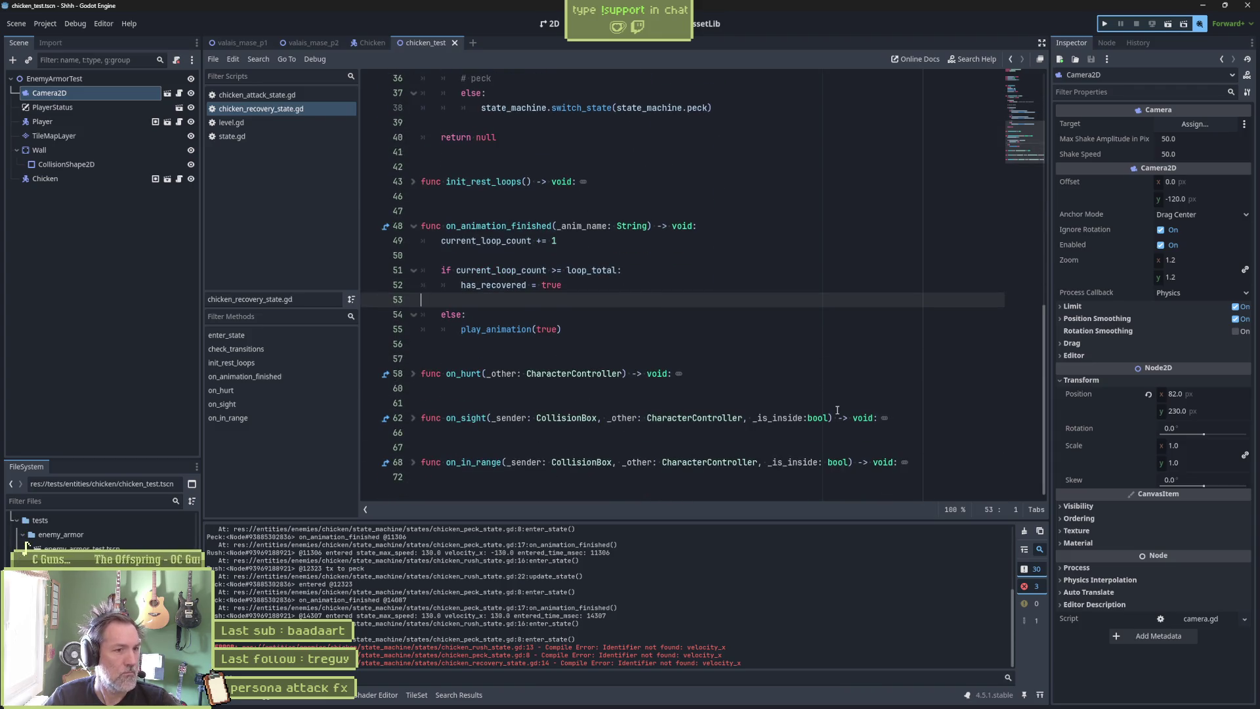
middle_click(263, 107)
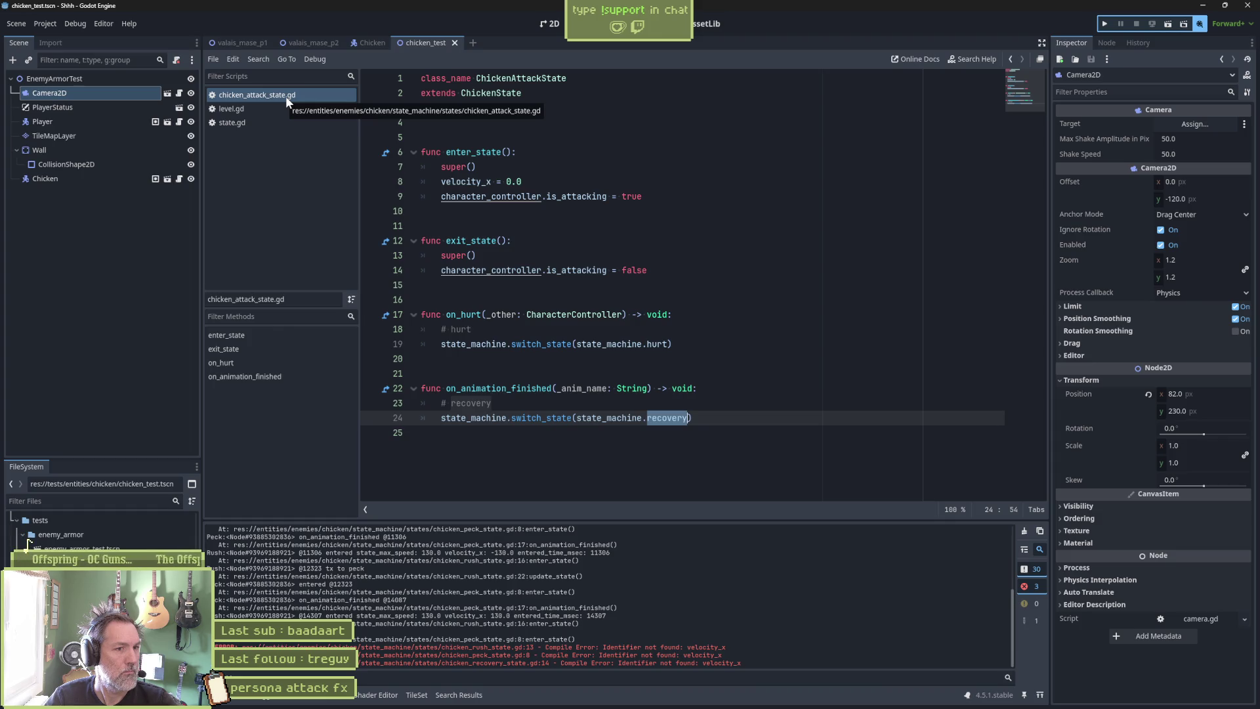
Open the base state.gd script from the script list.
click(273, 111)
click(271, 122)
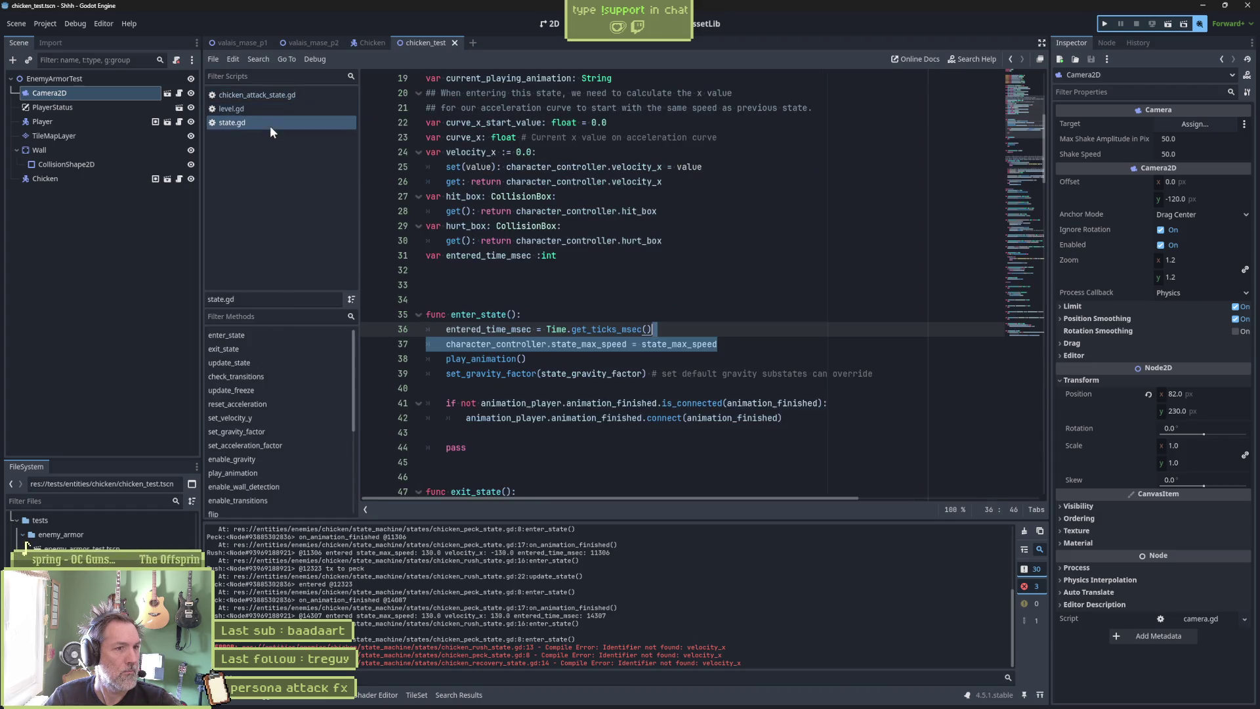
click(603, 252)
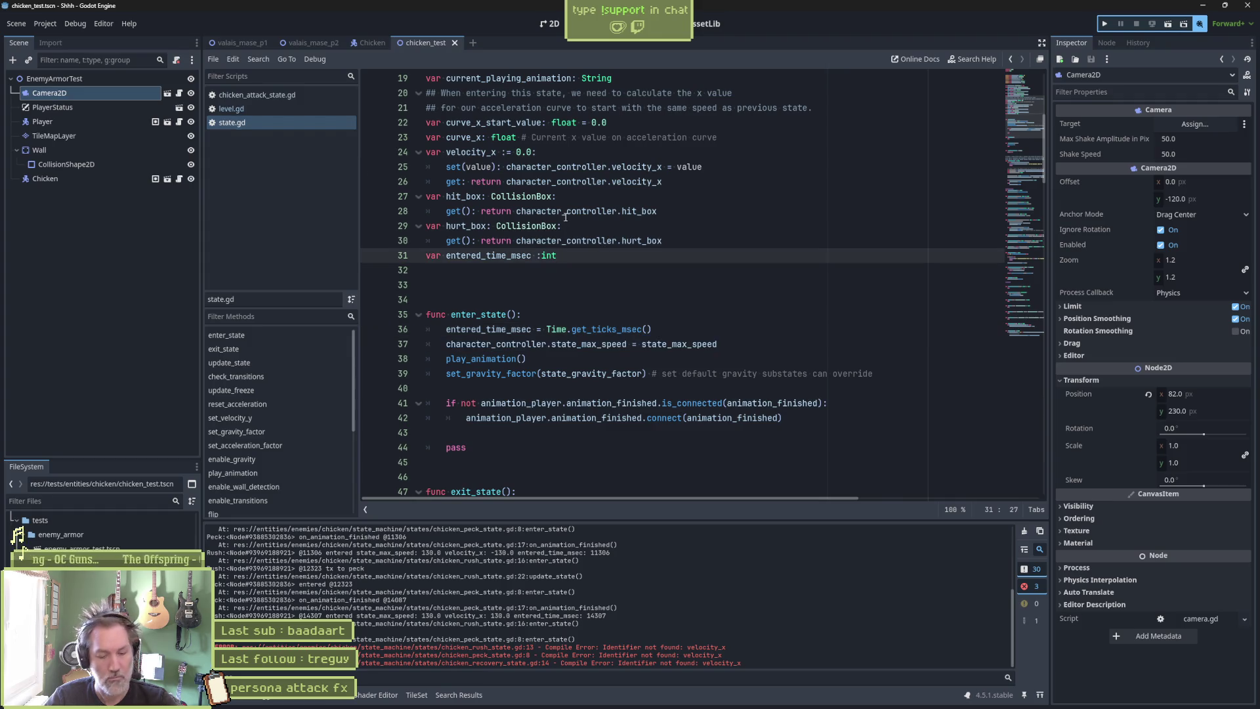
Playtest the chicken test scene, moving and jumping the player near the chicken, then stop it.
key(F6)
key(Right)
key(Left)
key(Left)
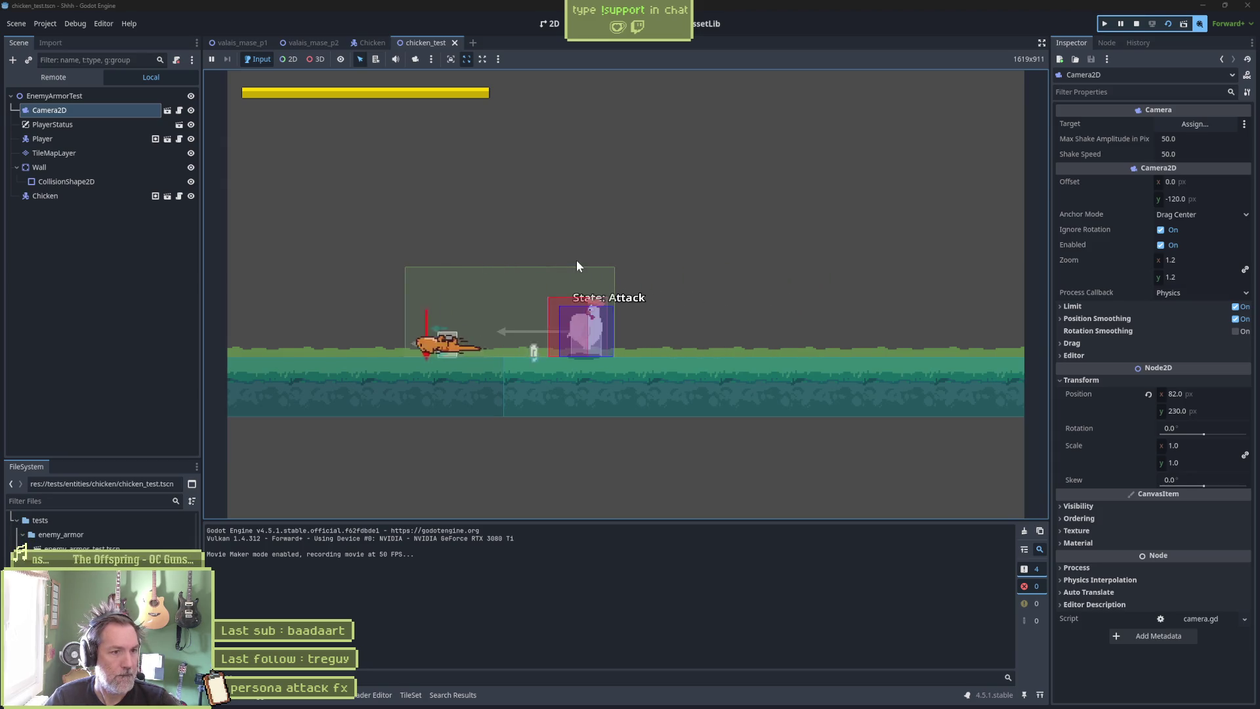
key(Right)
key(space)
key(Right)
key(F8)
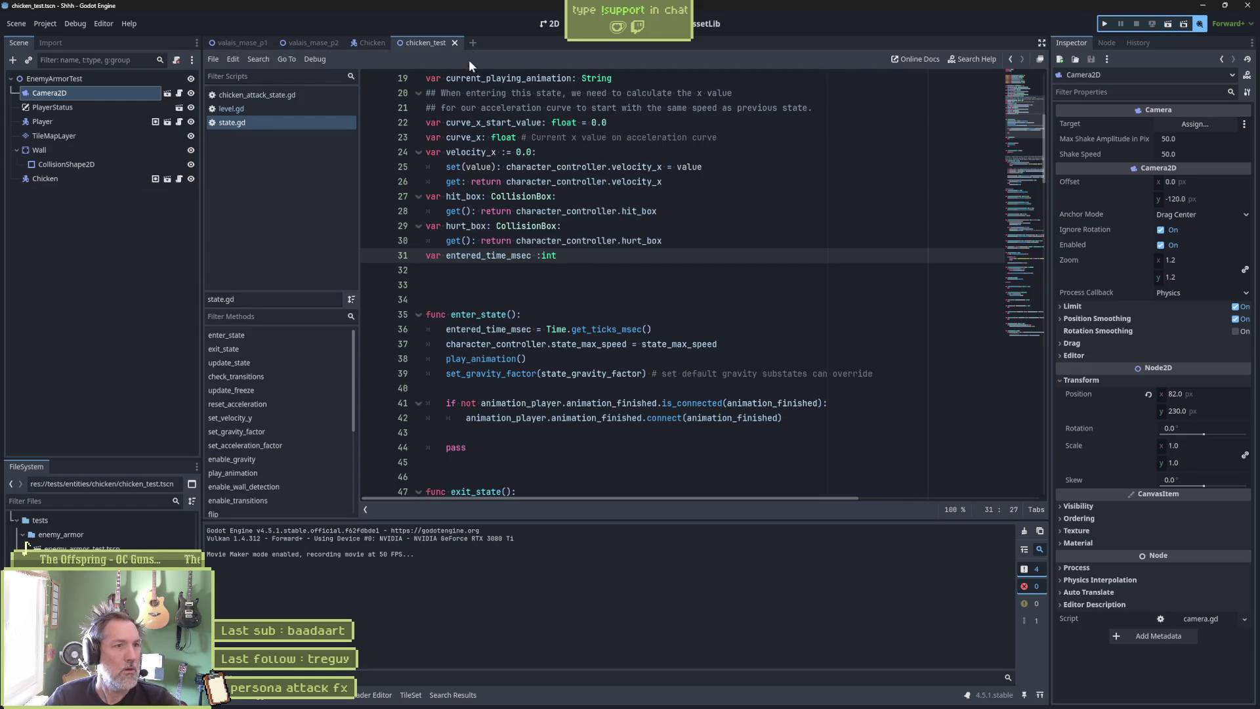
click(369, 42)
Drag the chicken's SightBox right to x 70, save the scene, and run valais_mase_p2.
click(550, 24)
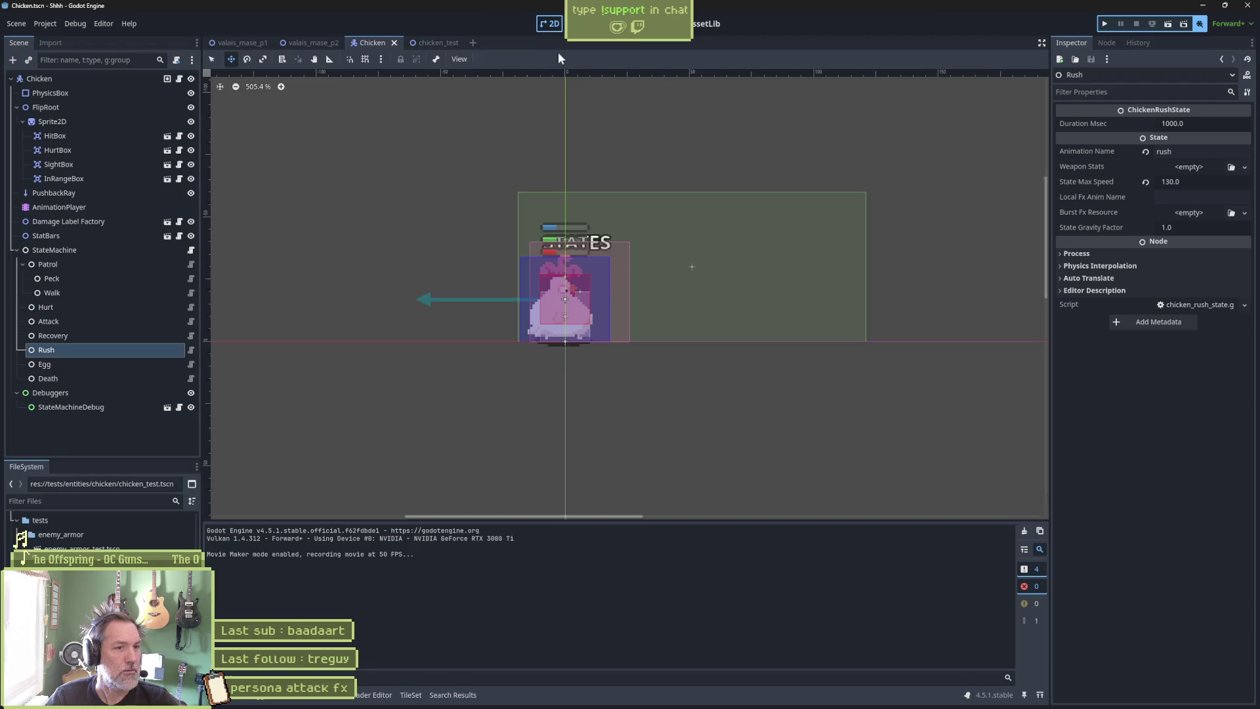
click(697, 267)
drag(701, 267, 751, 275)
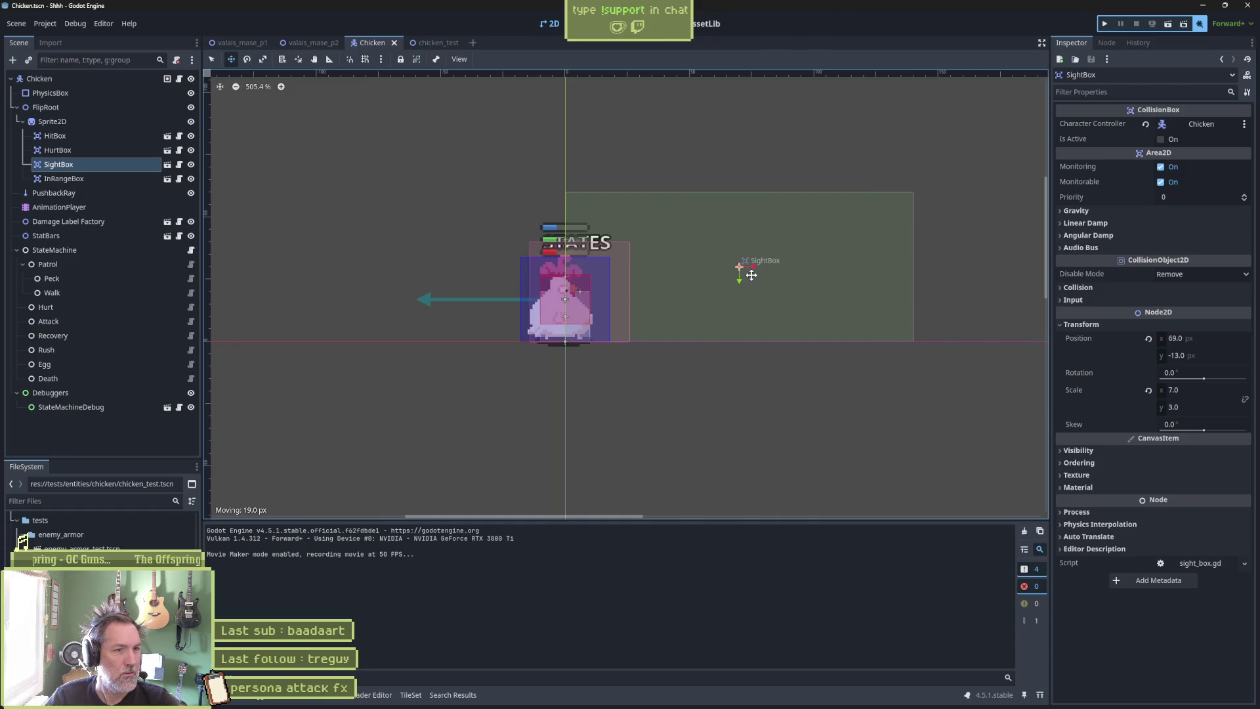
key(ctrl+s)
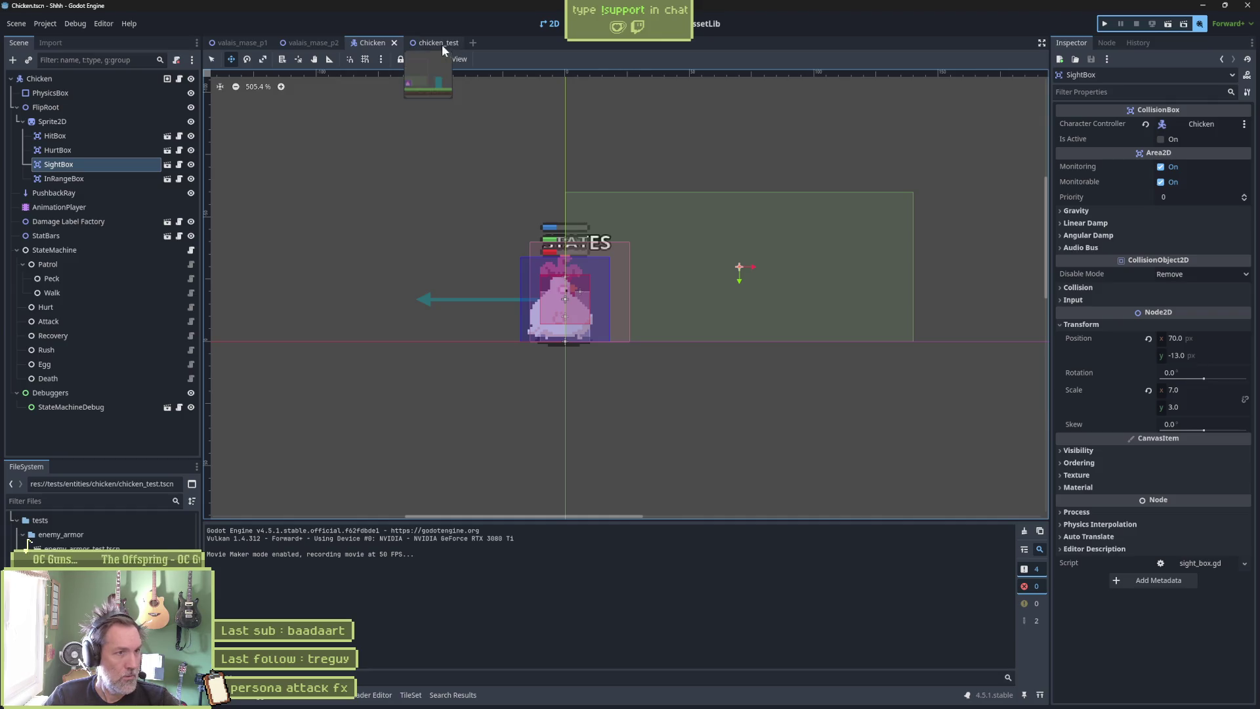
click(320, 42)
key(F6)
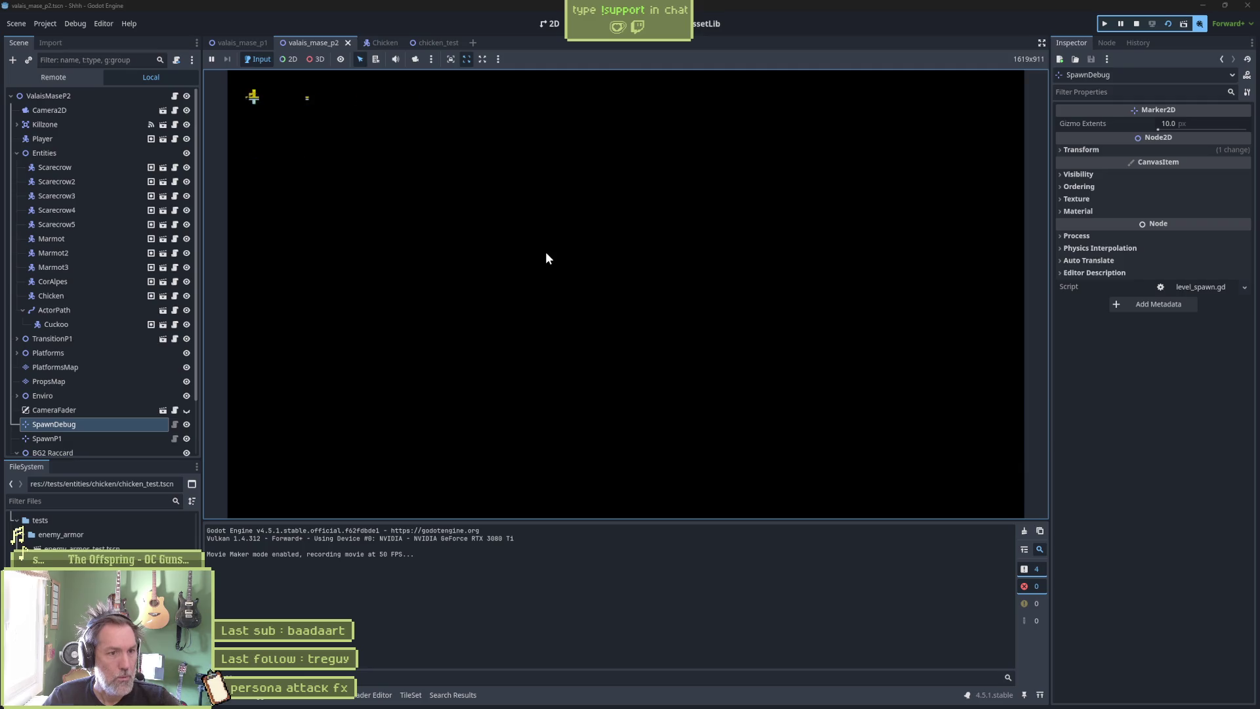
Run the player right and left past the chicken in valais_mase_p2, then stop the game.
key(Right)
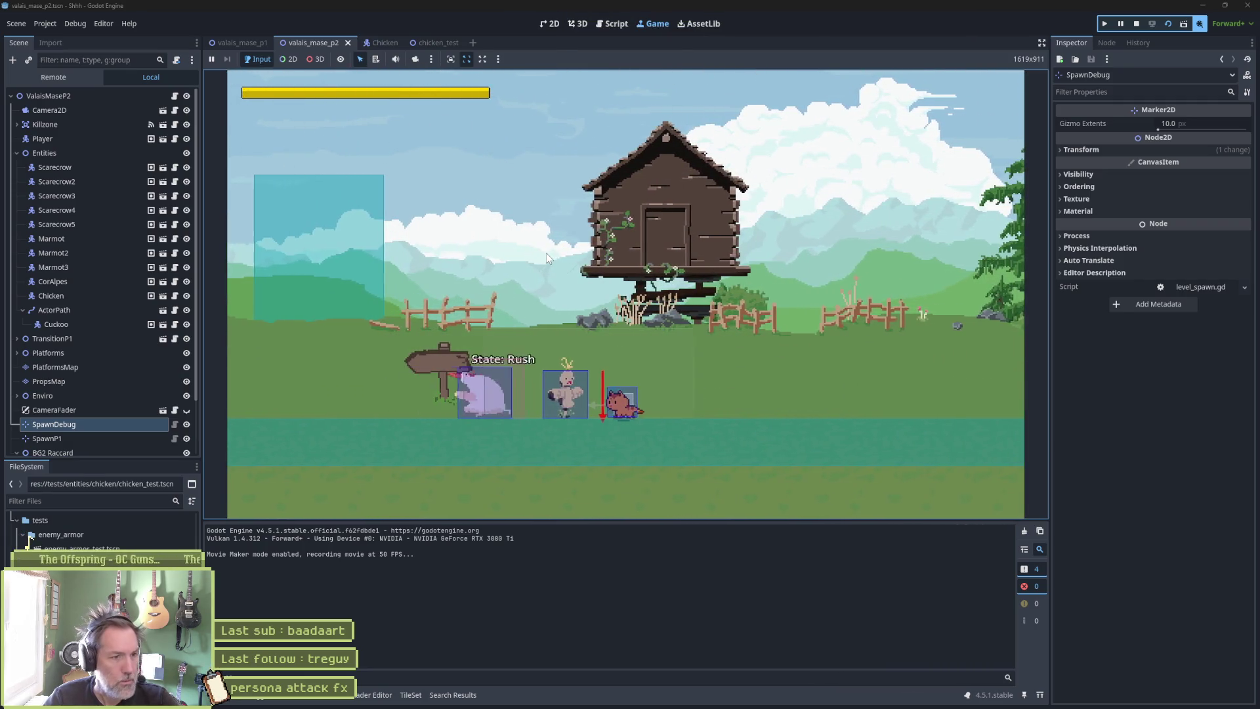
key(Right)
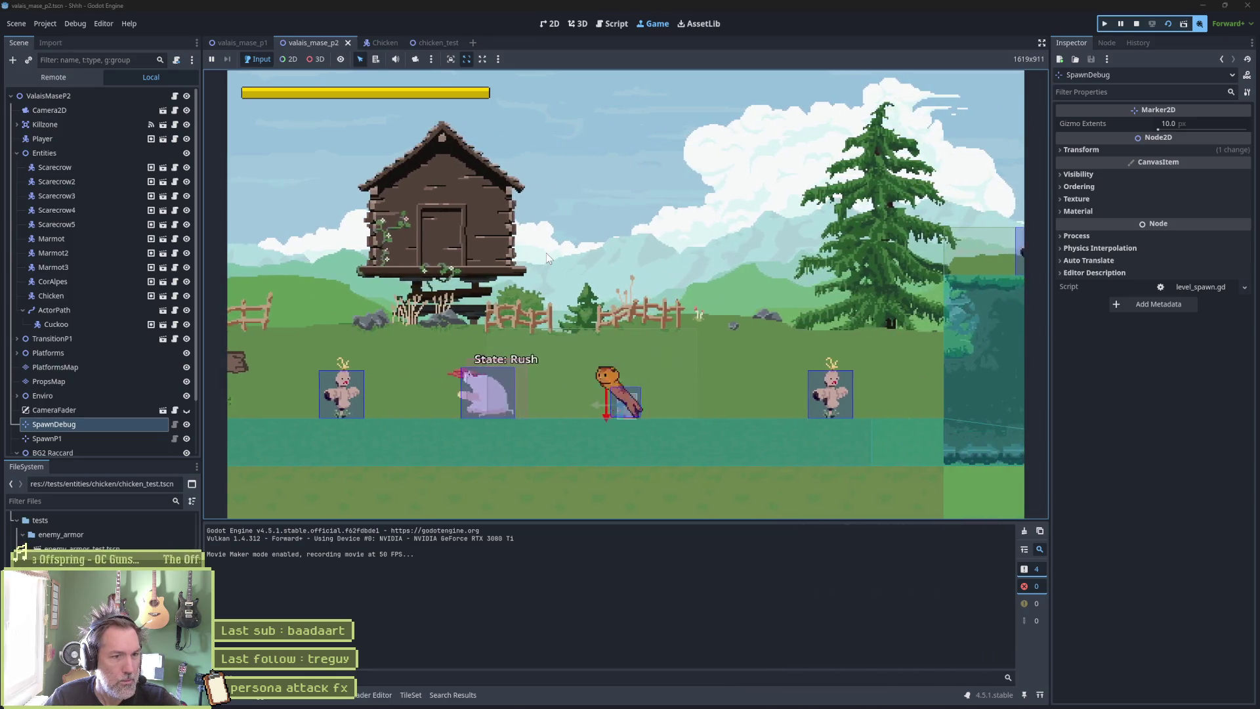
key(Left)
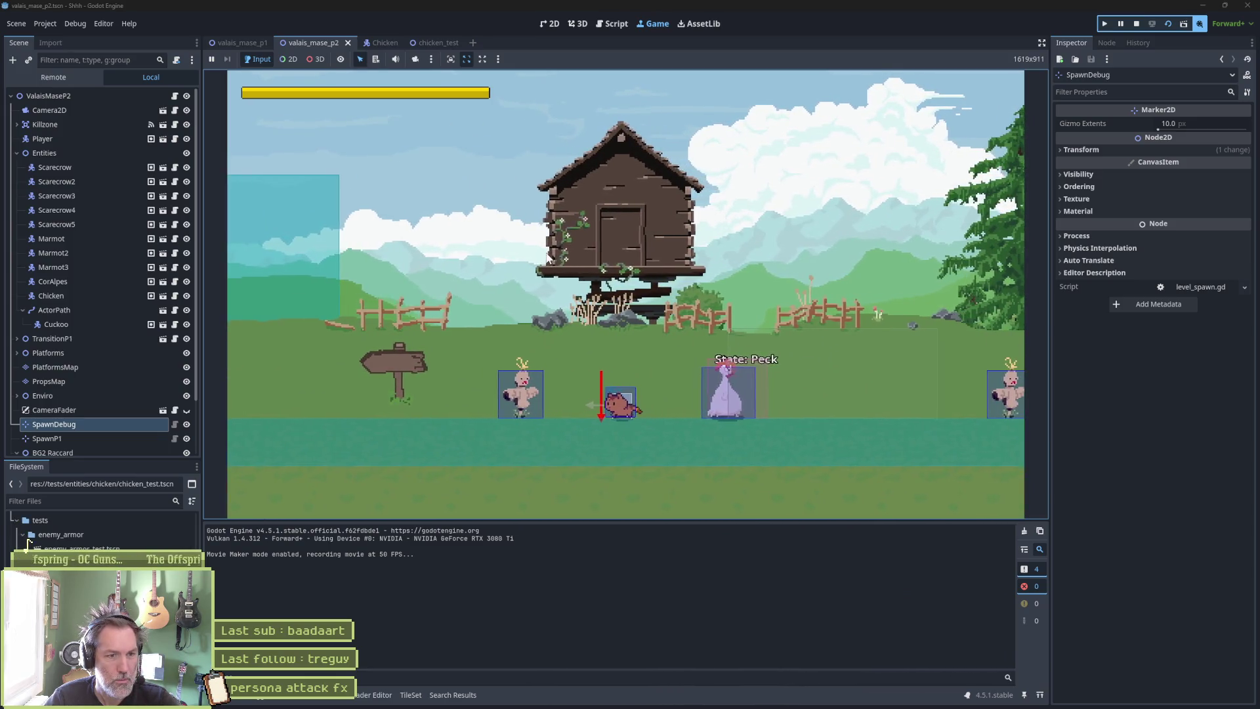
key(Right)
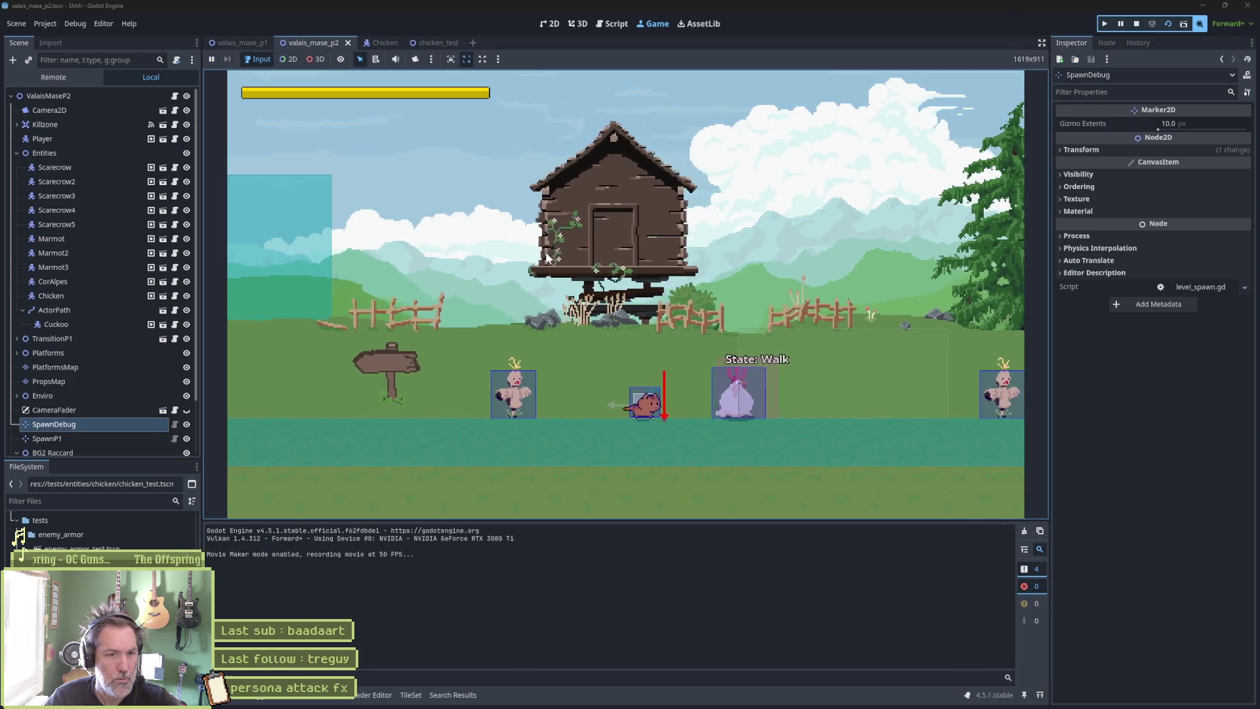
key(Left)
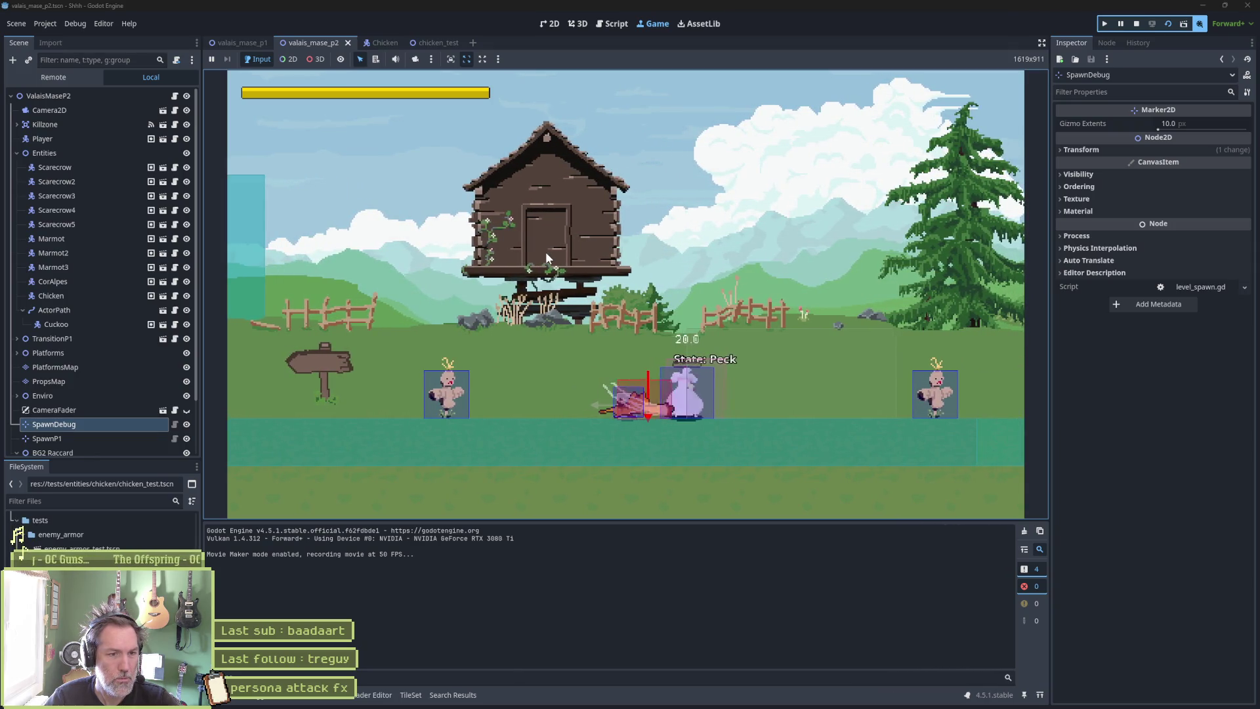
key(Right)
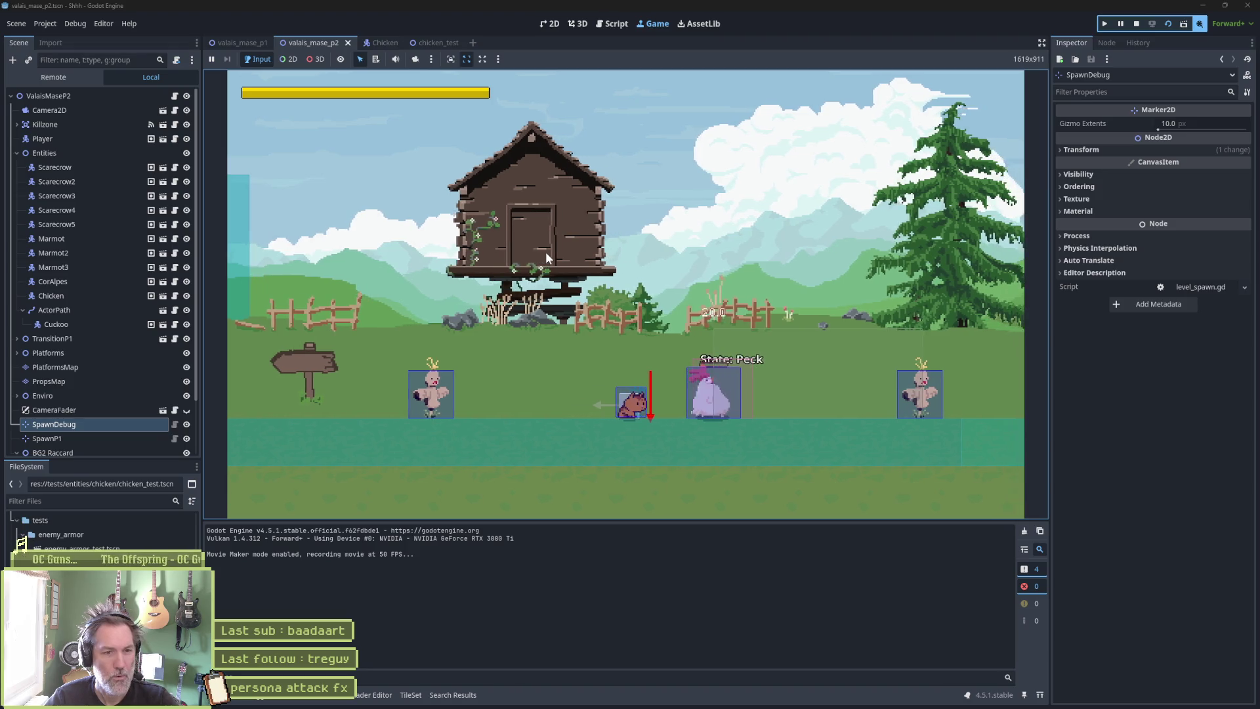
key(F8)
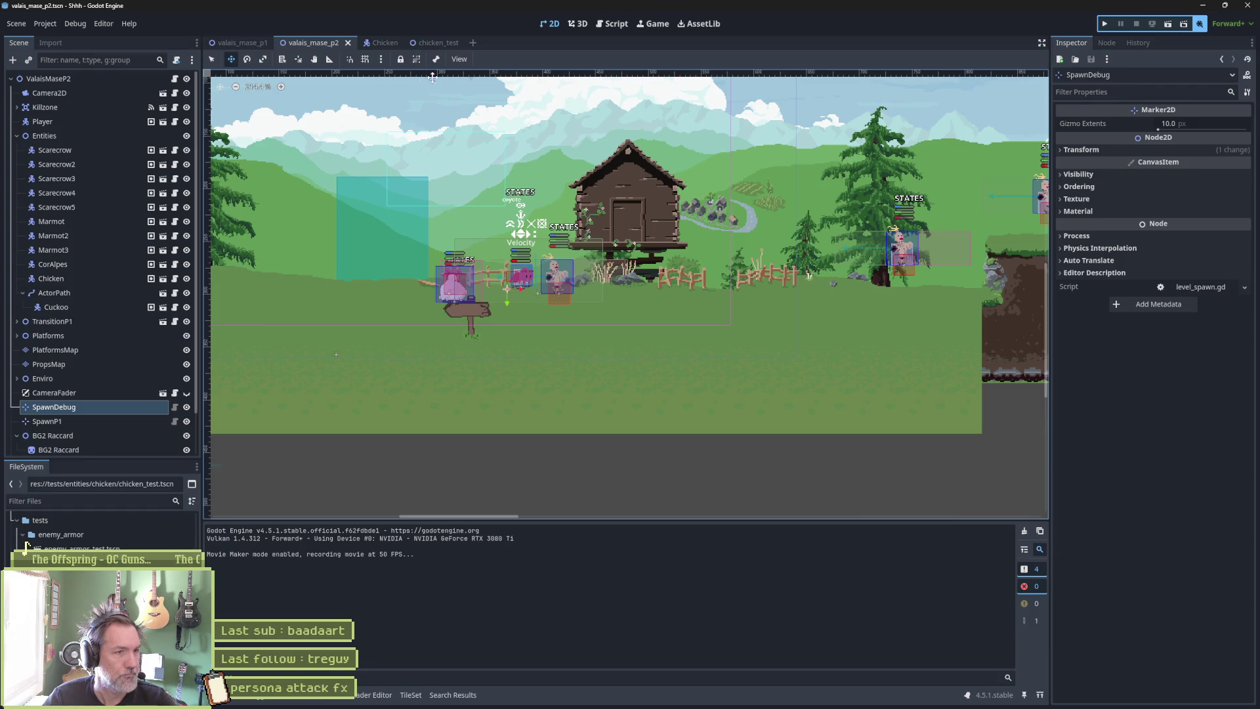
Run the chicken_test scene, walk the player right toward the chicken, then stop the game.
click(428, 42)
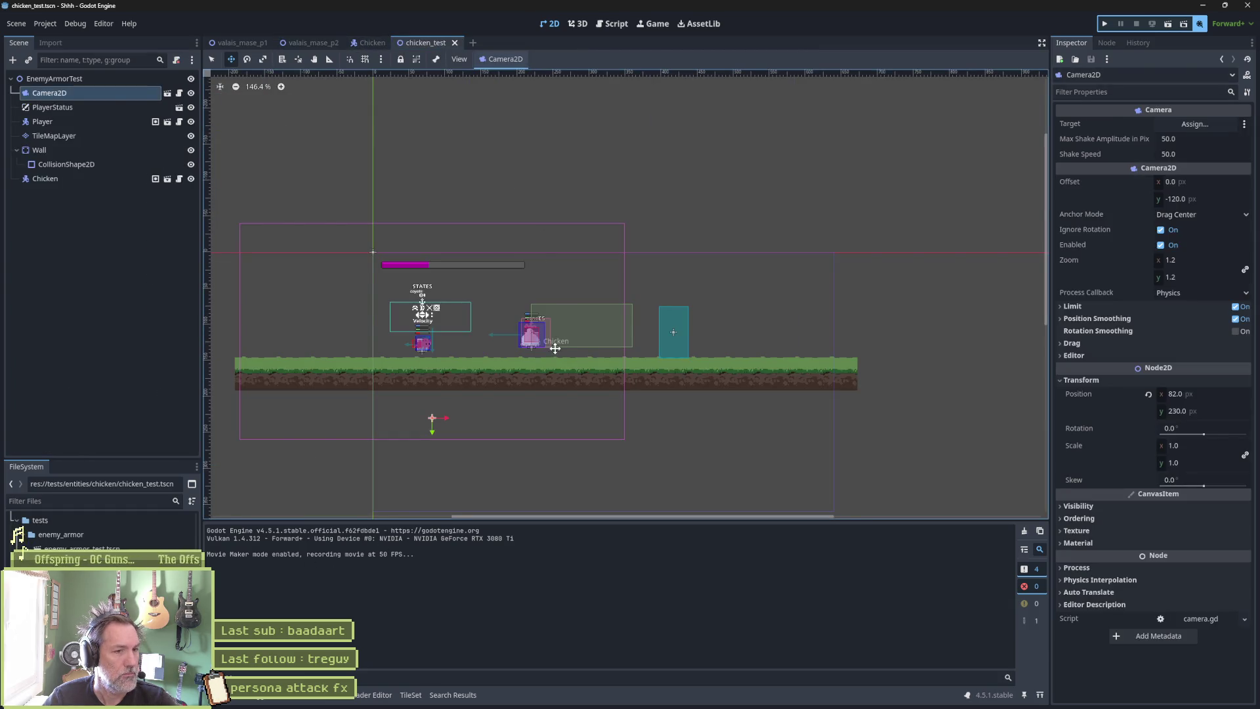
key(F6)
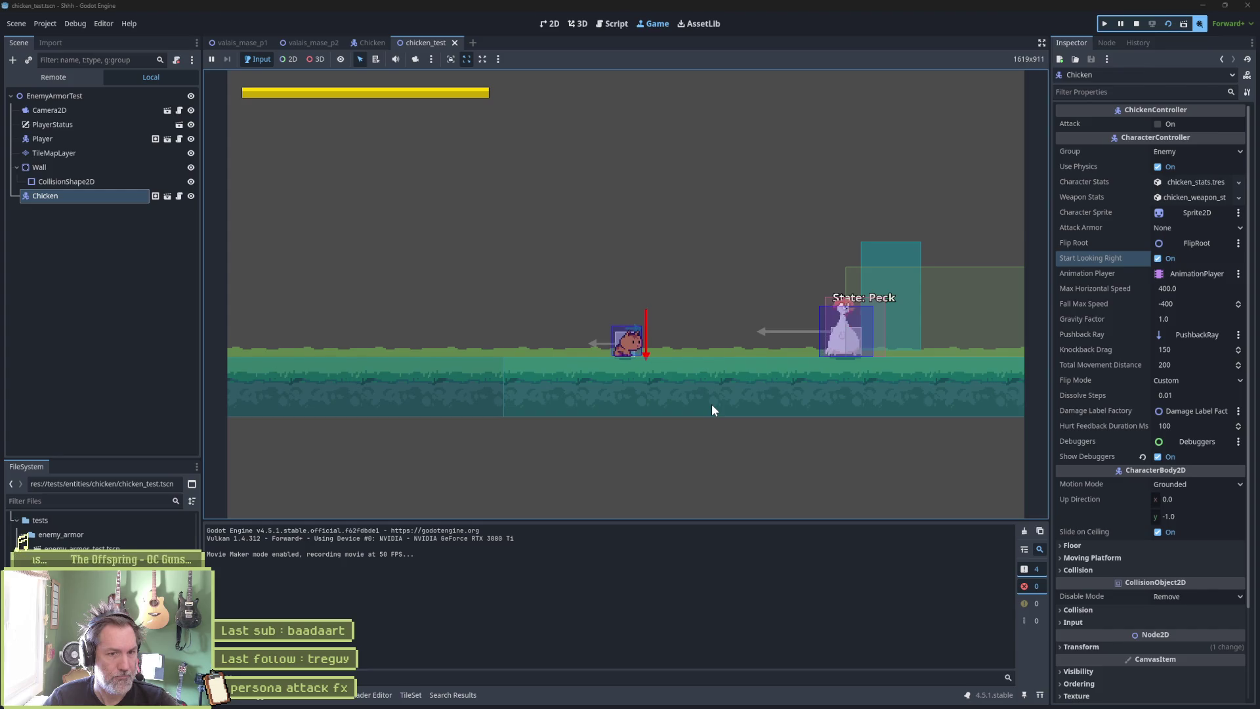
key(Right)
key(Right)
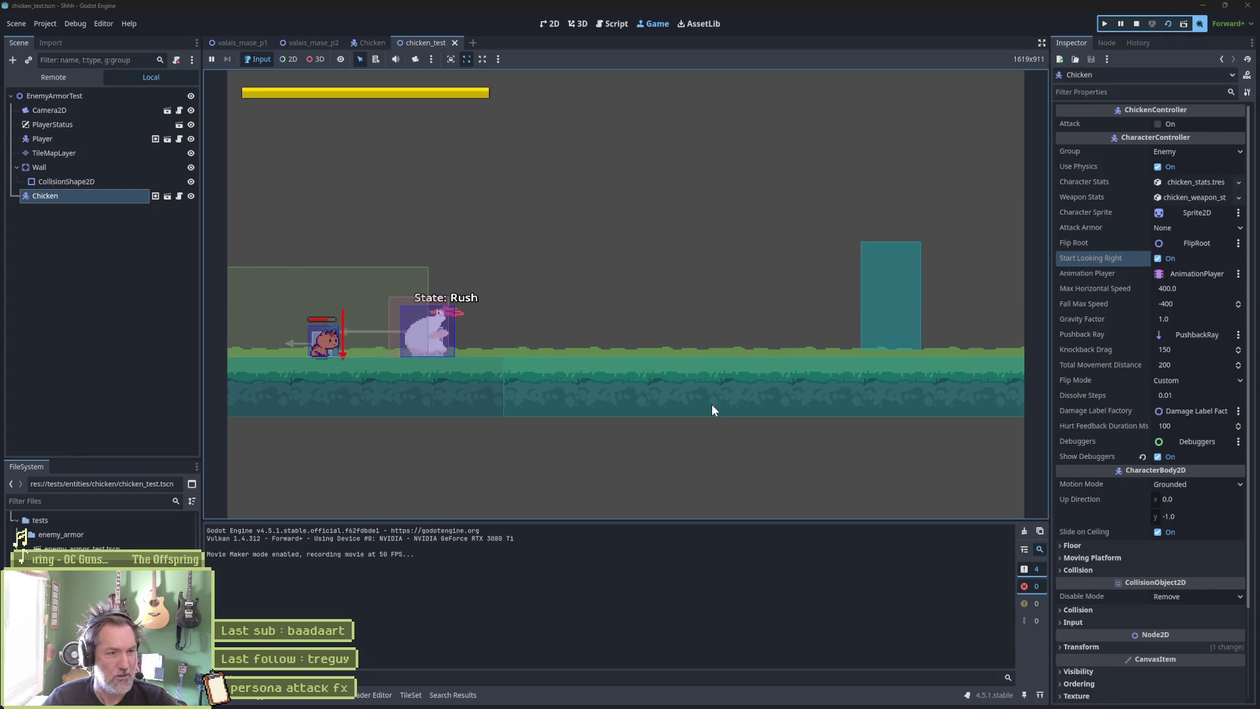
key(F8)
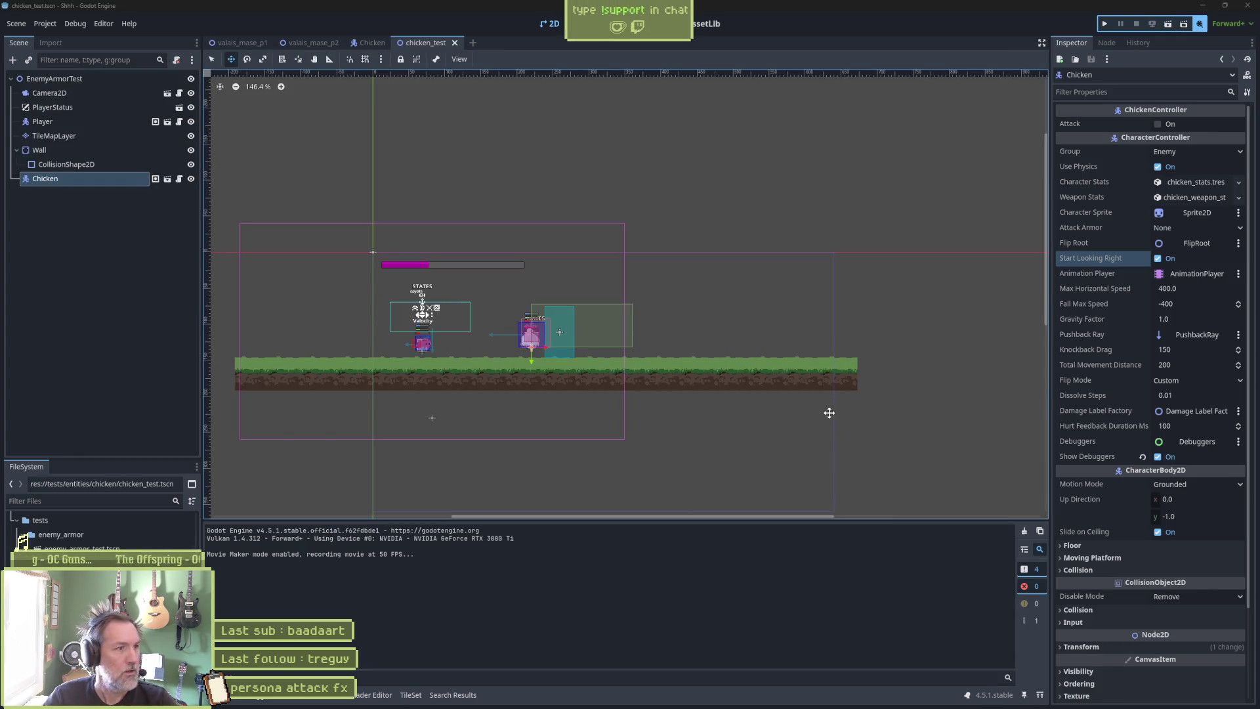
mouse_move(819, 703)
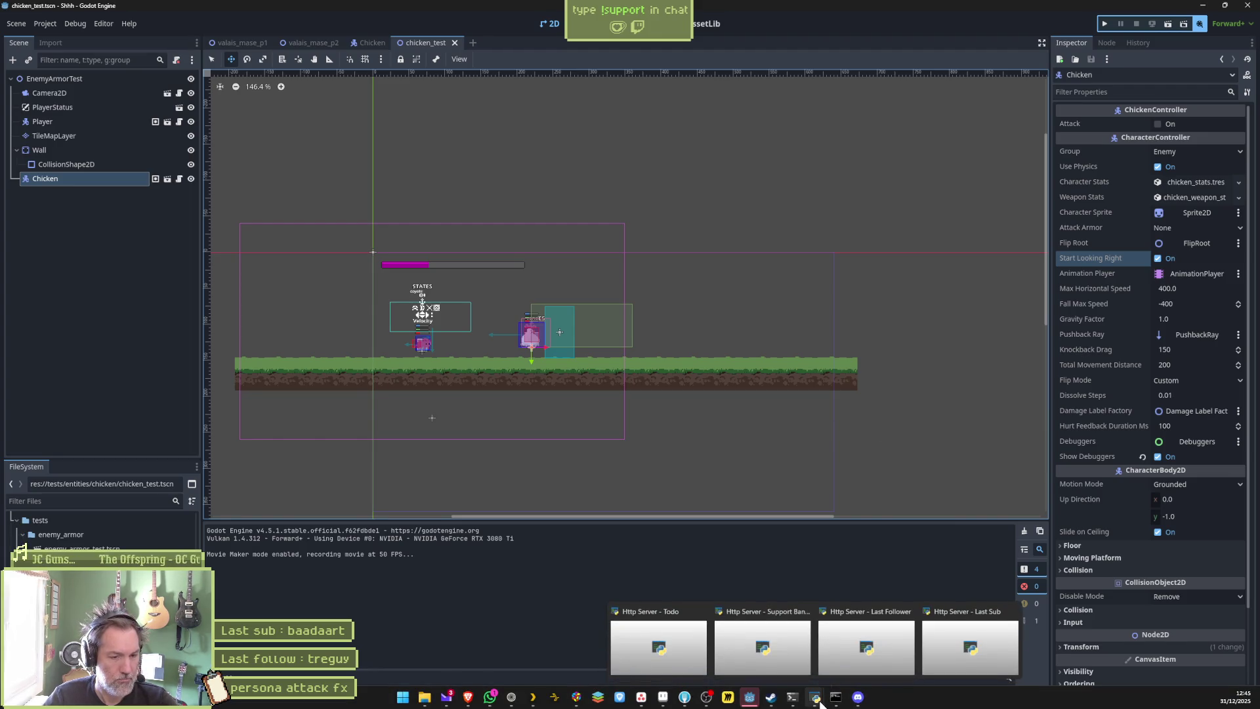
mouse_move(643, 702)
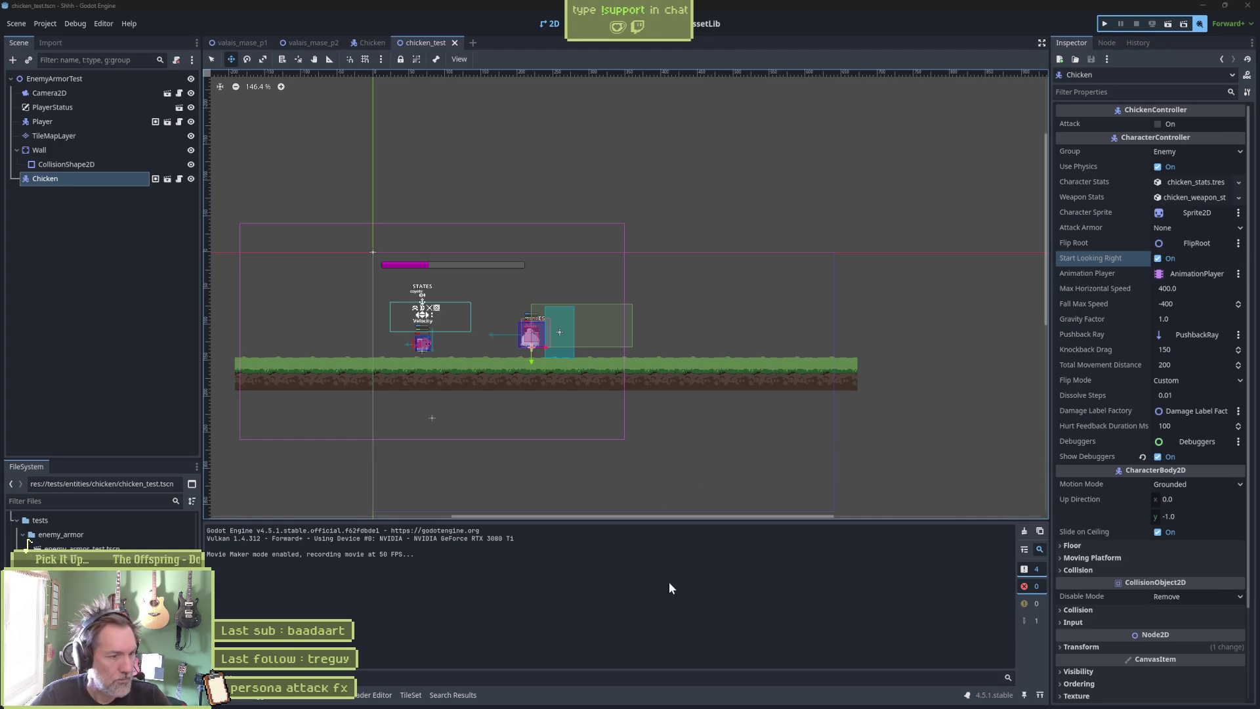
mouse_move(610, 702)
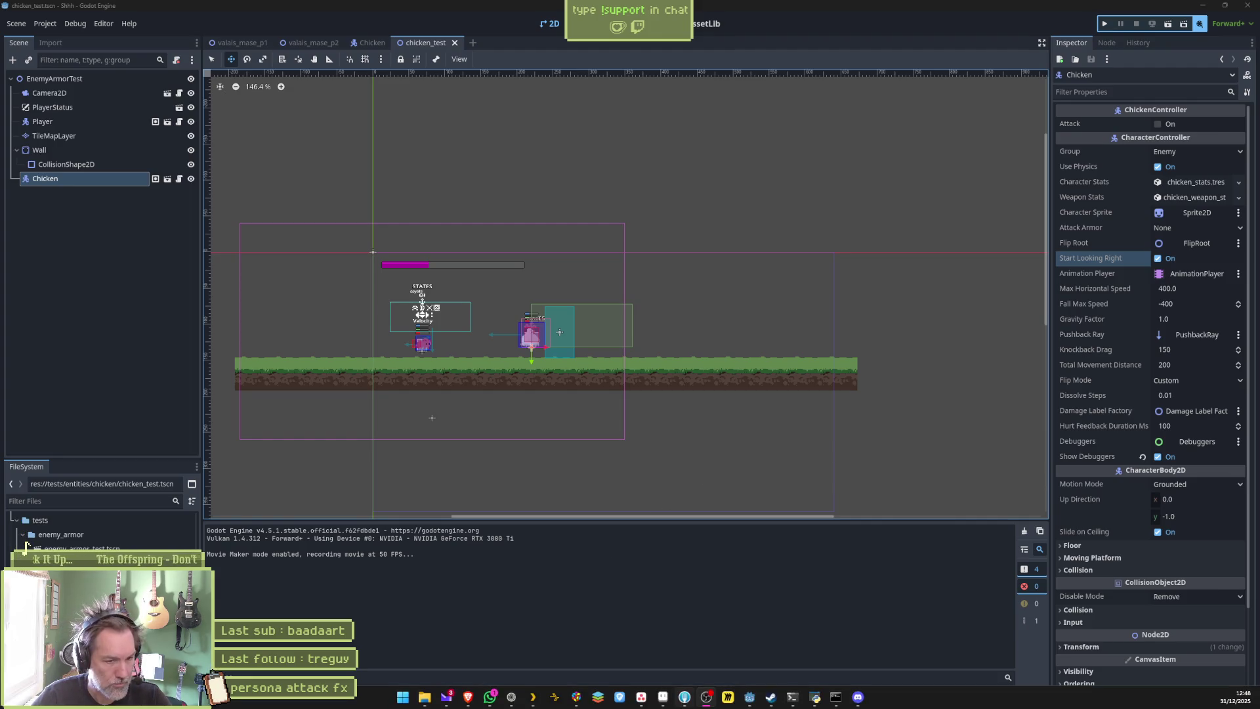
Open the in-progress 'wrong rush direction' task in Asana, select its title, then bring up Fork.
click(641, 697)
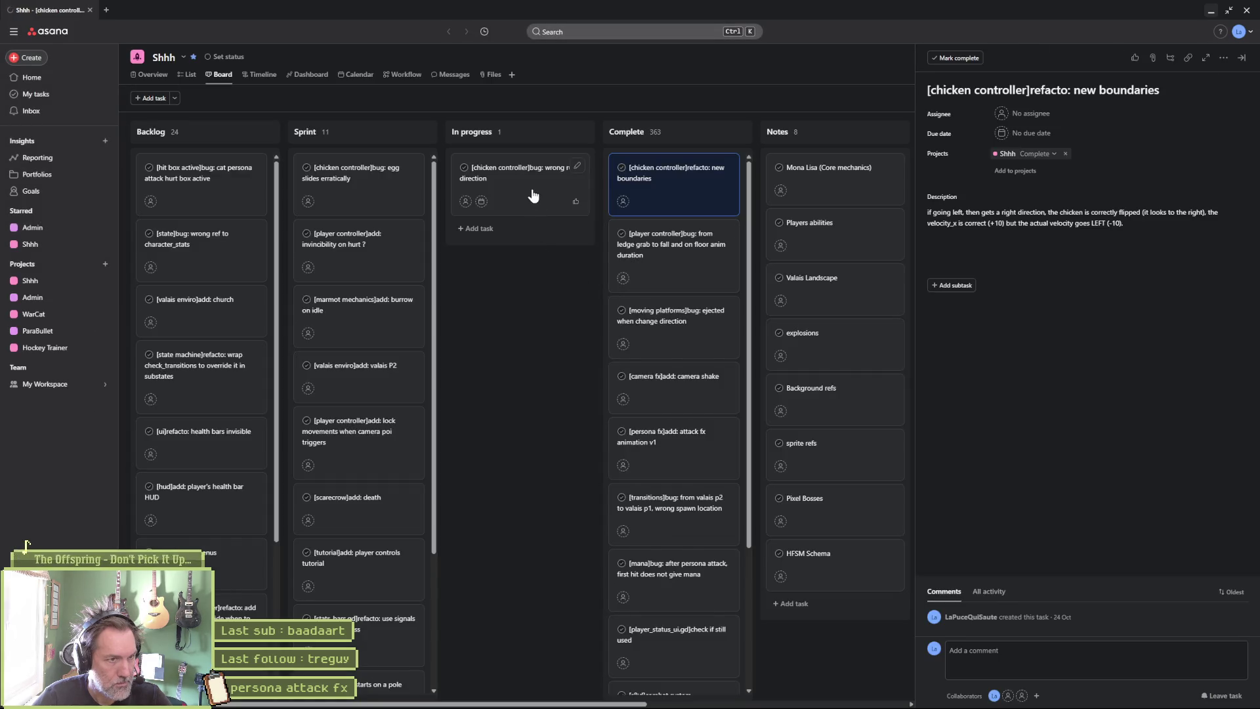
click(534, 196)
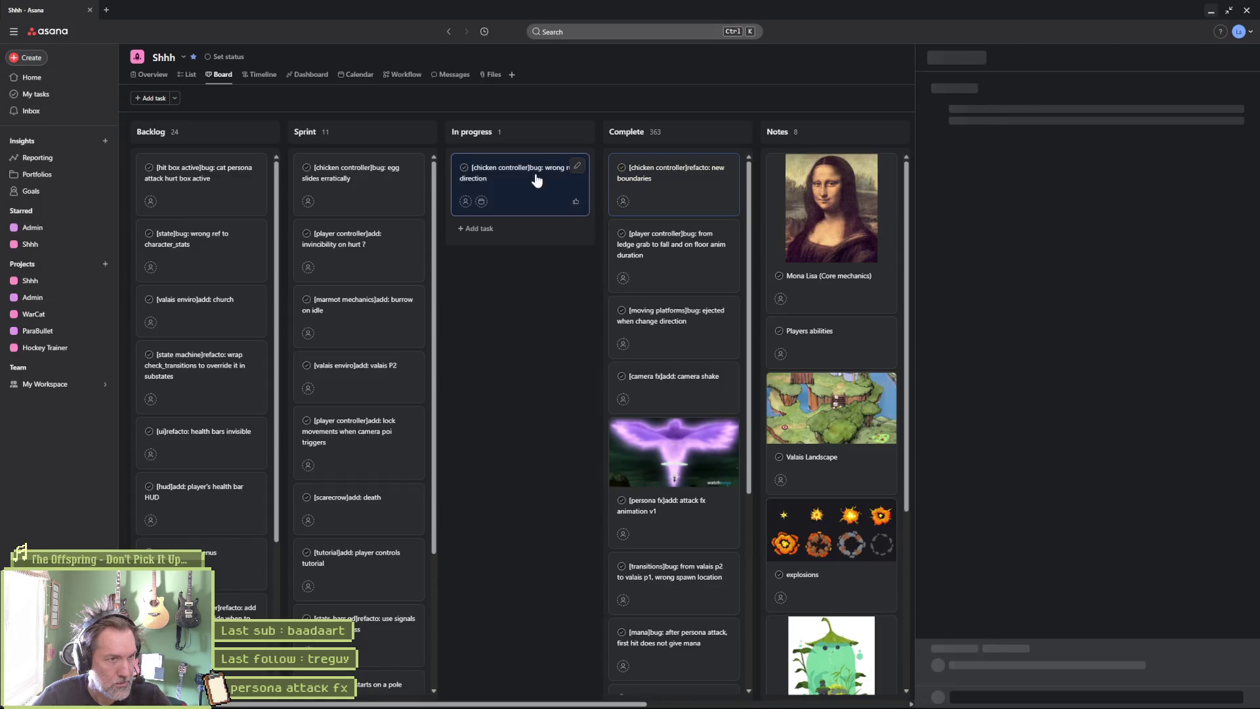
triple_click(1047, 90)
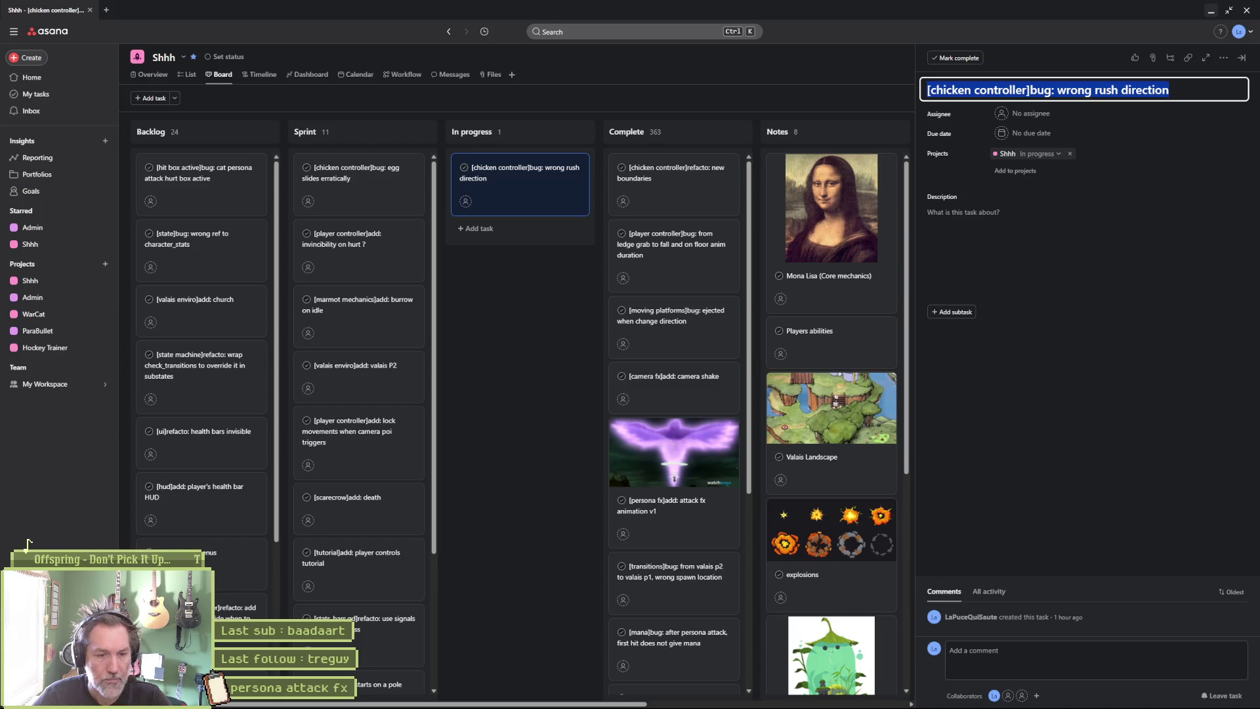
mouse_move(755, 705)
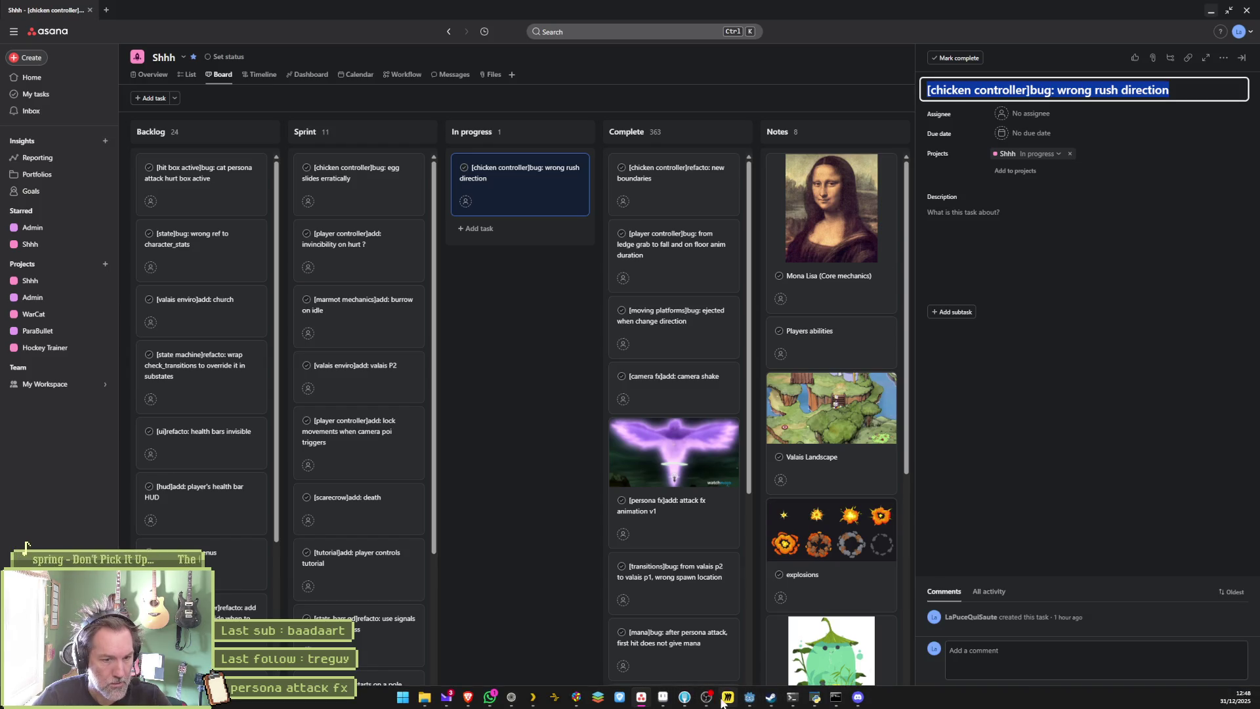
click(686, 697)
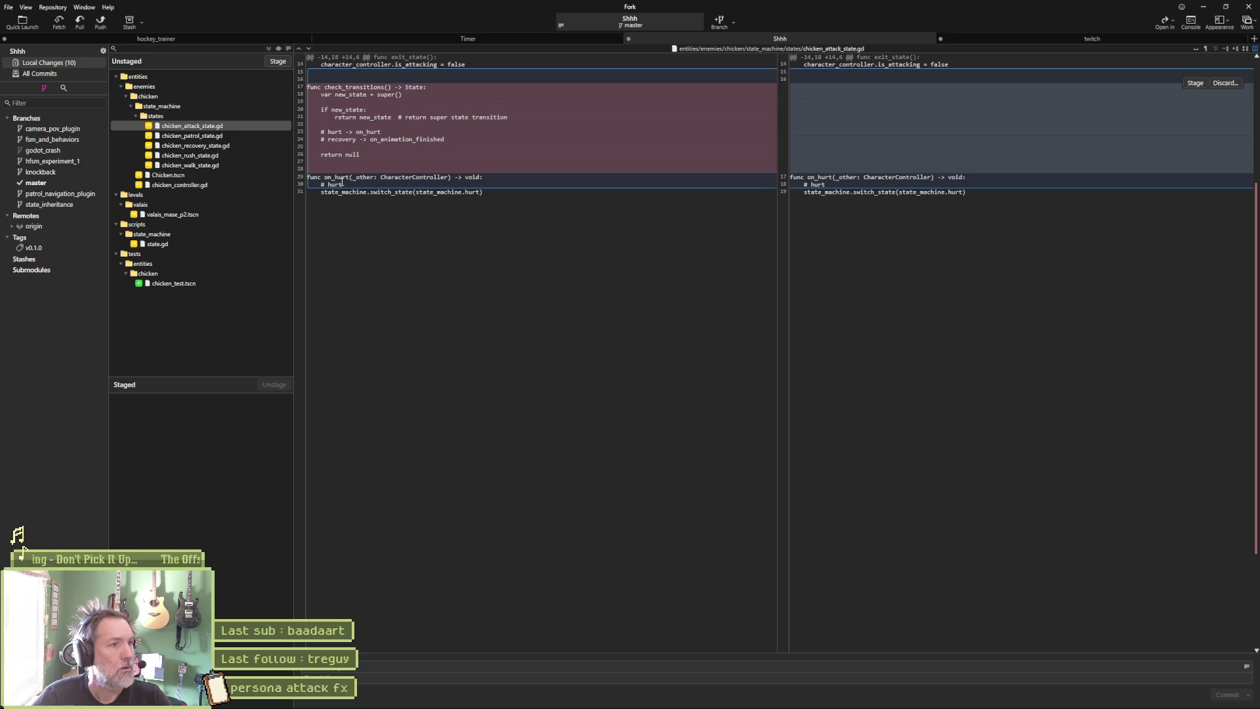
Review the unstaged changes in the chicken state scripts, chicken_controller.gd, state.gd and chicken_test.tscn.
click(209, 135)
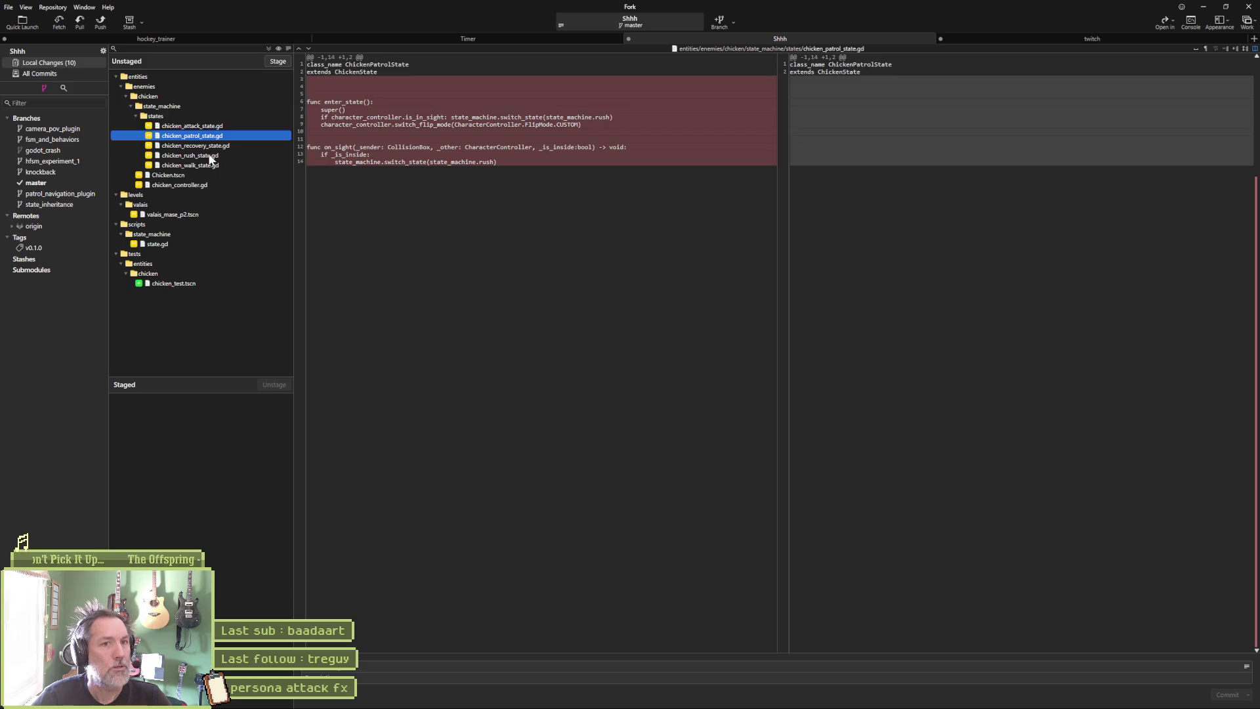
key(Down)
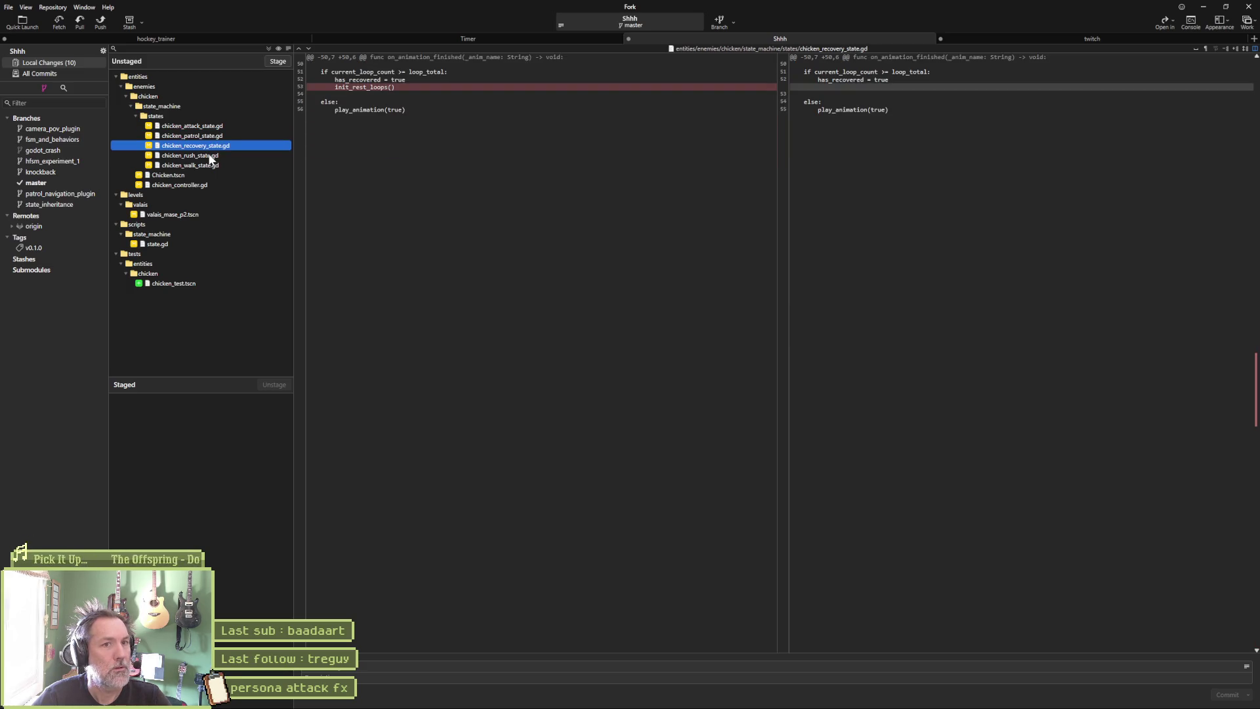
click(210, 156)
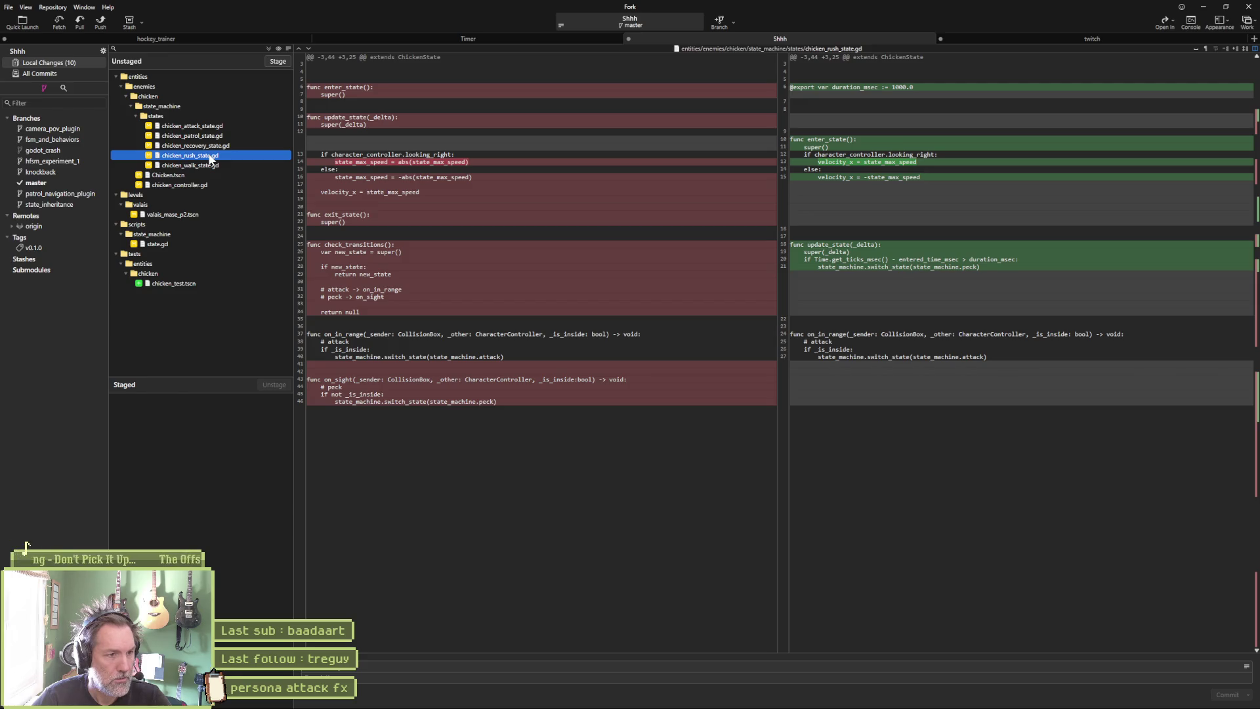
key(Down)
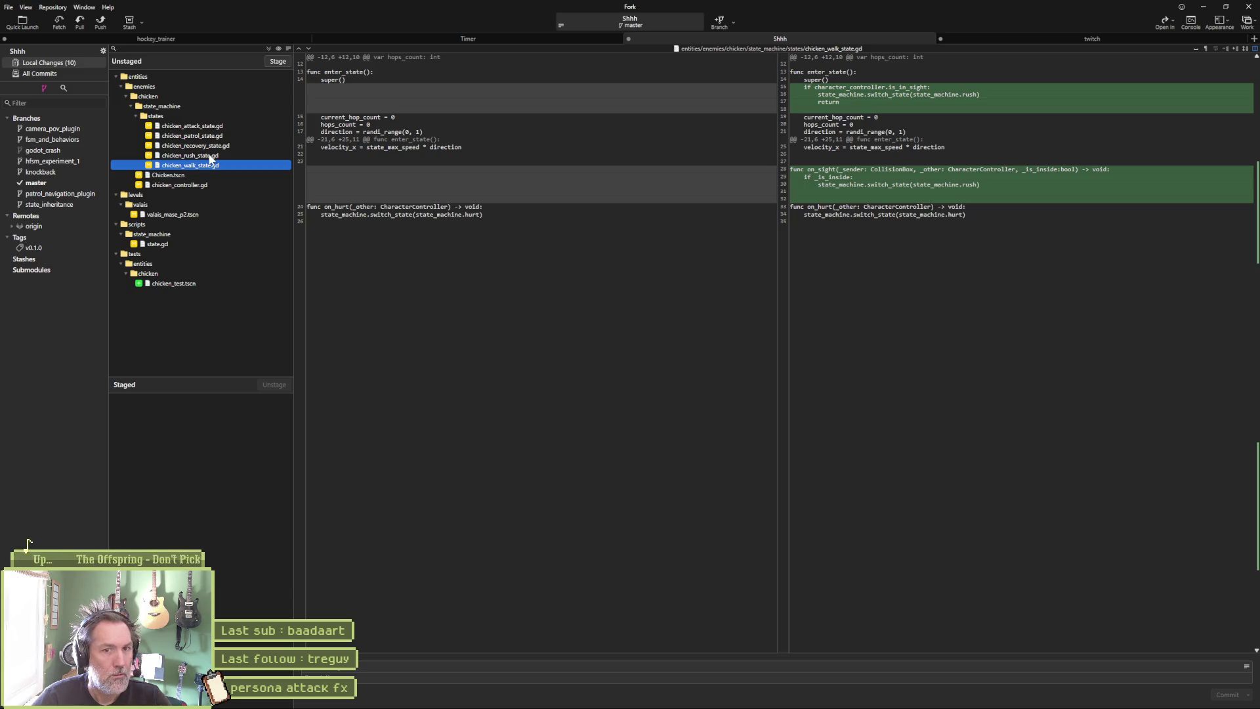
key(Down)
key(Down)
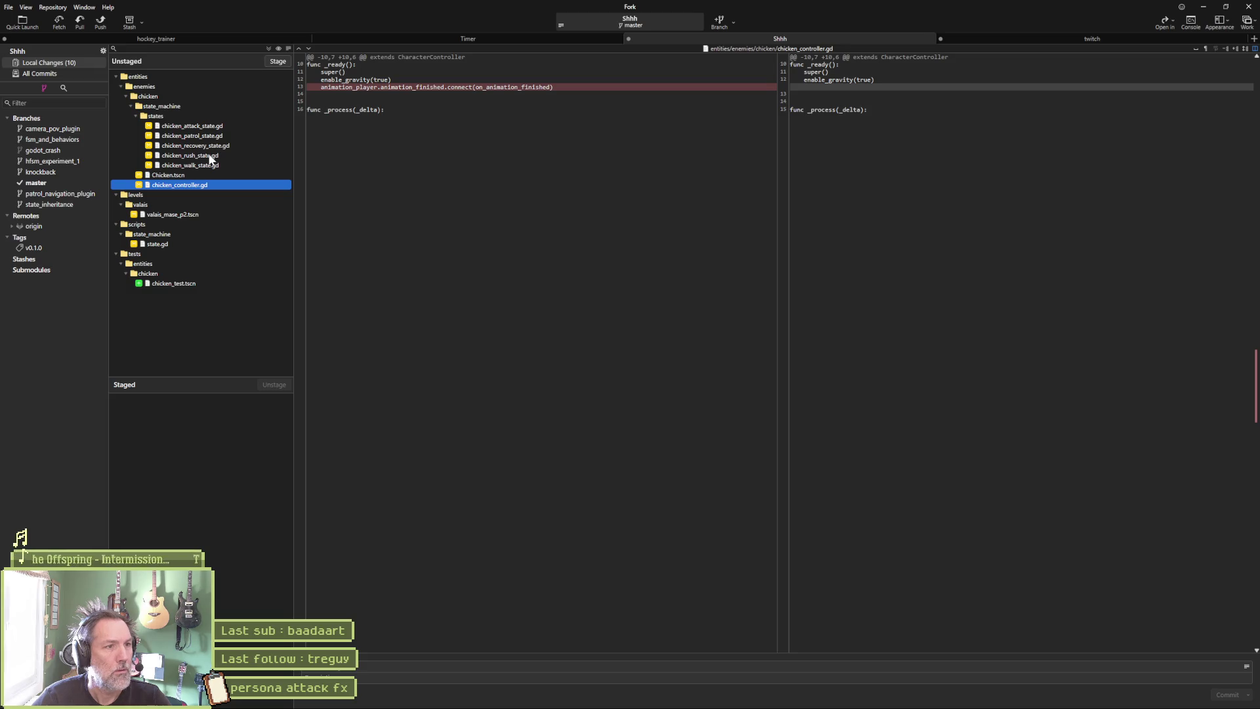
key(Down)
key(Down)
key(Down)
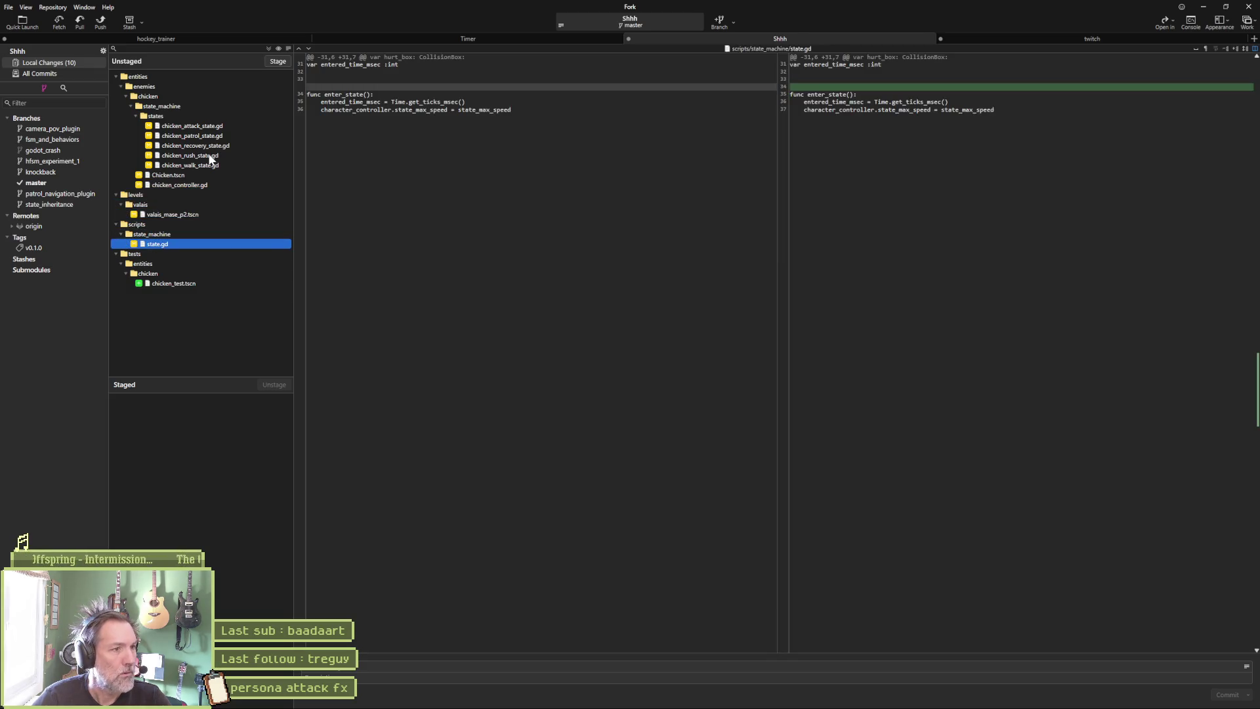
key(Down)
key(Down)
key(Down)
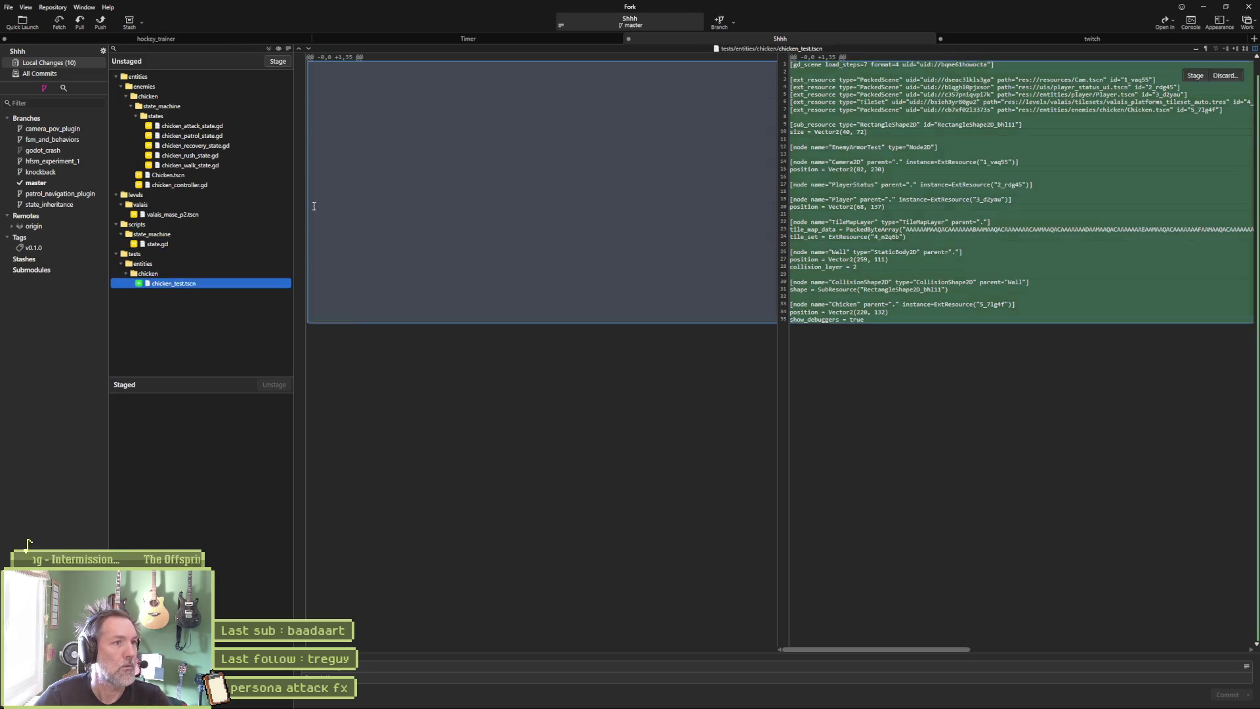
Stage all 10 files, commit them as 'fixed wrong rush direction', push to origin and minimize Fork.
key(ctrl+shift+s)
click(392, 670)
text(er]fixed wrong rush direction)
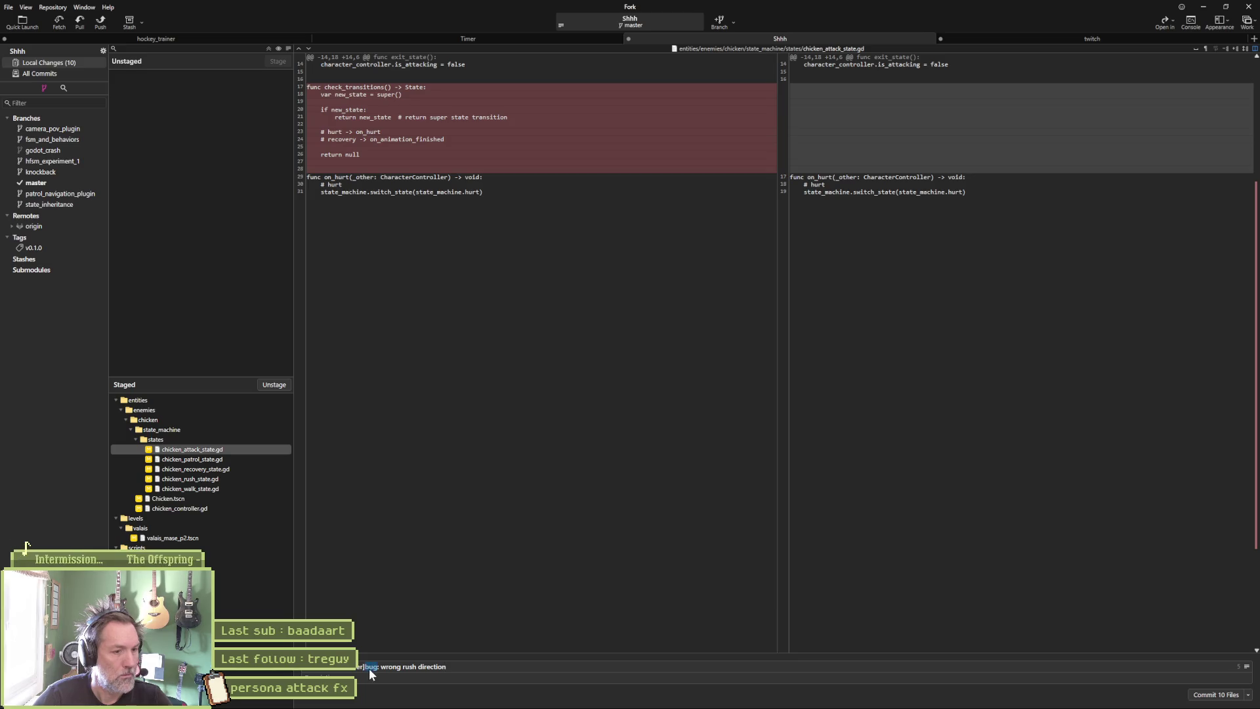
click(1220, 694)
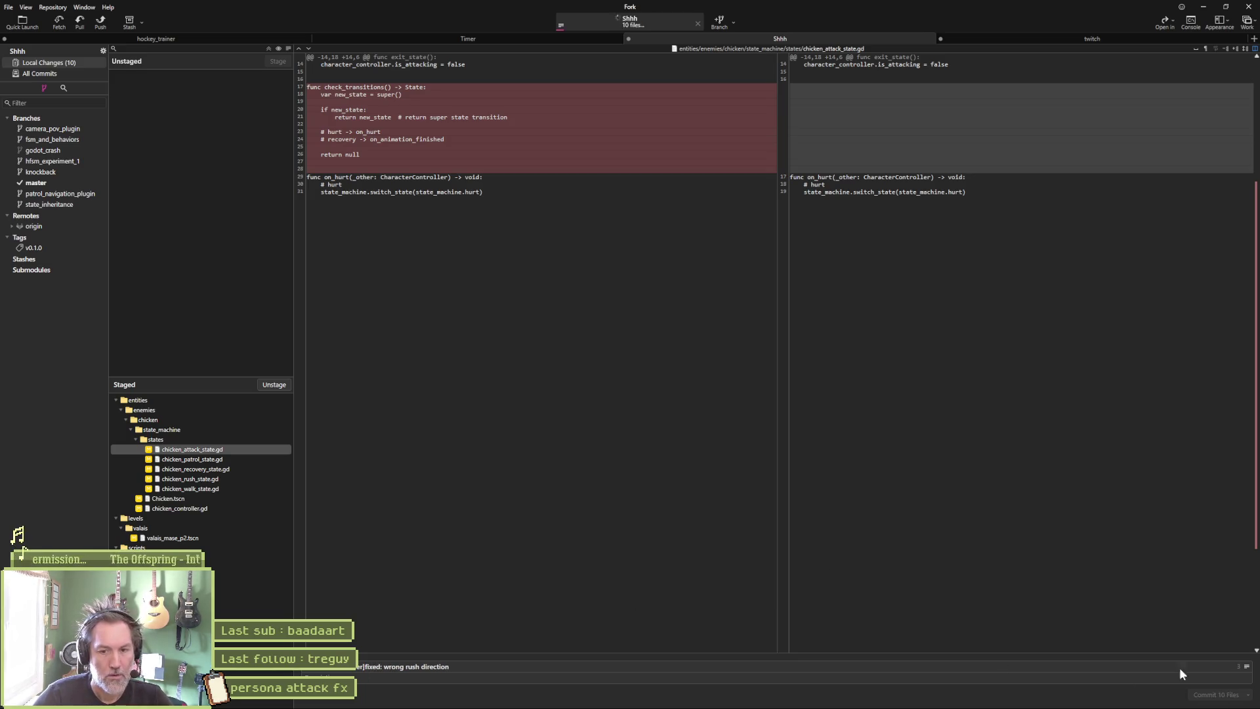
click(101, 21)
click(693, 389)
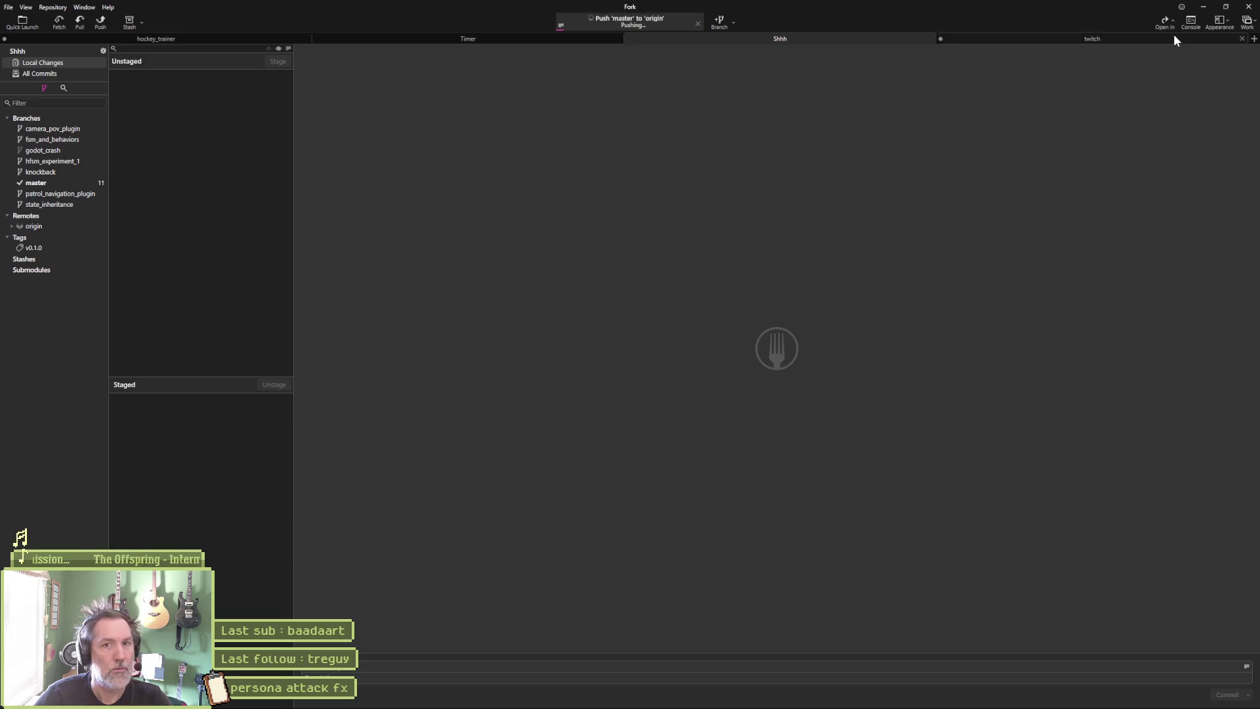
click(1208, 12)
Move the rush direction task to Complete and add In progress task '[chicken ciontroller]bug: hurt not working'.
drag(552, 171, 683, 173)
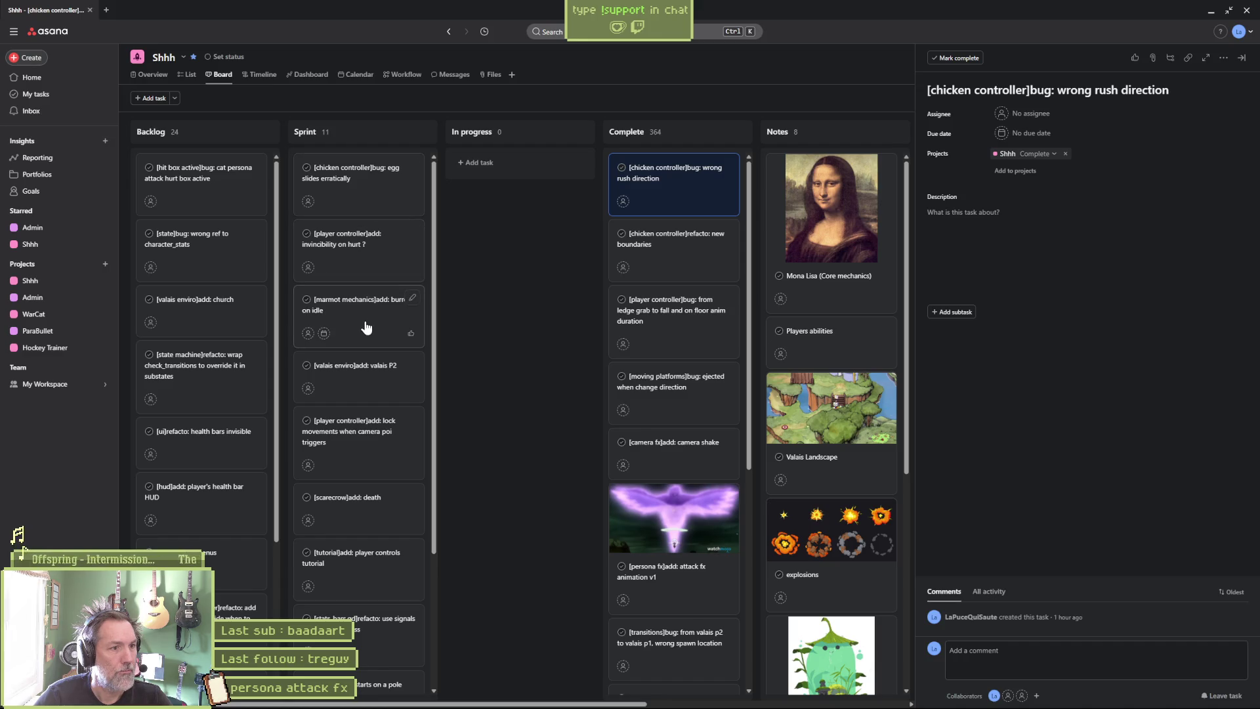
click(479, 163)
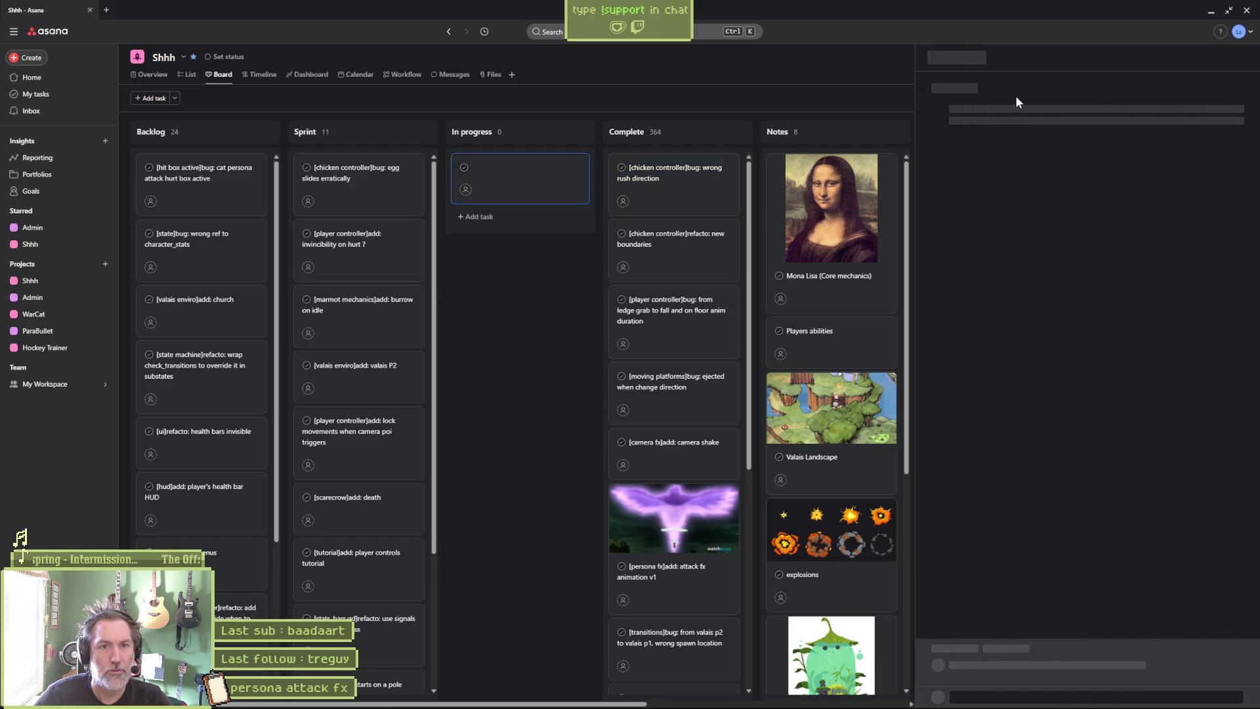
click(992, 92)
text([chicken ciont)
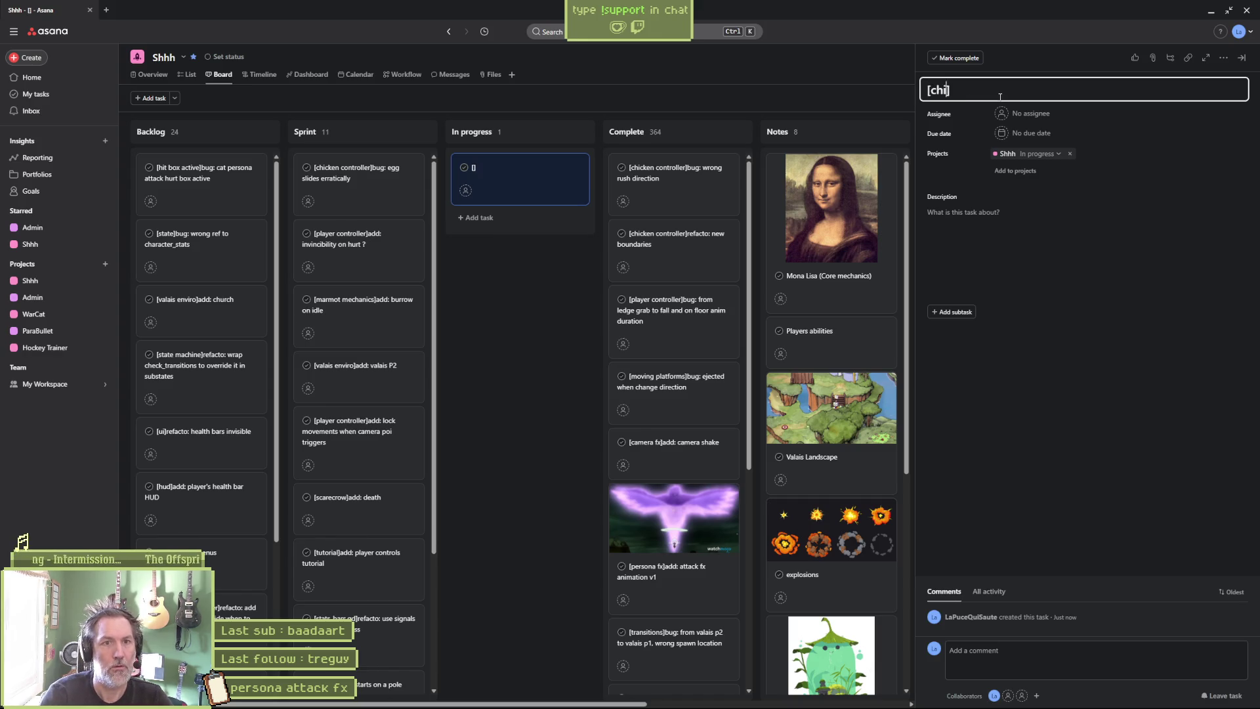
text(roller)
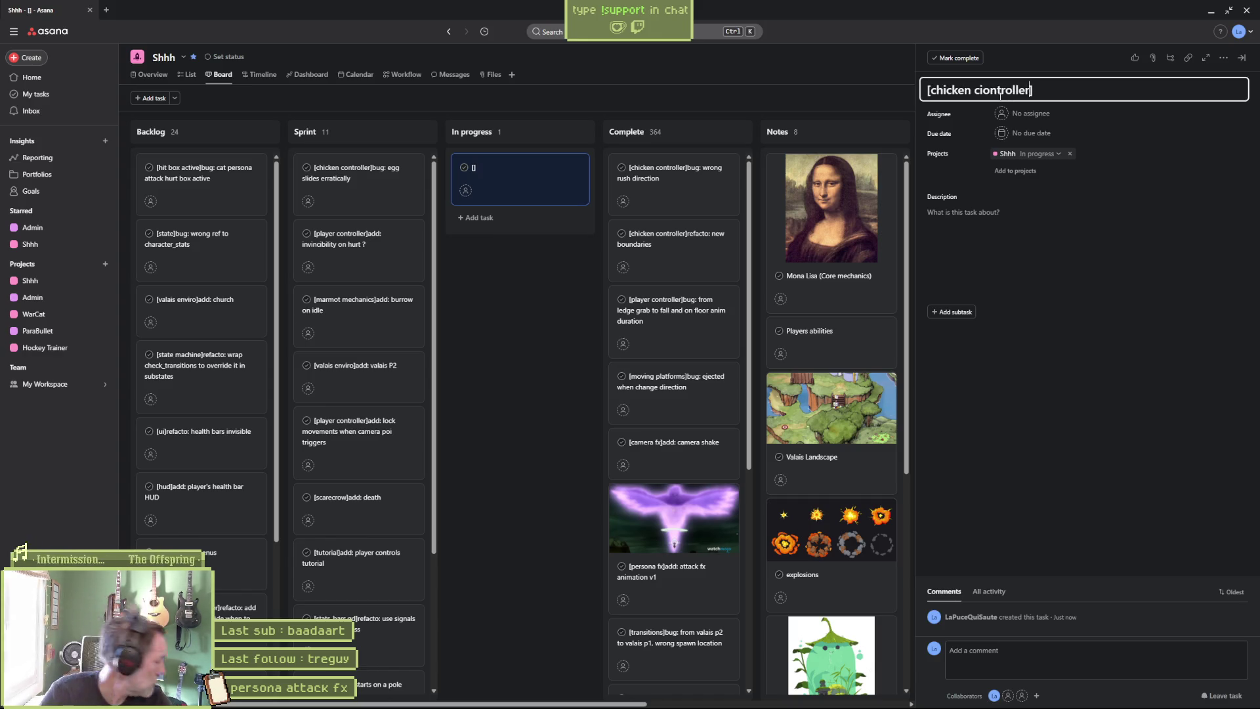
text(bufg:)
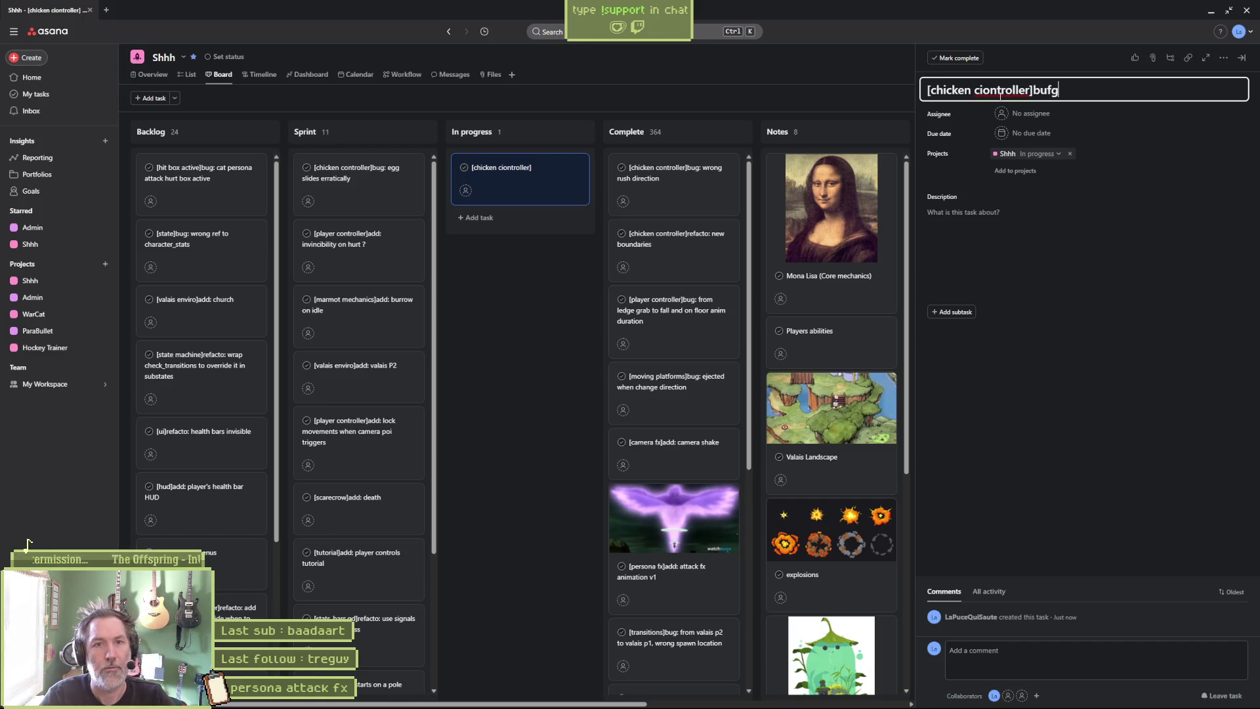
key(BackSpace)
key(BackSpace)
text(g: hurt not wo)
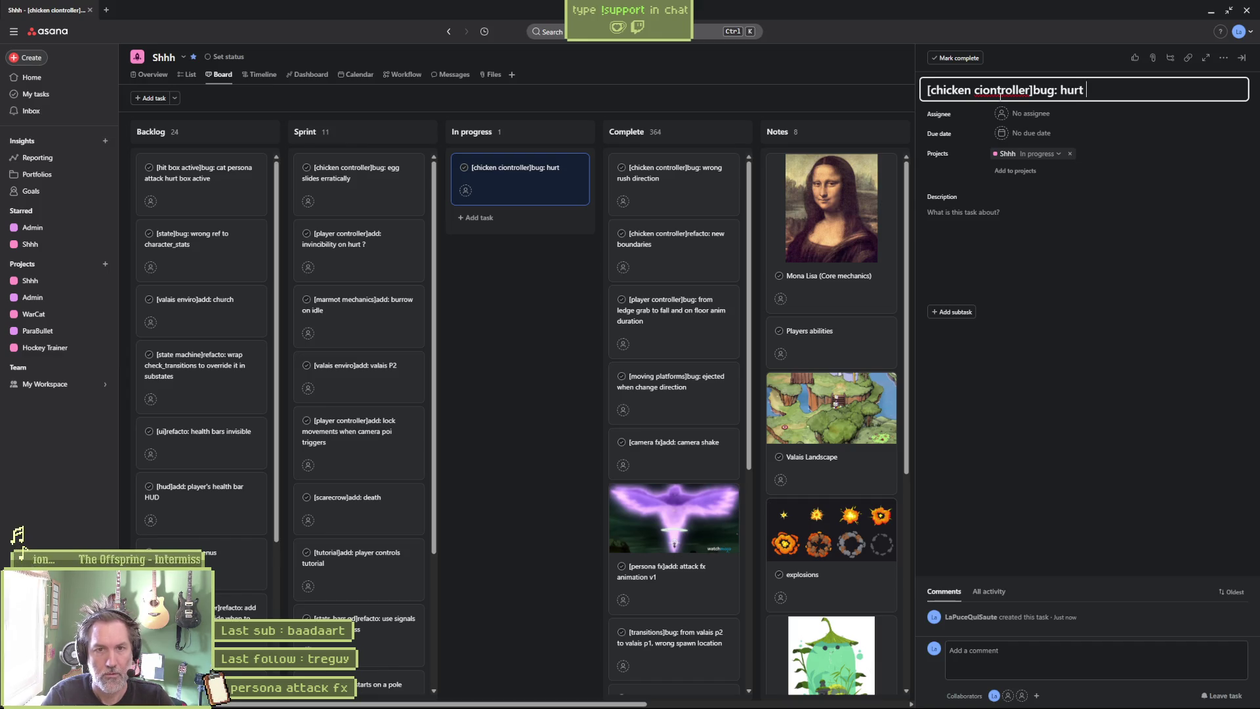
text(rking)
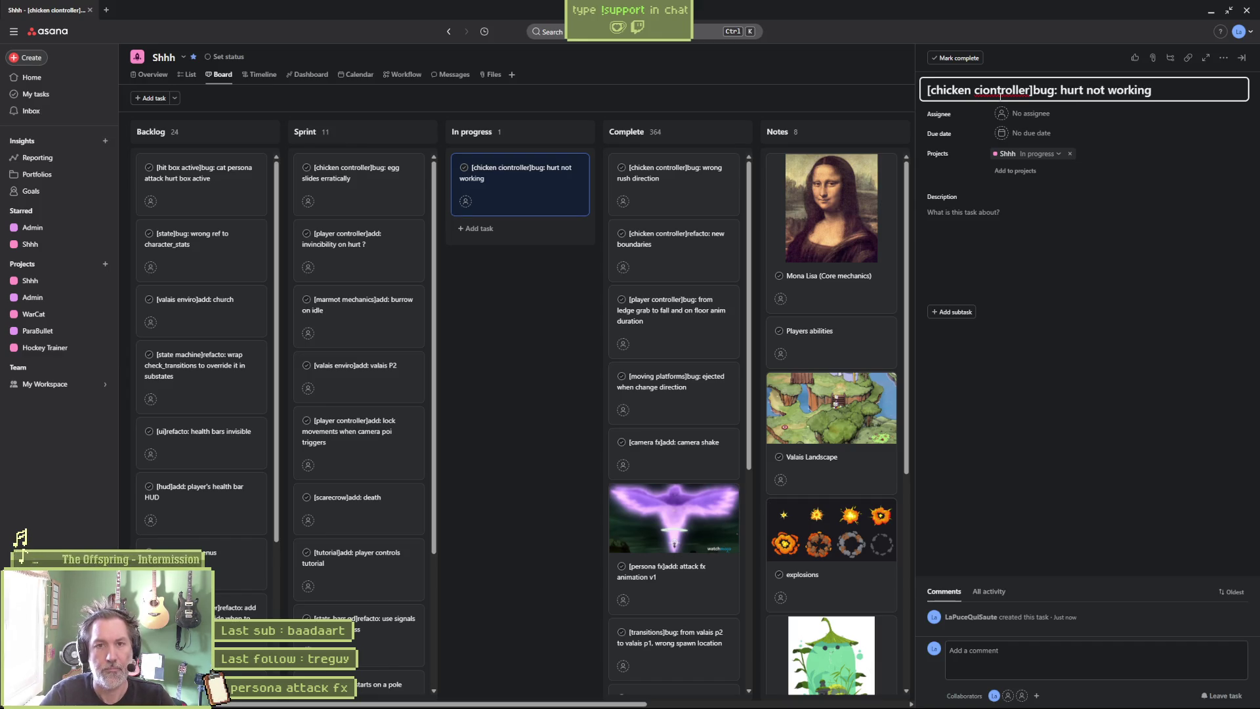
key(ctrl+Left)
key(ctrl+Left)
key(Delete)
click(558, 332)
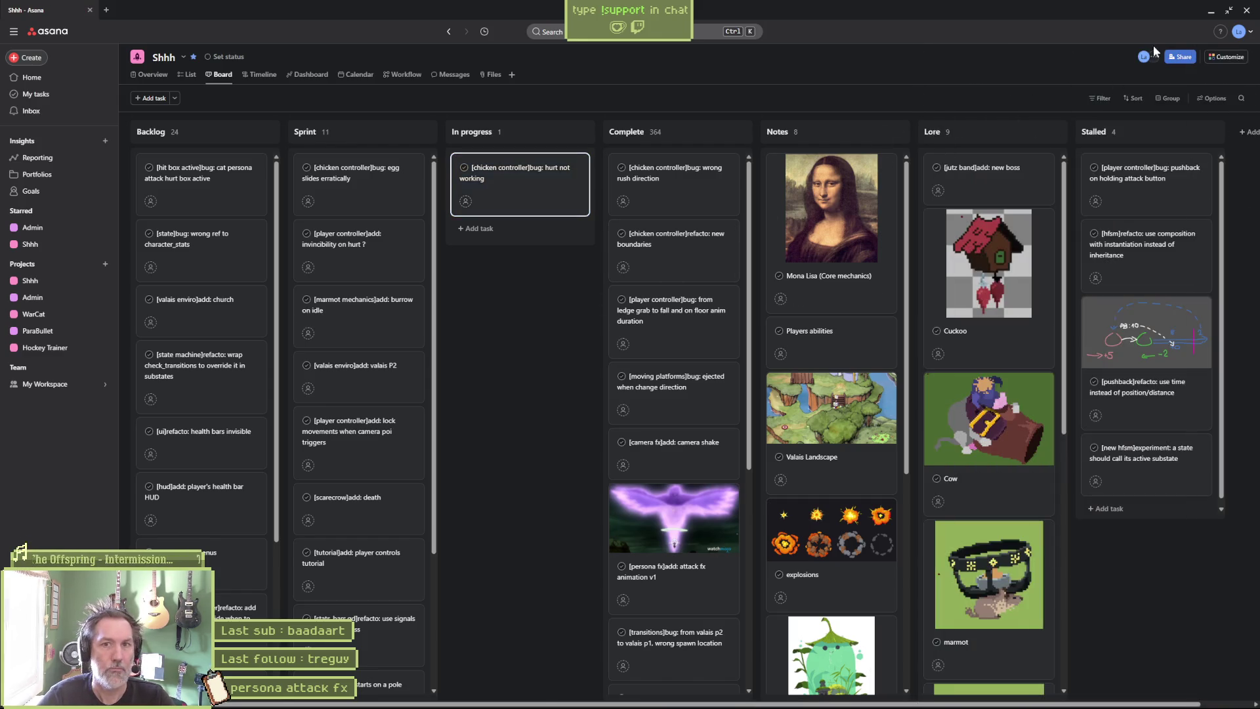
key(alt+Tab)
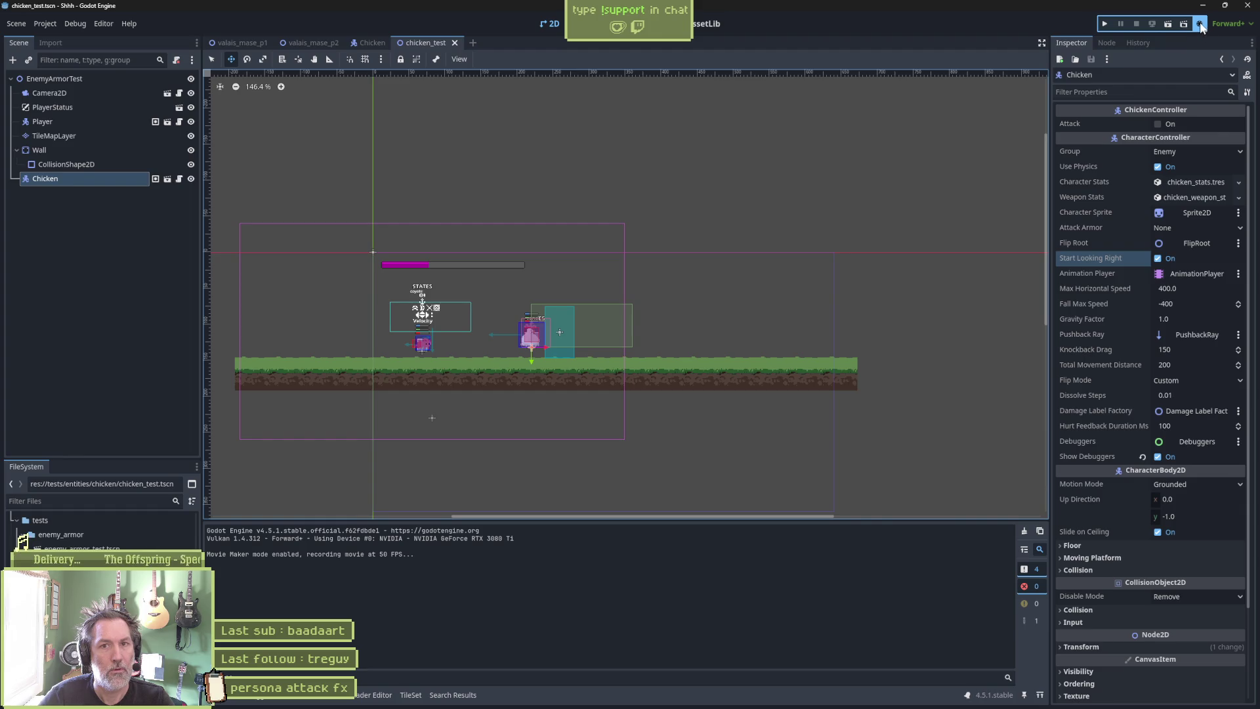
Run chicken_test, walk the player right toward the chicken, and stop the game.
key(F6)
key(Right)
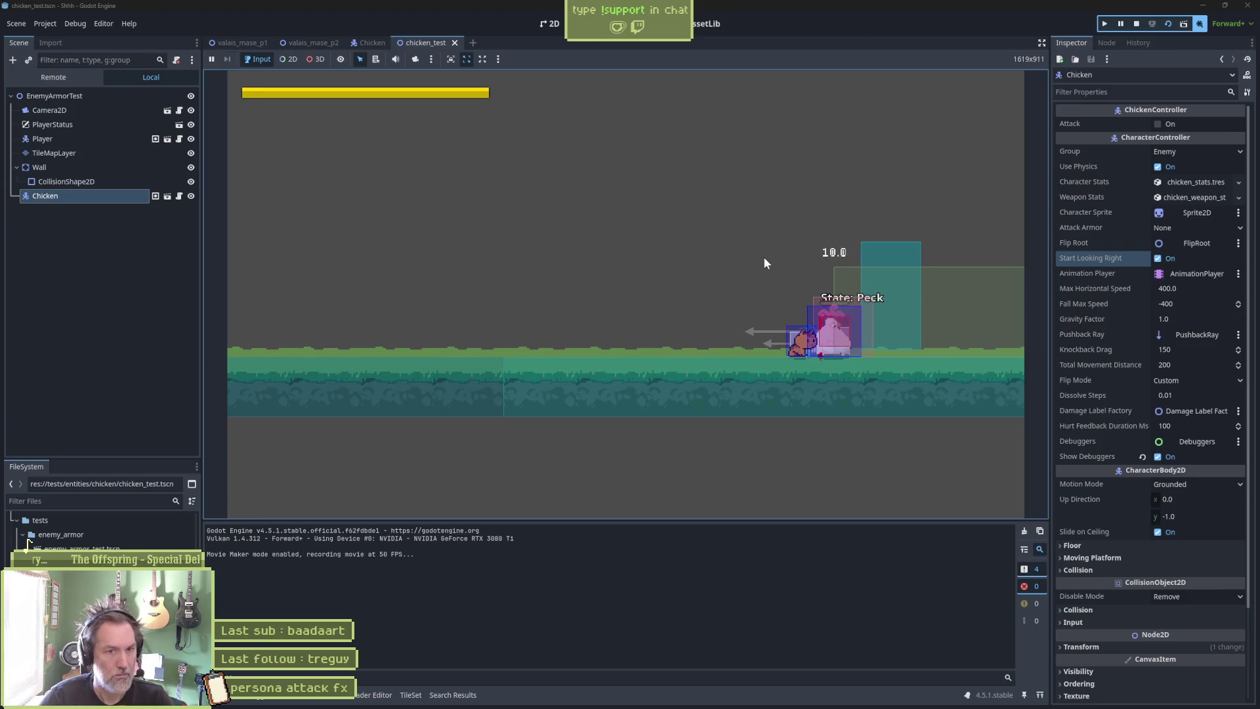
key(F8)
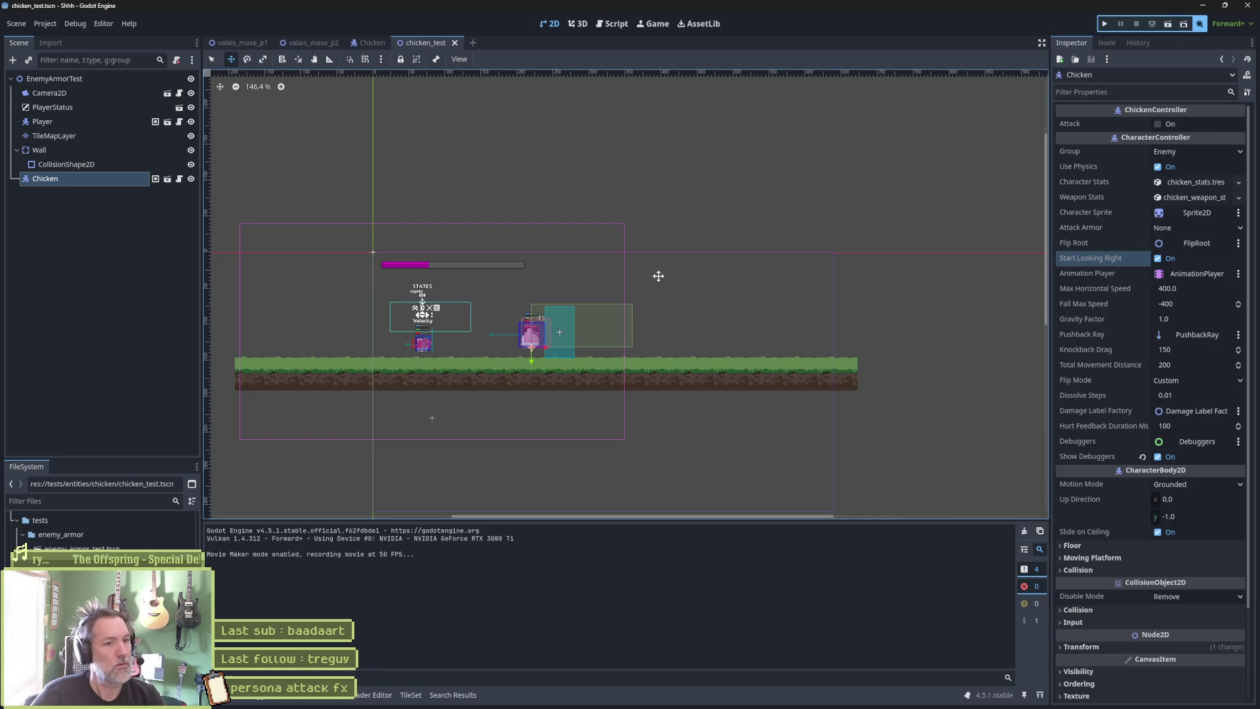
Move the Player next to the Chicken, re-run the scene, then check the Chicken's Attack Armor options.
click(98, 121)
mouse_move(545, 250)
mouse_down()
mouse_move(625, 254)
mouse_move(617, 245)
mouse_up()
key(F6)
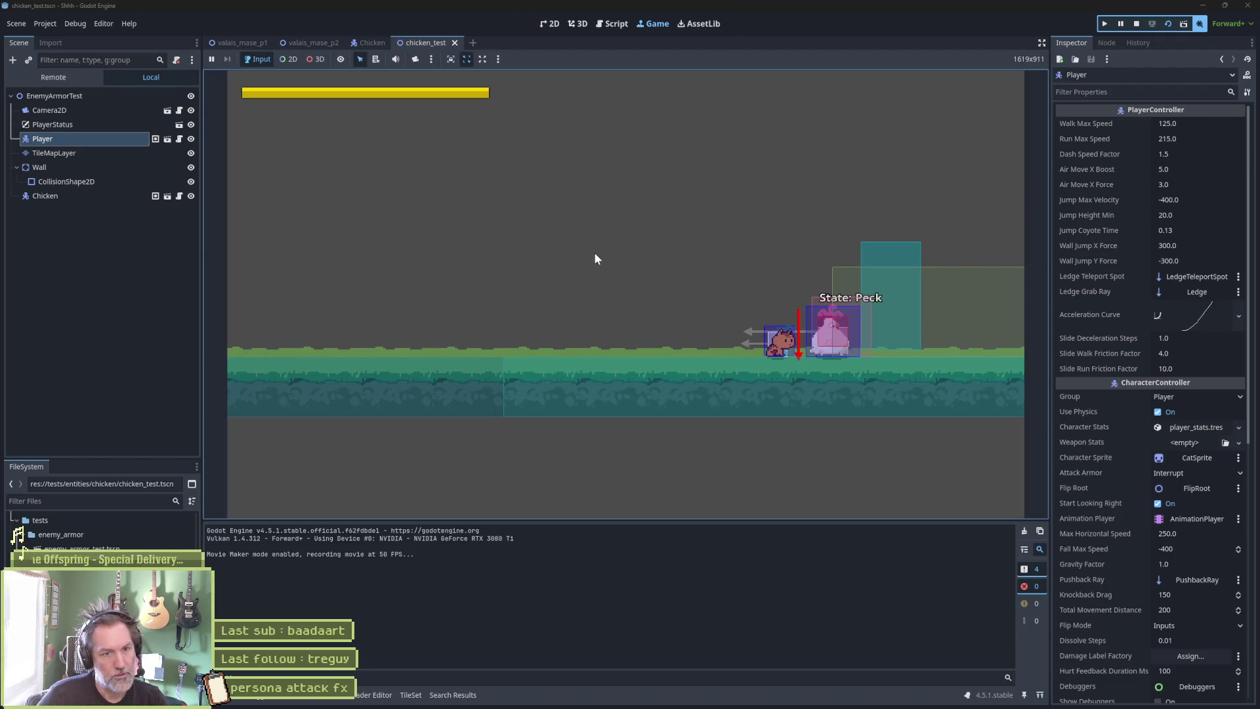
key(F8)
click(86, 180)
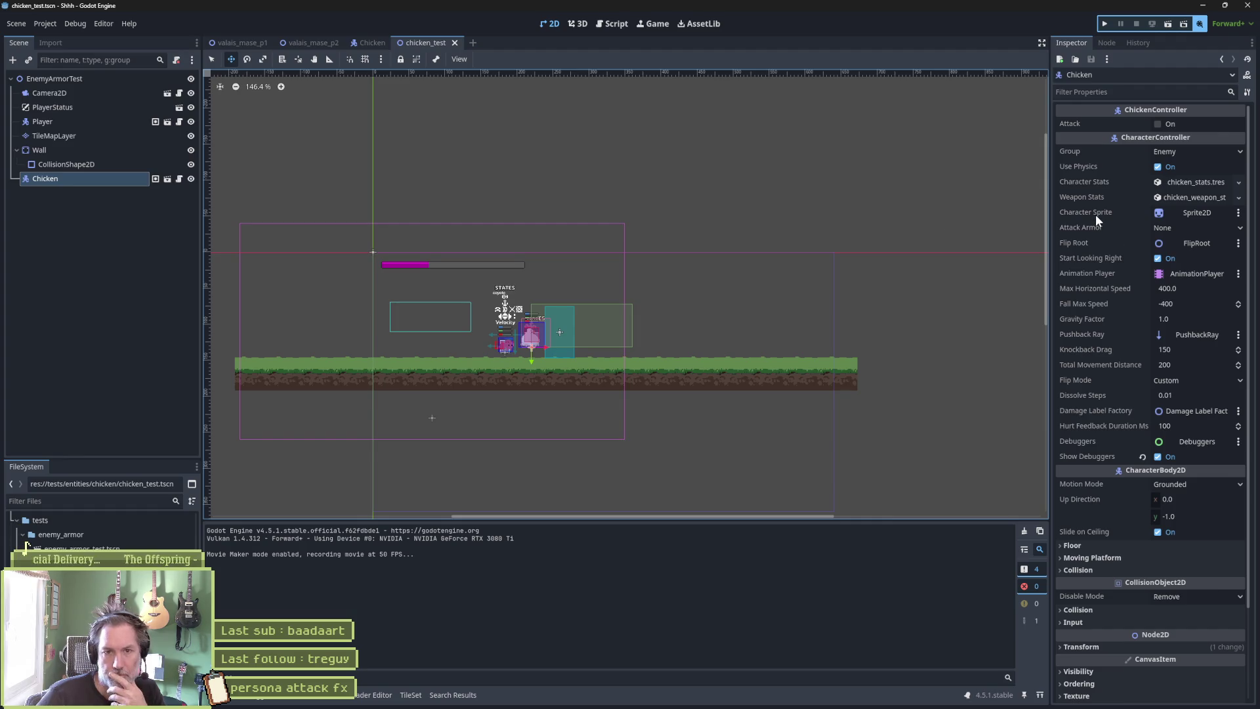
click(1171, 227)
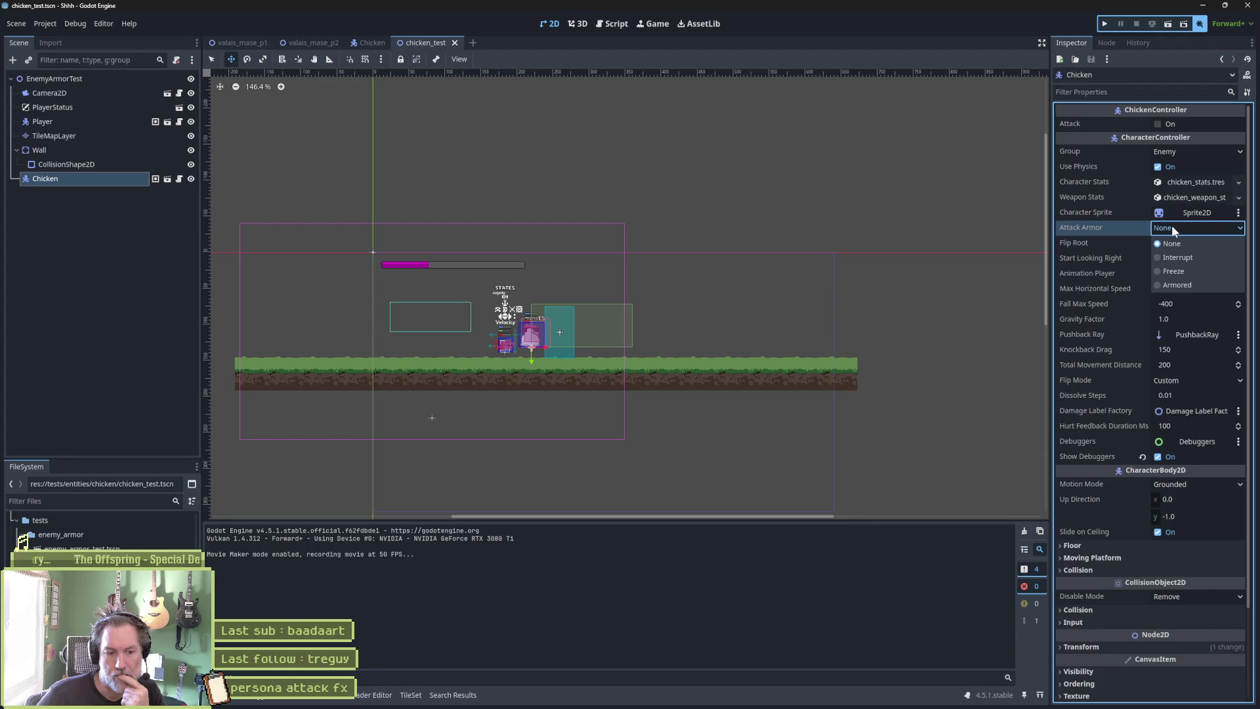
Set the Chicken StateMachine's Hurt State to the Hurt node.
click(367, 43)
click(366, 43)
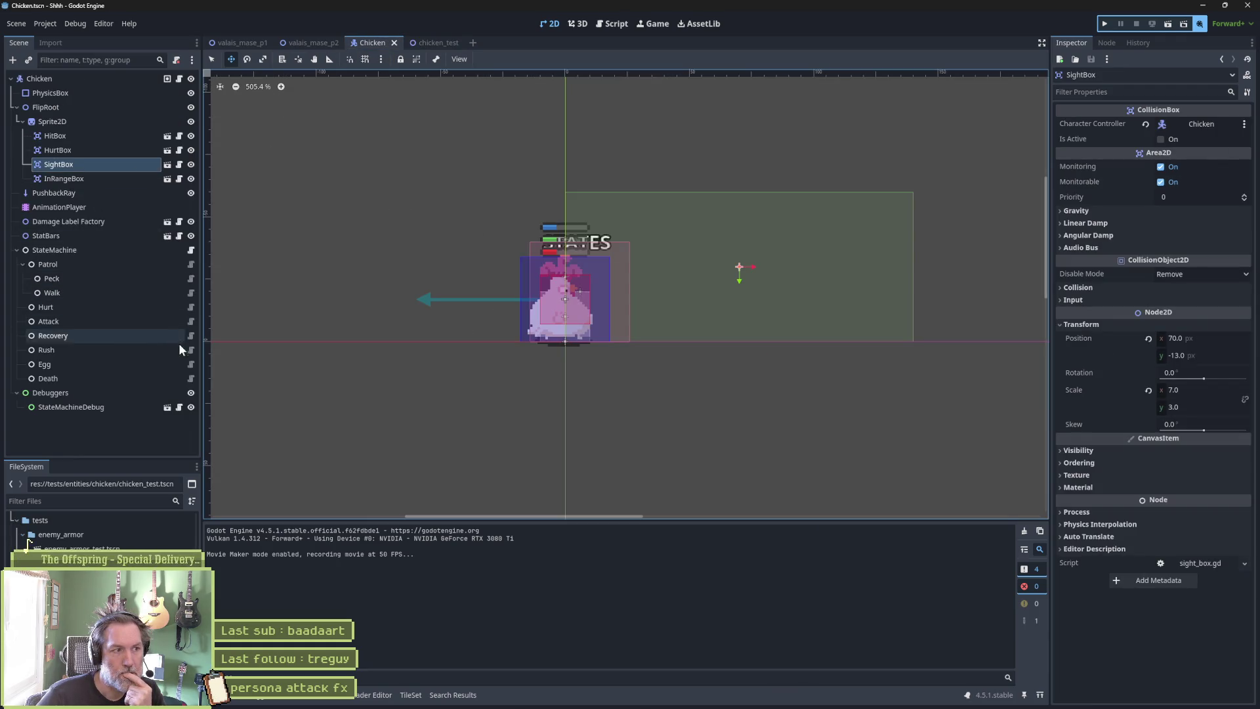
click(147, 251)
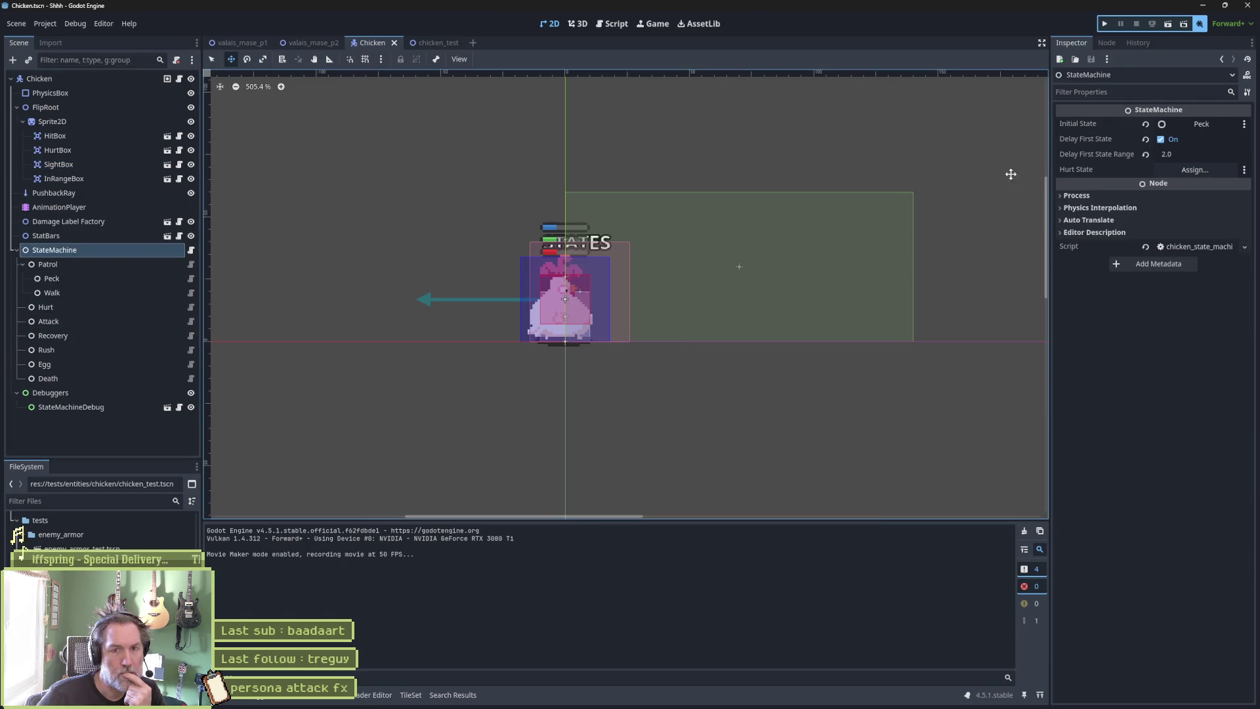
mouse_move(61, 312)
mouse_down()
mouse_move(745, 262)
mouse_move(1170, 175)
mouse_up()
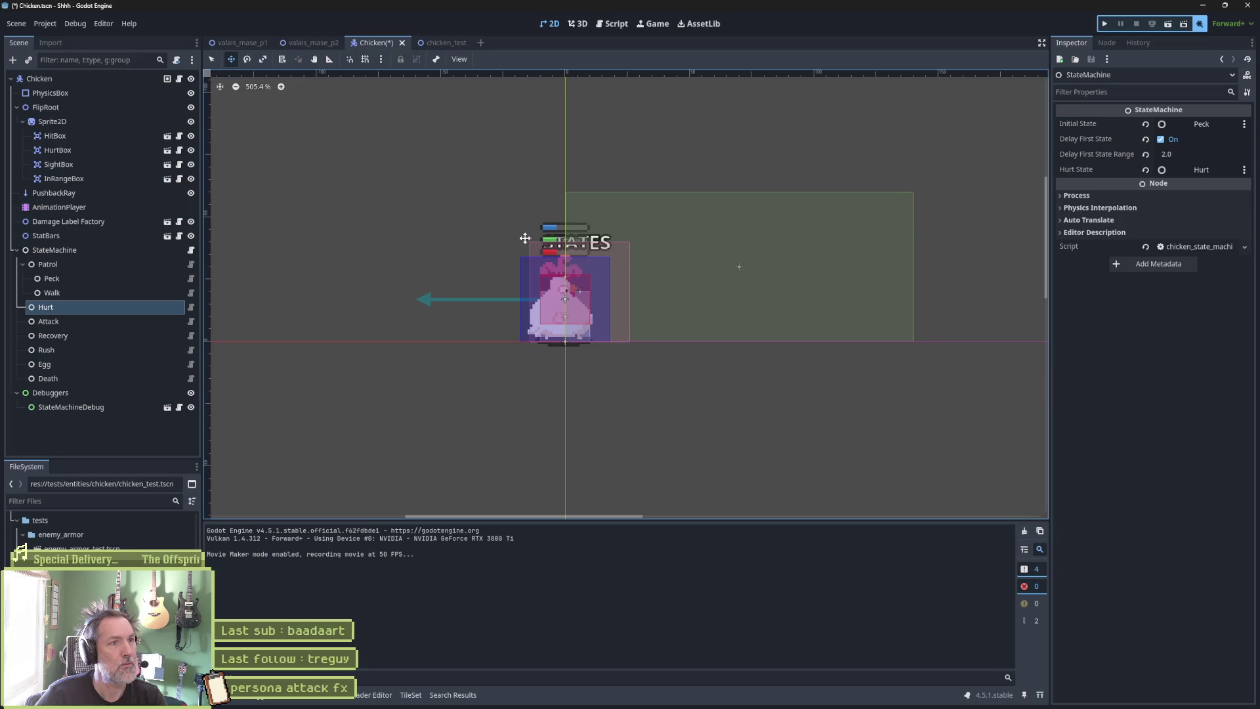
Re-run chicken_test to check the hurt behavior, then return to the Chicken scene.
click(442, 42)
key(F6)
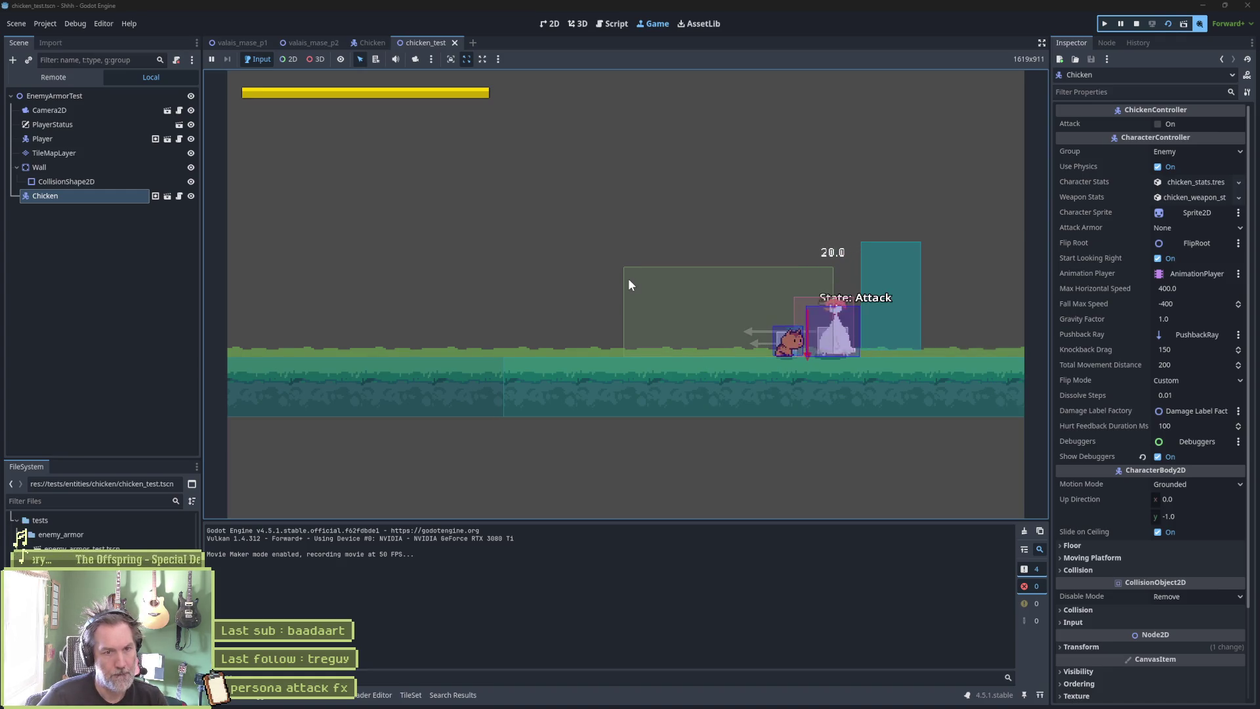
key(F8)
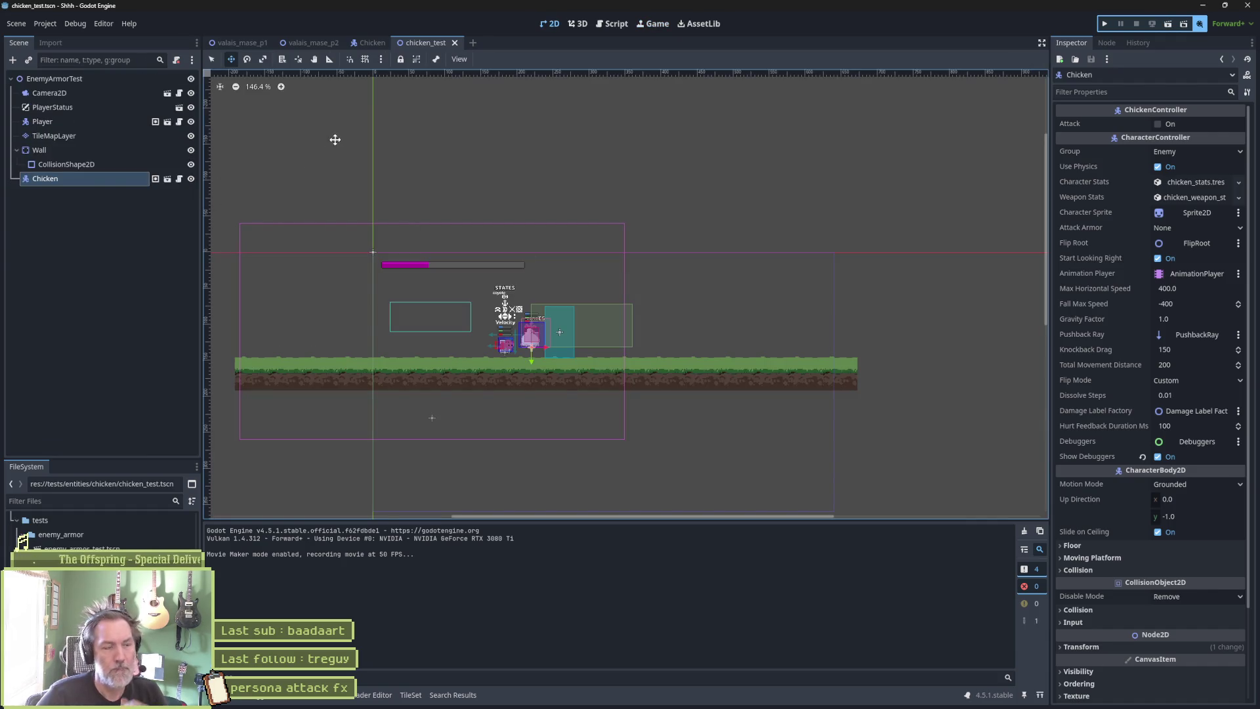
click(368, 43)
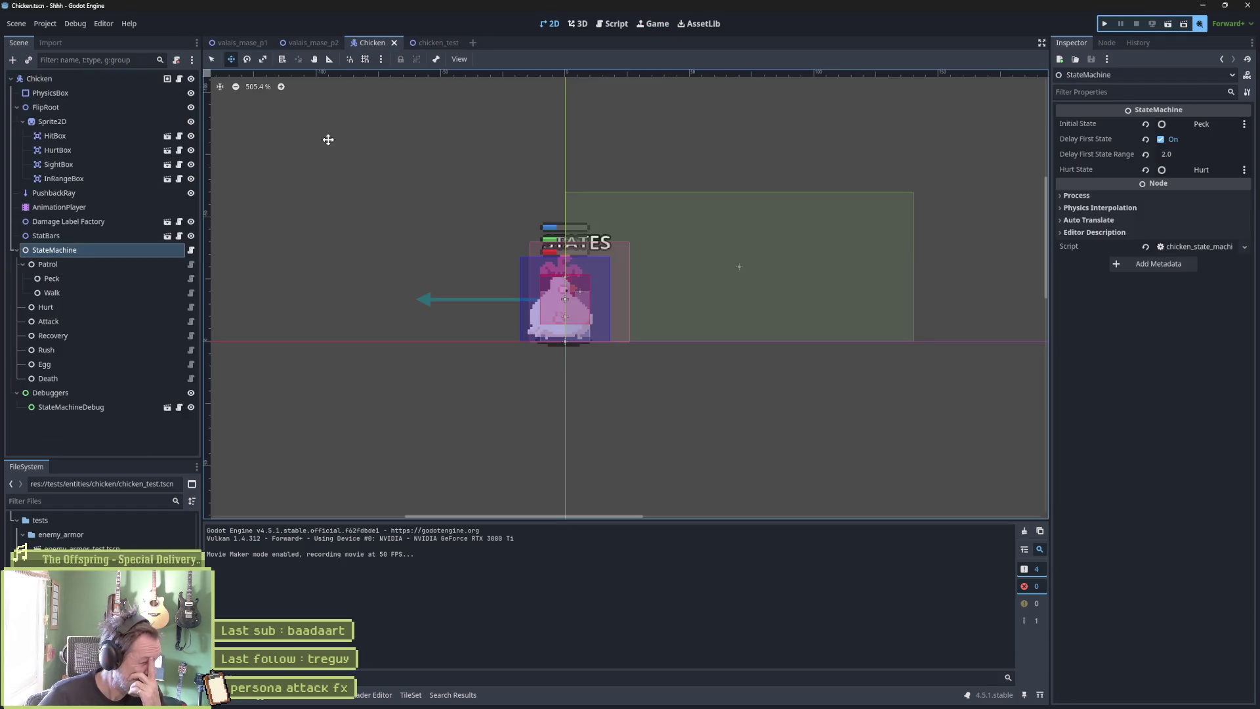
Open chicken_hurt_state.gd, then play, pause and close the Shhh.avi test clip in PotPlayer.
click(191, 307)
mouse_move(771, 706)
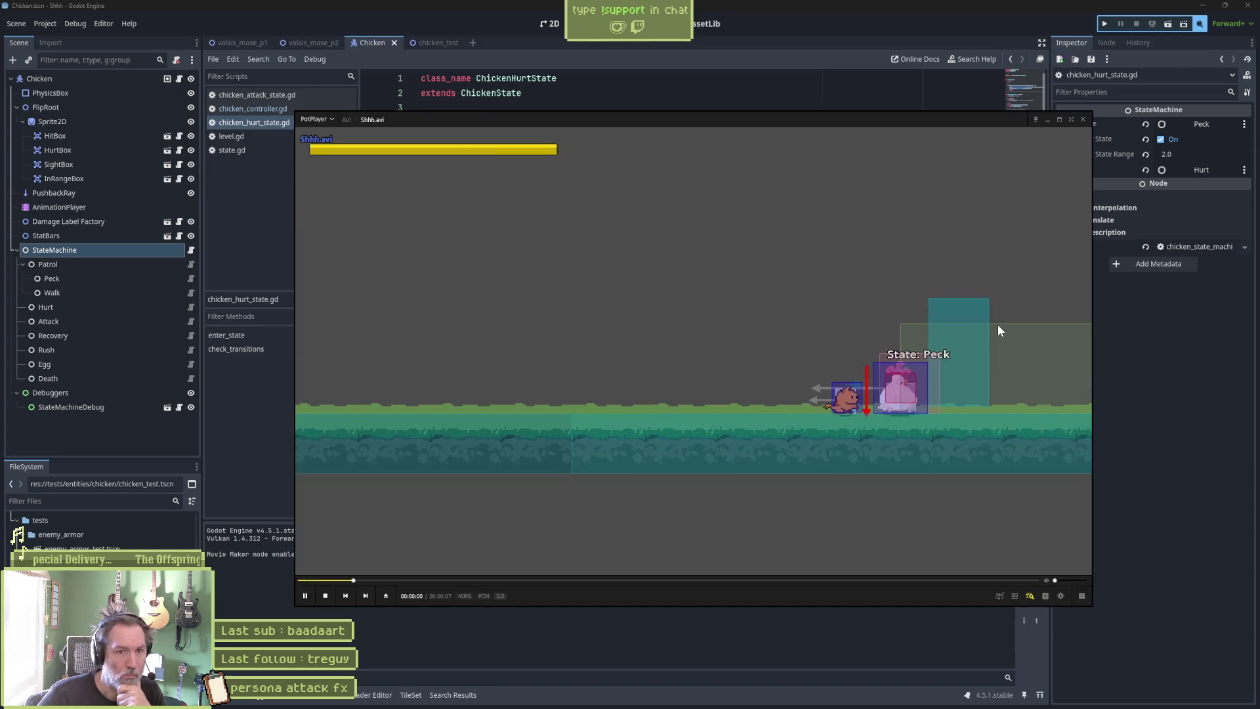
click(997, 324)
click(998, 324)
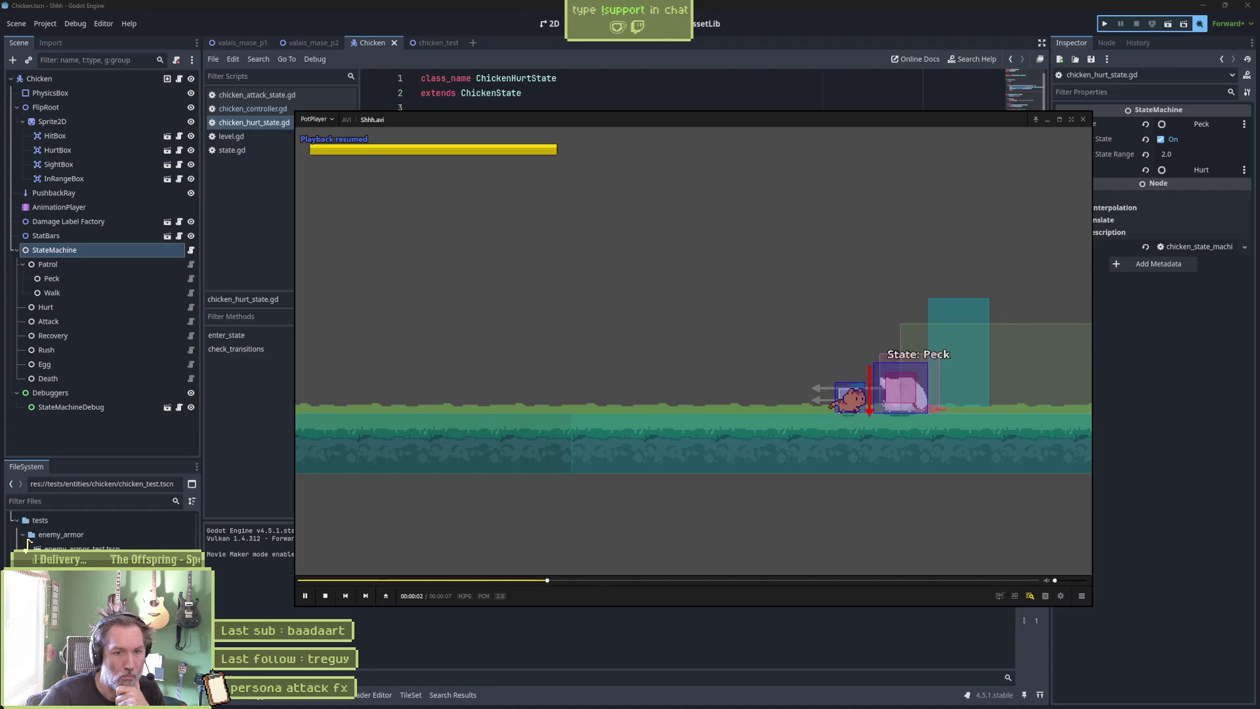
key(space)
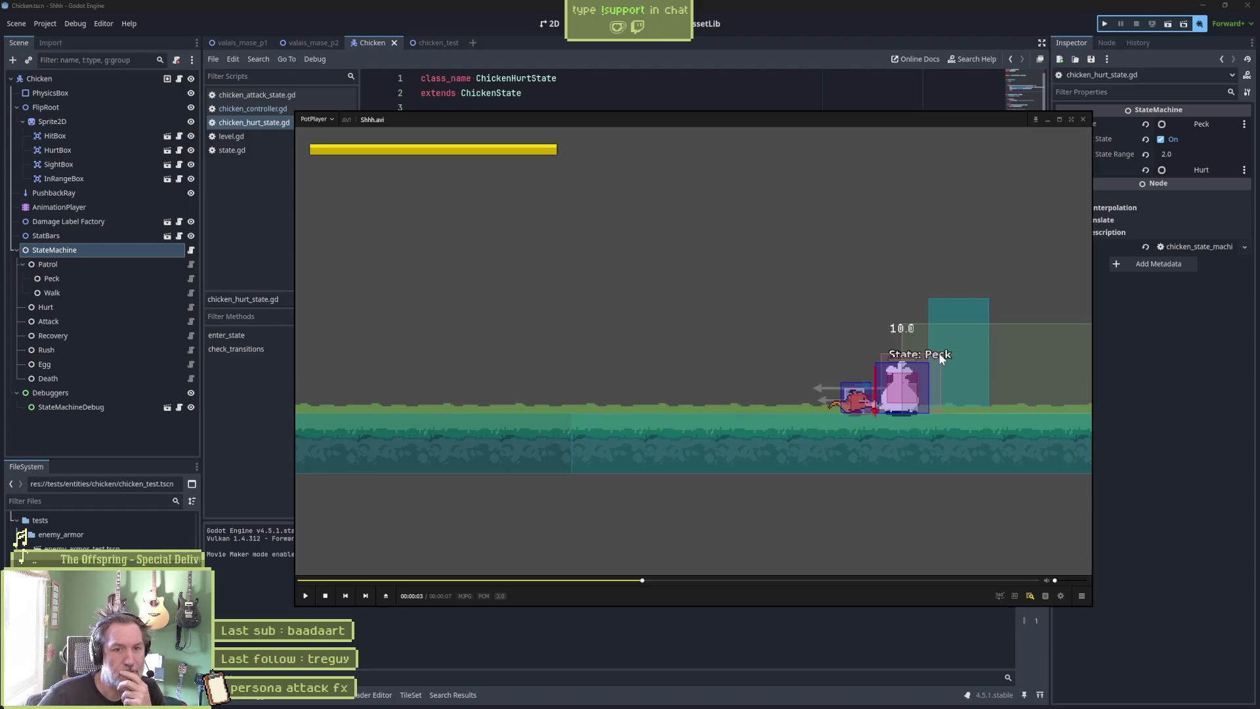
click(758, 50)
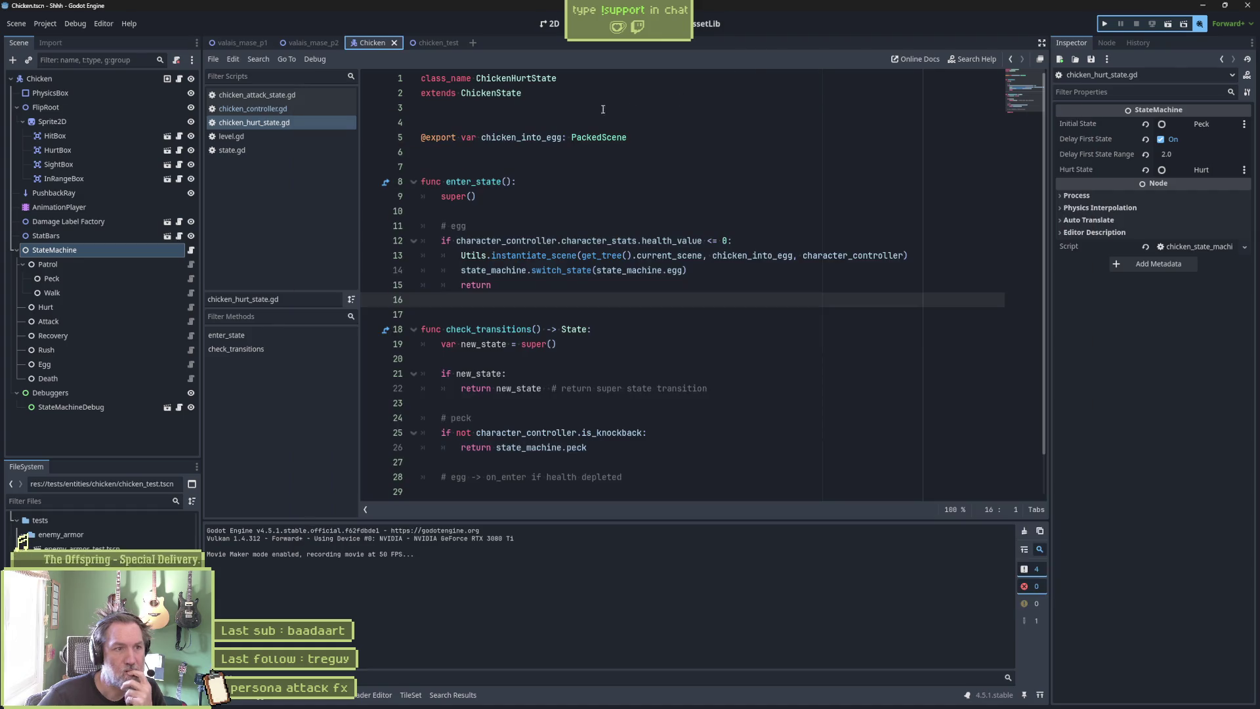
In chicken_hurt_state.gd, comment out the line 12 health check and dedent the egg code on lines 13–15.
click(191, 279)
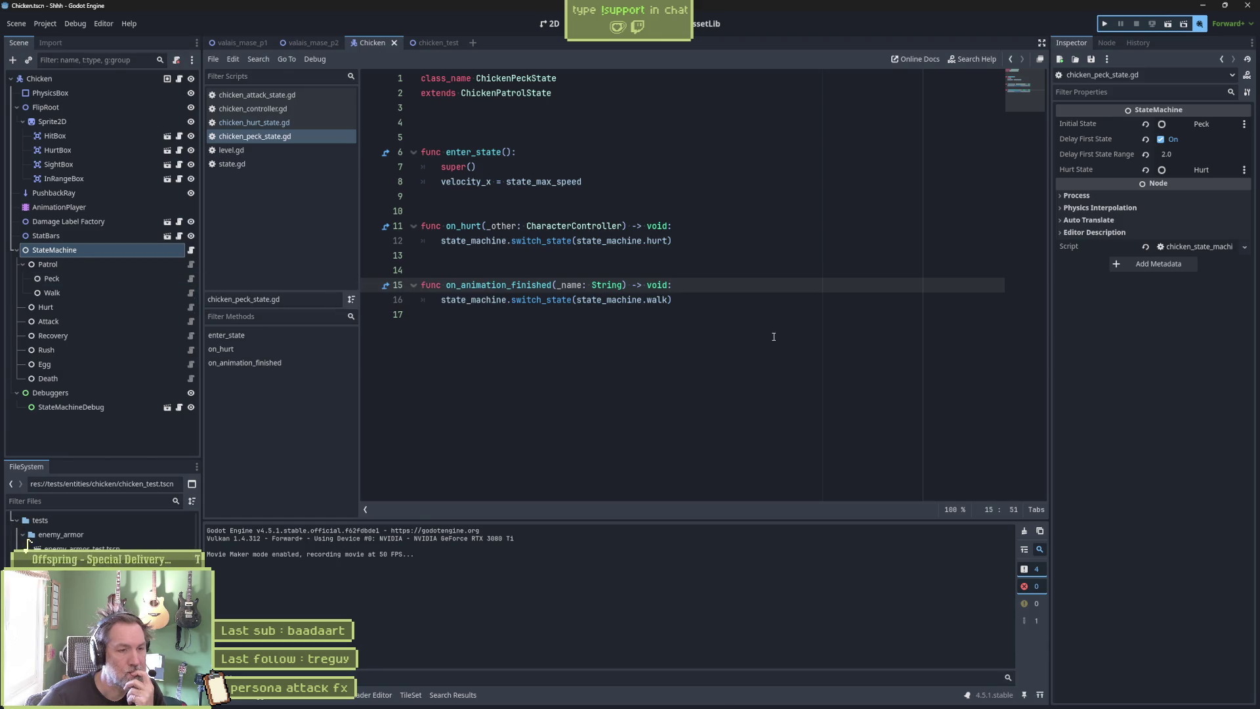
double_click(647, 241)
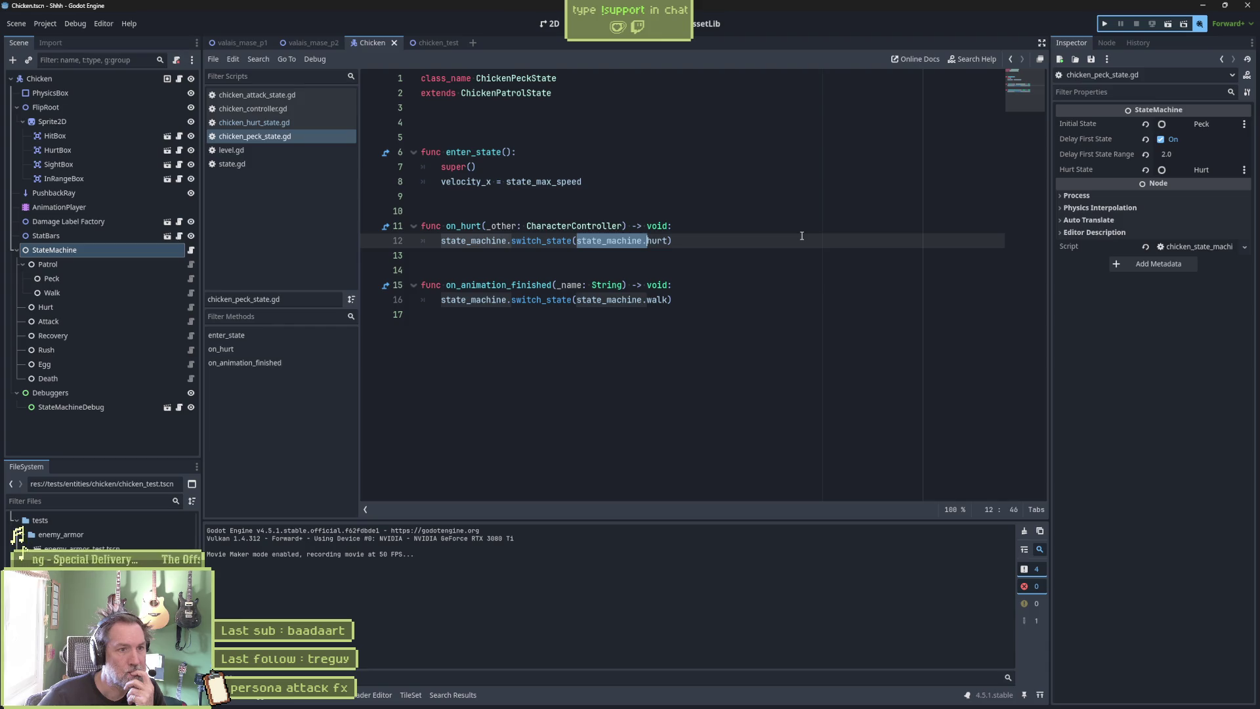
click(190, 307)
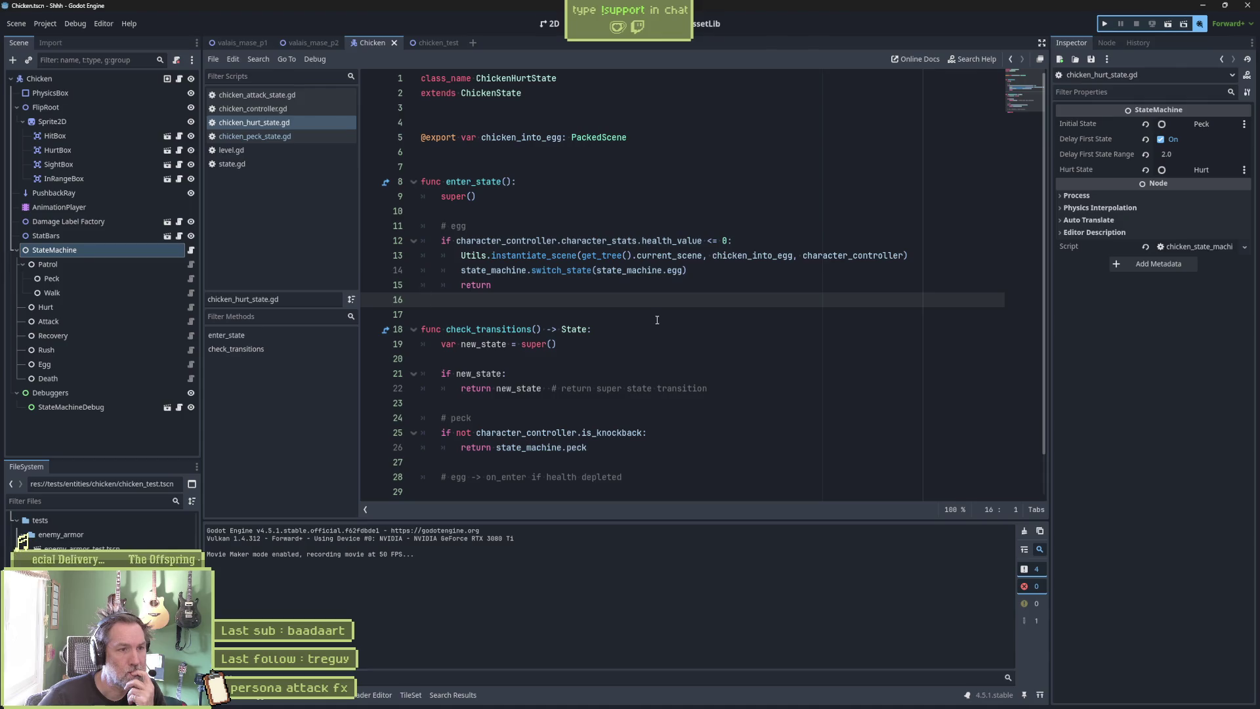
drag(763, 242, 421, 241)
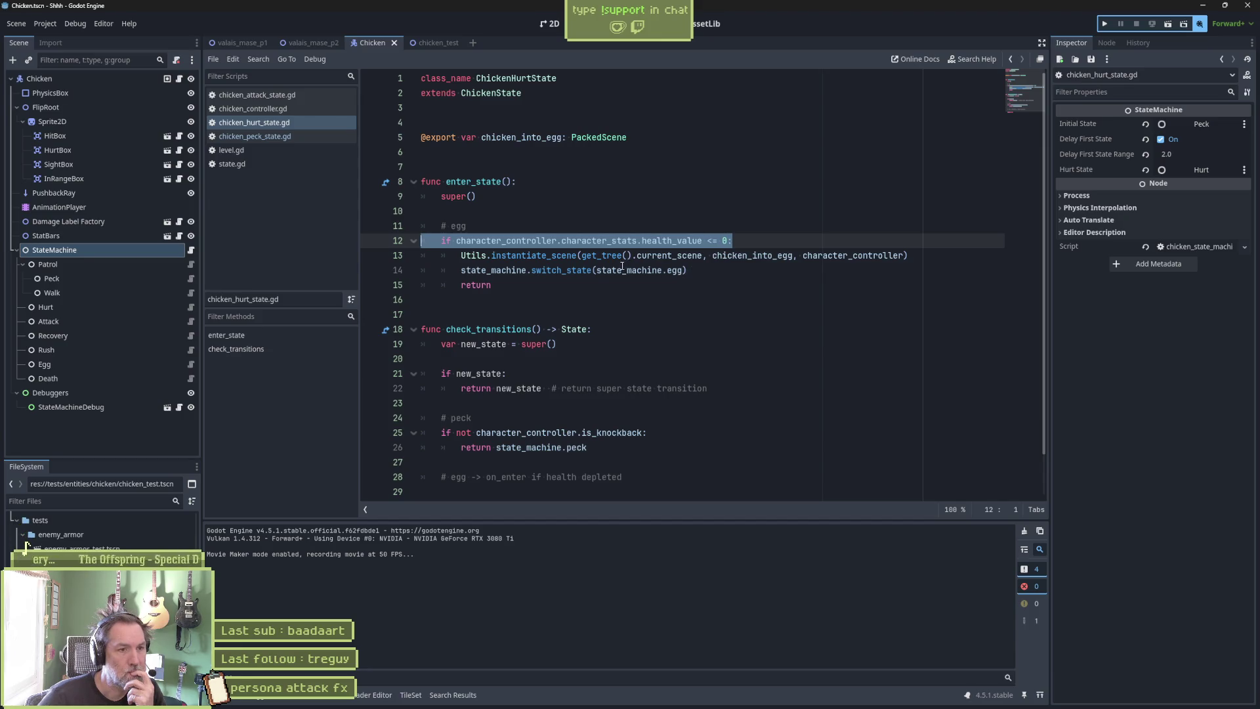
click(529, 241)
key(ctrl+k)
drag(548, 256, 493, 285)
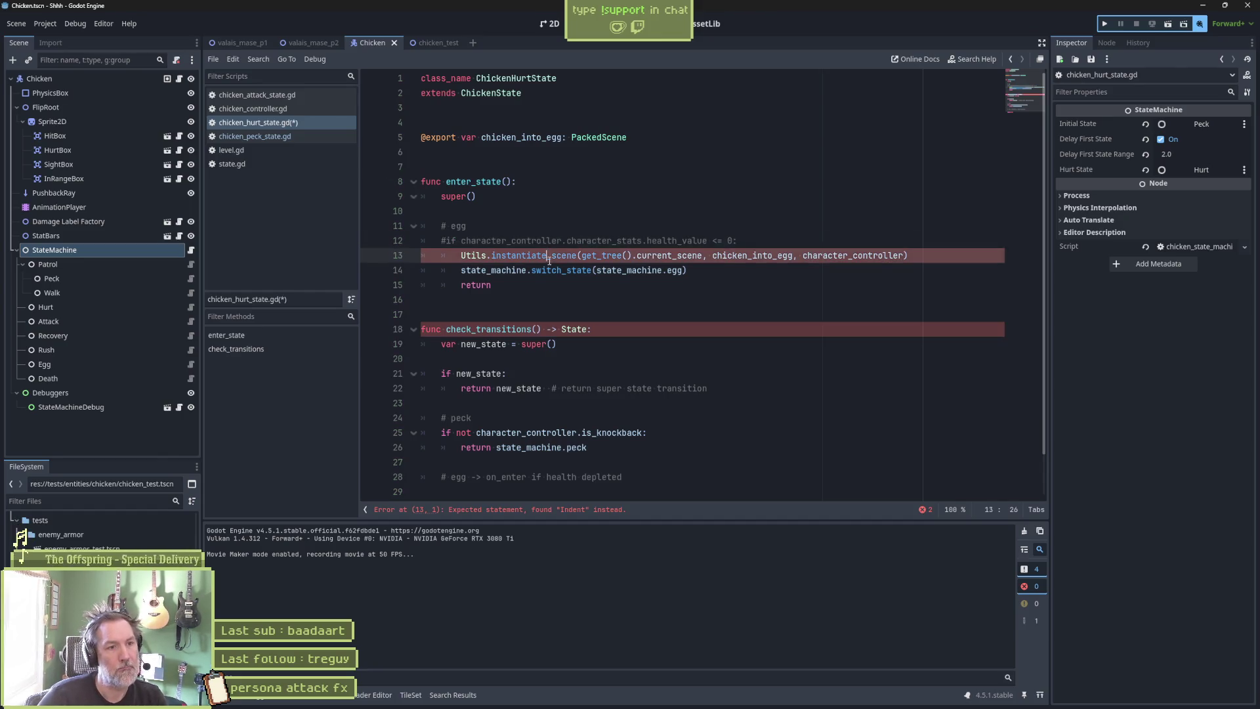
key(shift+Tab)
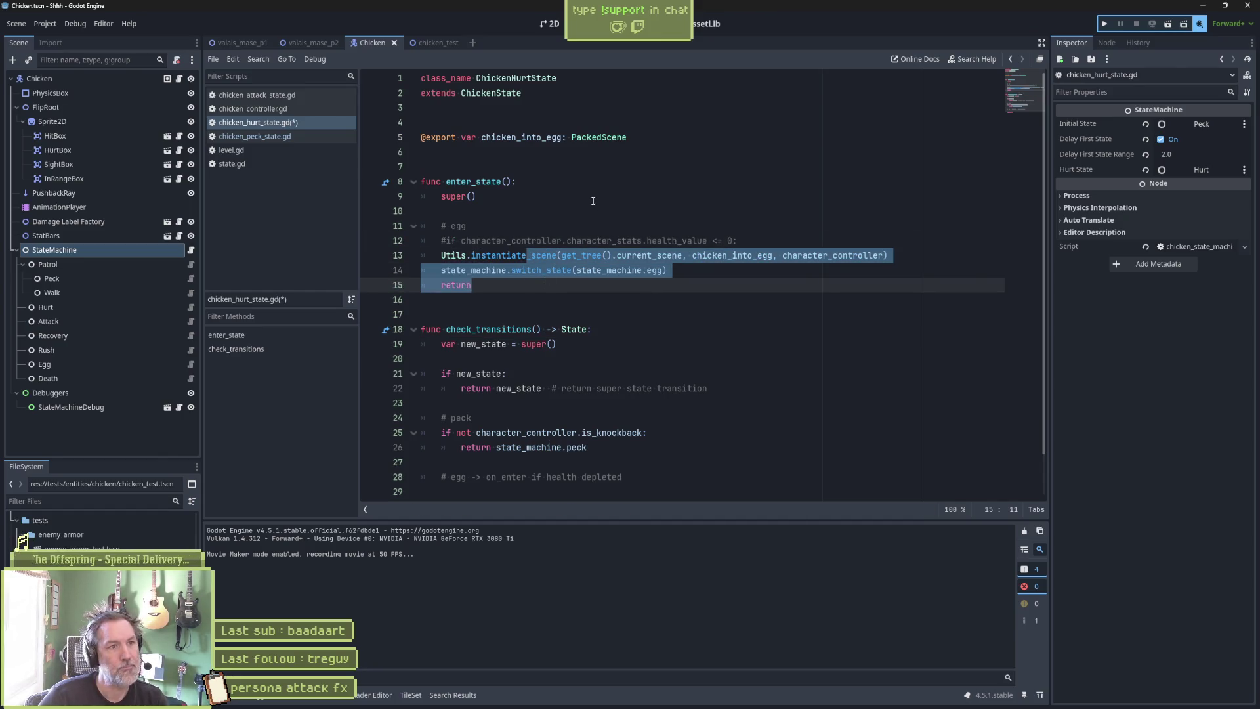
Run chicken_test to see the egg transformation, then re-indent lines 13–15 and uncomment line 12.
click(425, 44)
key(F6)
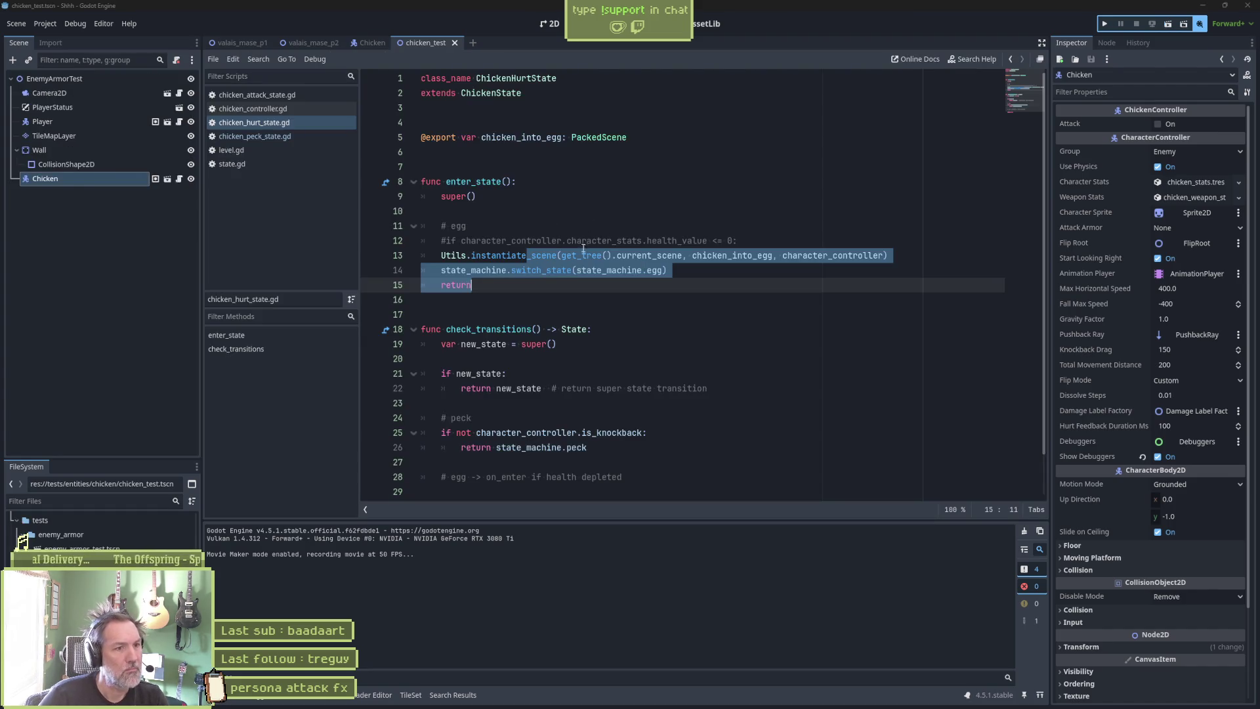
click(622, 256)
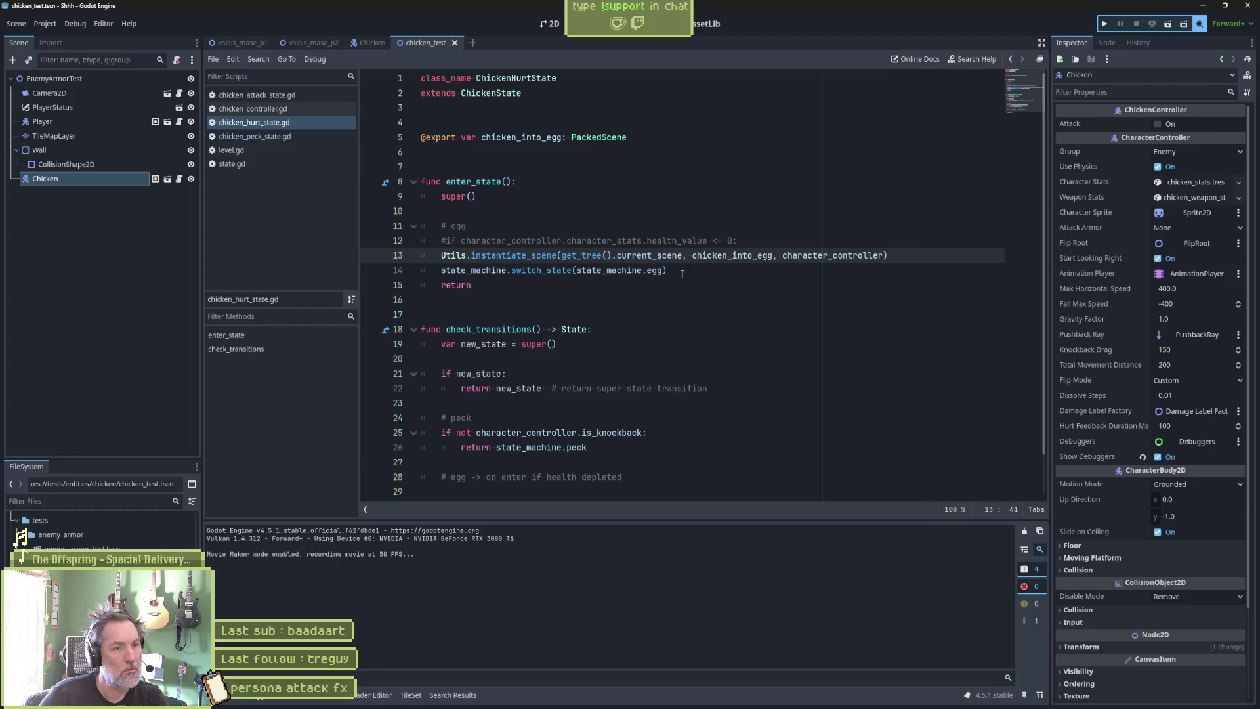
key(shift+Down)
key(shift+Down)
key(Tab)
click(535, 241)
key(ctrl+k)
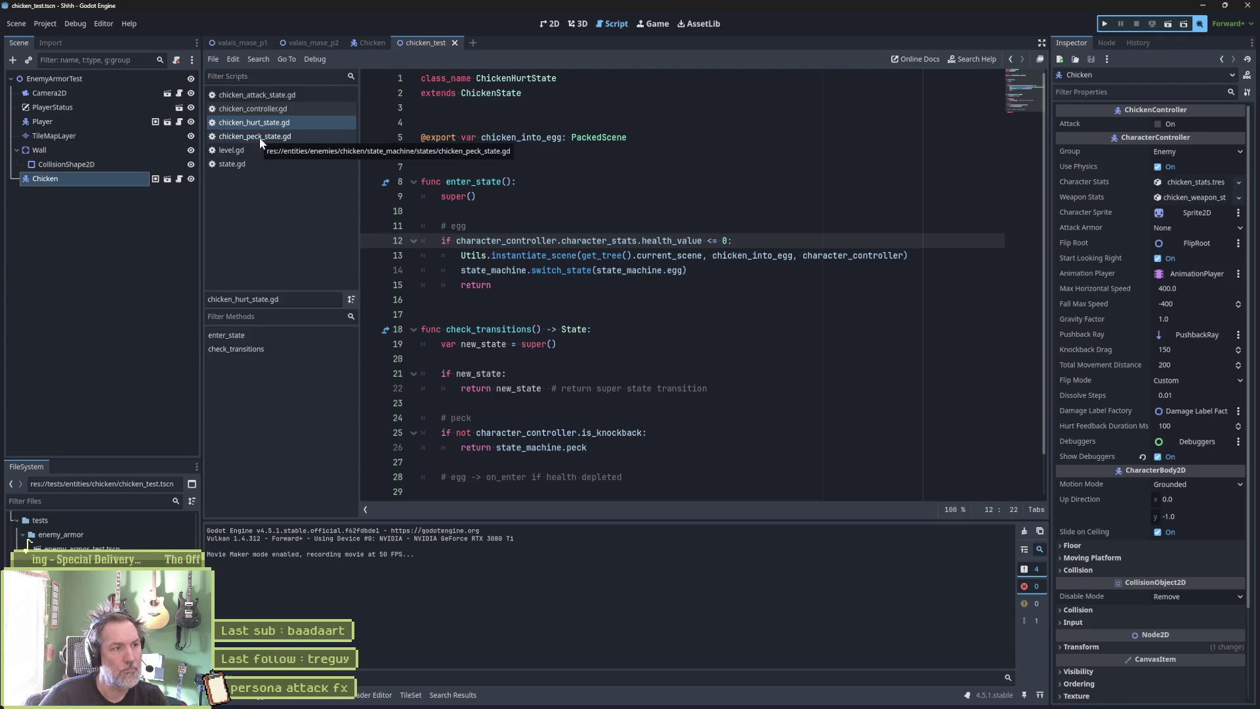
Add a breakpoint on the health check line in chicken_hurt_state.gd and re-run chicken_test.
click(362, 42)
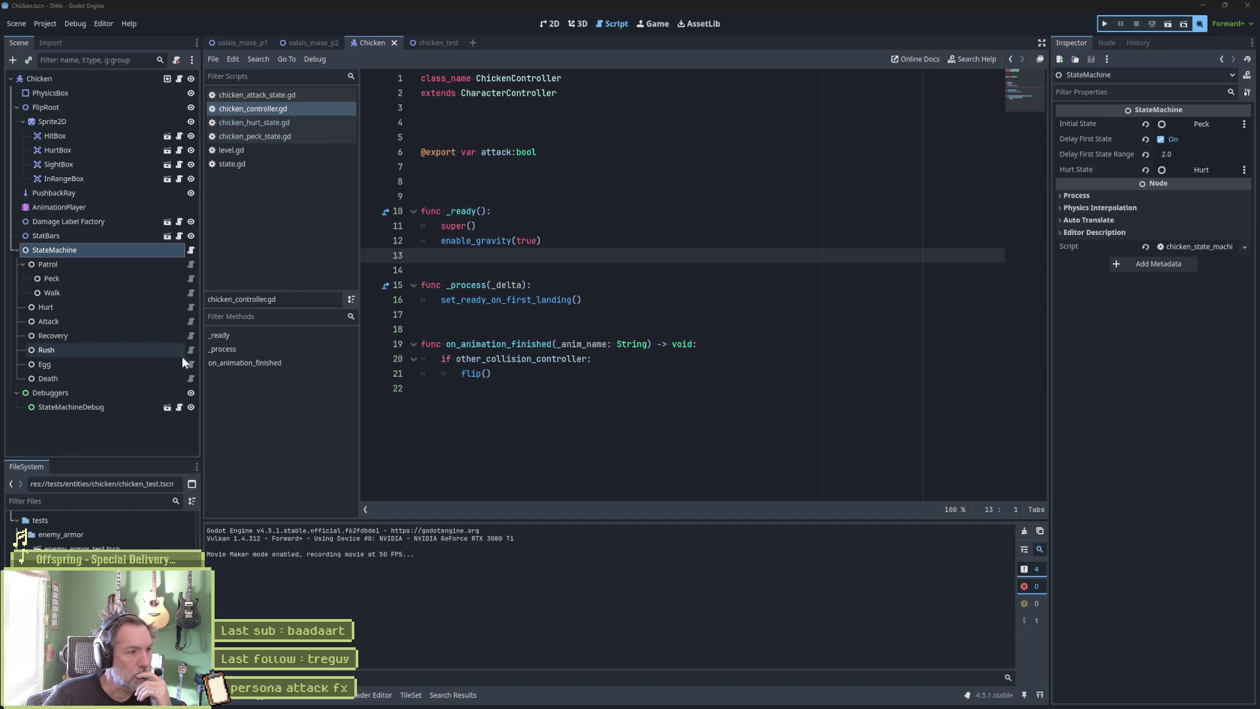
click(190, 306)
click(572, 213)
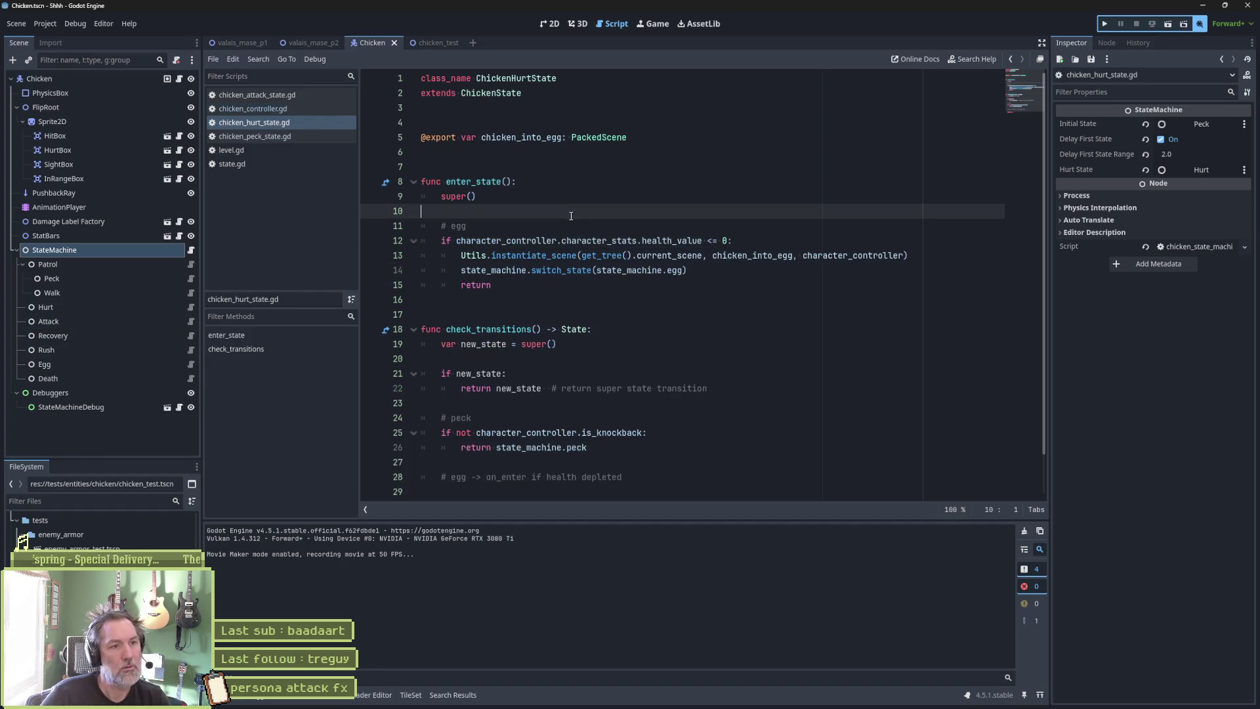
click(371, 243)
key(F6)
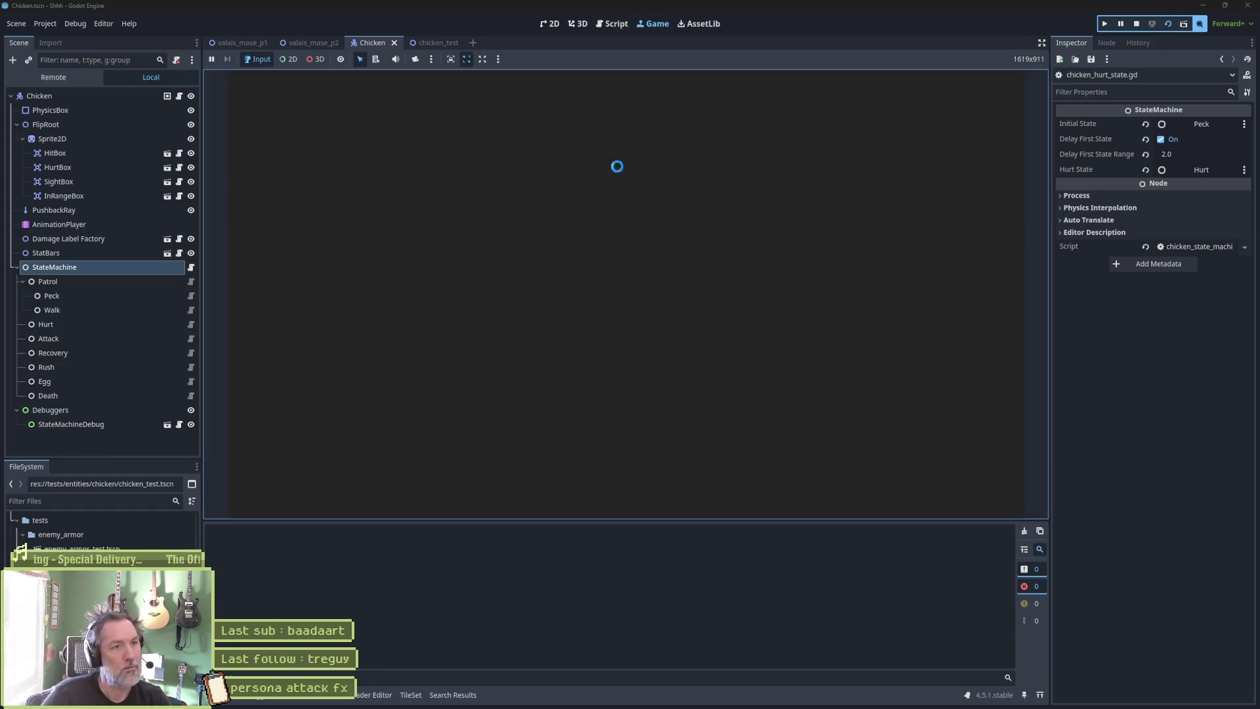
click(439, 42)
key(F6)
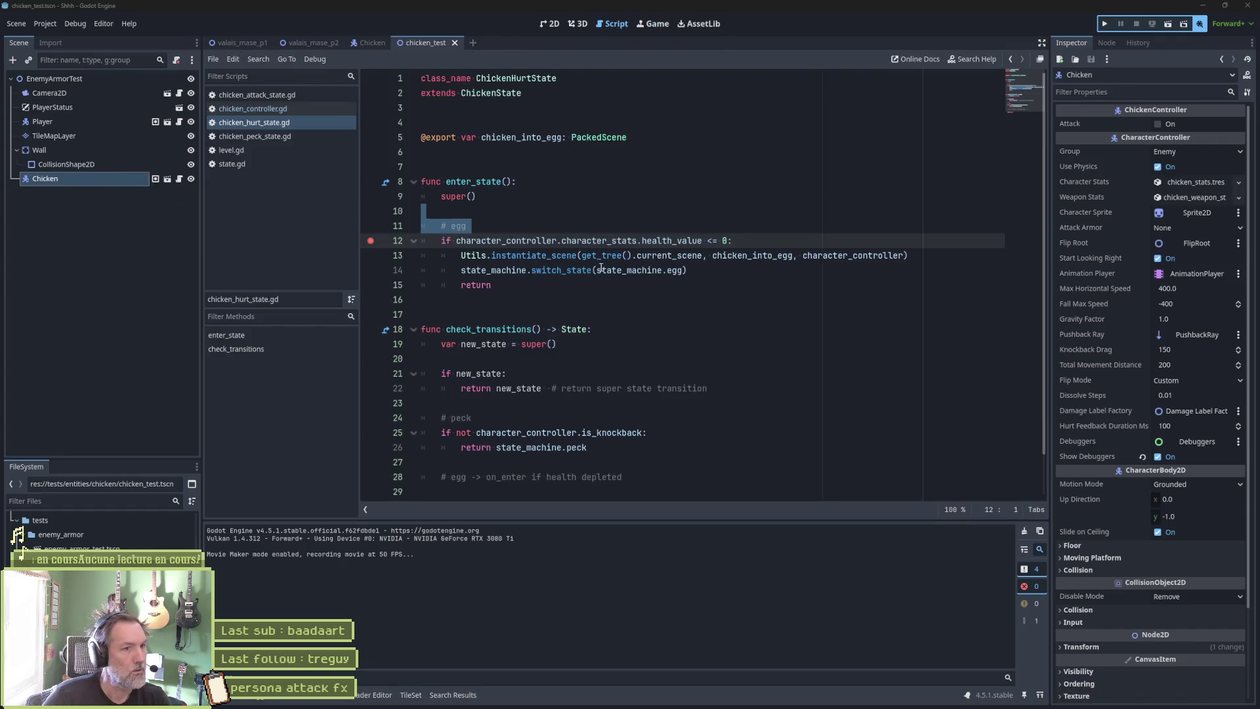
click(370, 41)
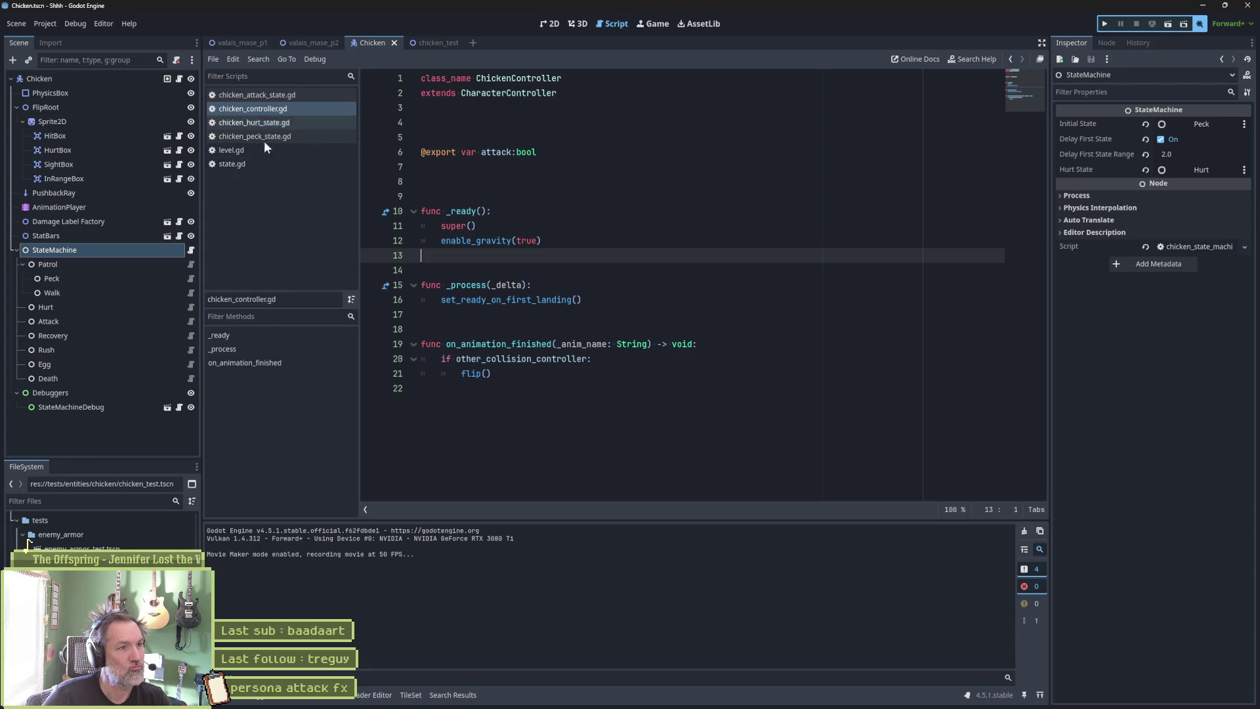
click(594, 216)
Open state_machine.gd, fold all functions, and inspect on_hurt's attack armor INTERRUPT condition on line 108.
key(shift+alt+o)
text(state_m)
key(Return)
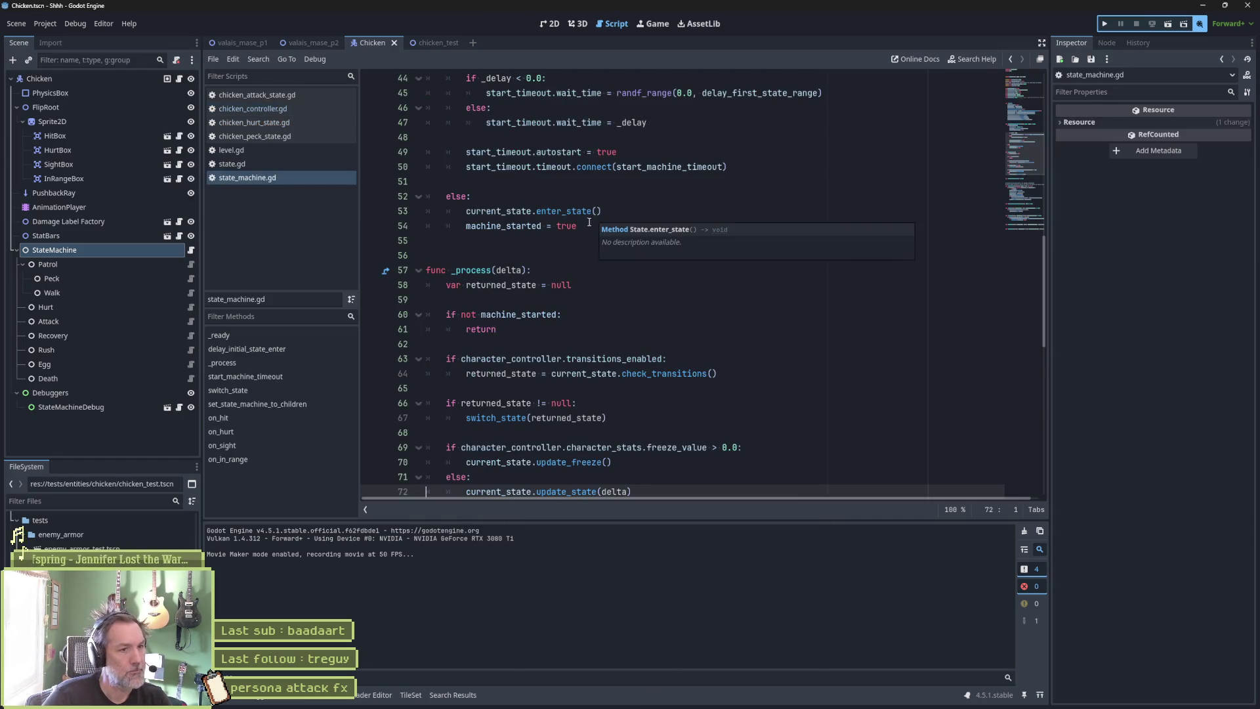
key(ctrl+alt+f)
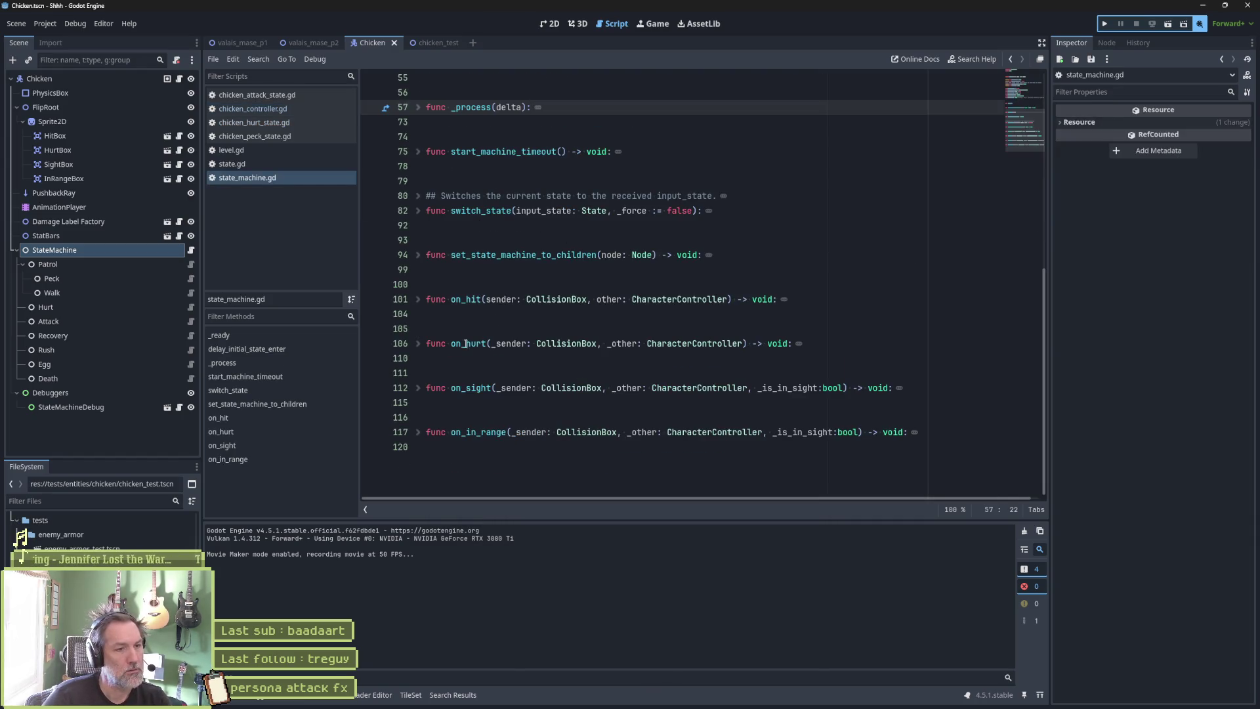
click(418, 343)
double_click(534, 388)
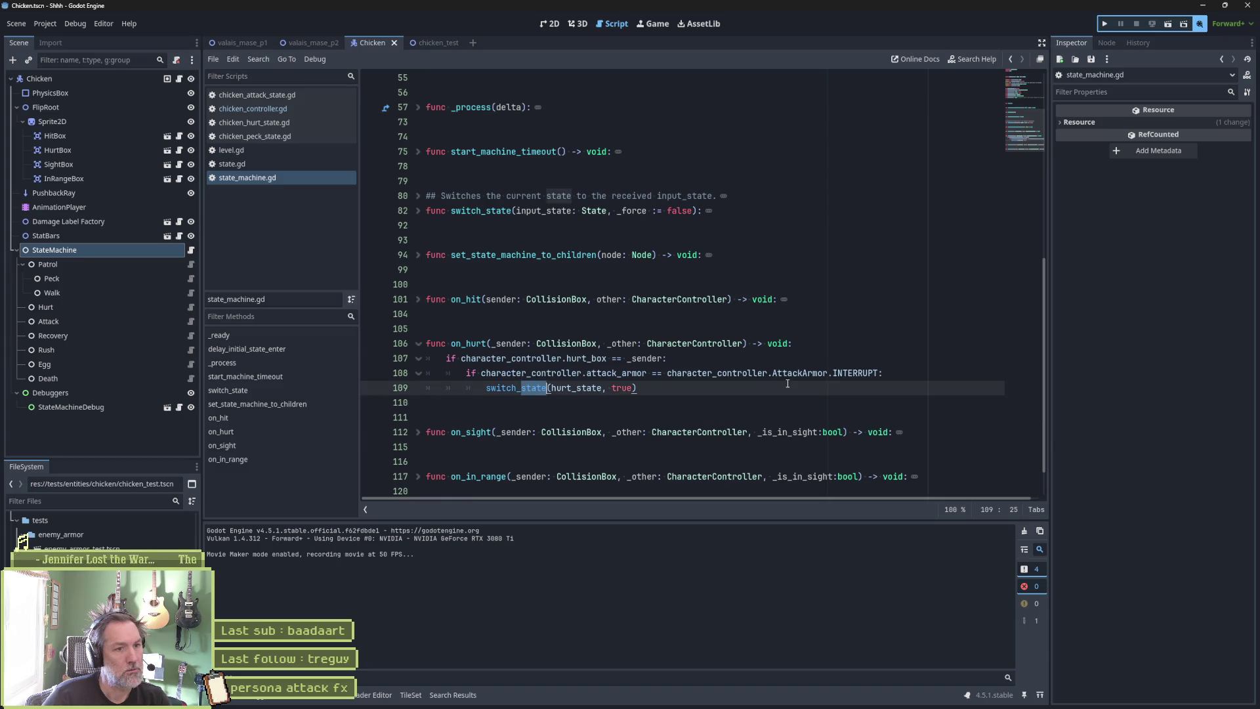
drag(587, 373, 893, 374)
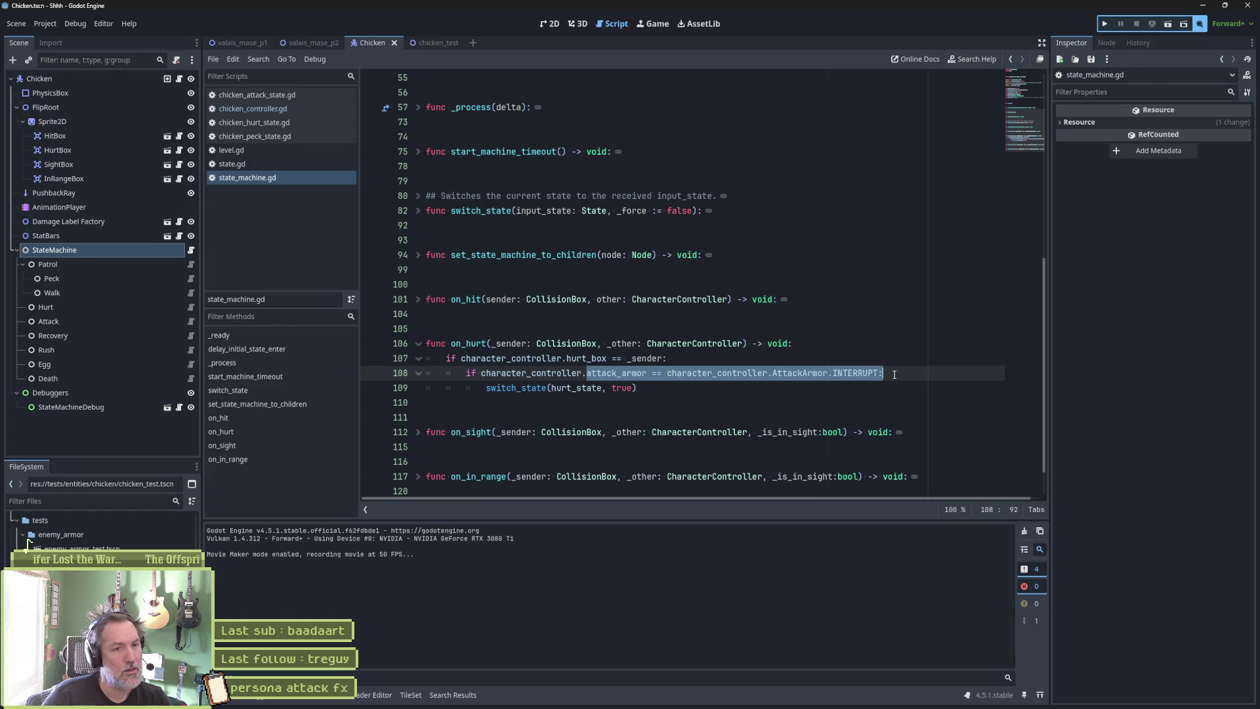
Set the Chicken's Attack Armor to Interrupt in the chicken_test scene.
click(428, 43)
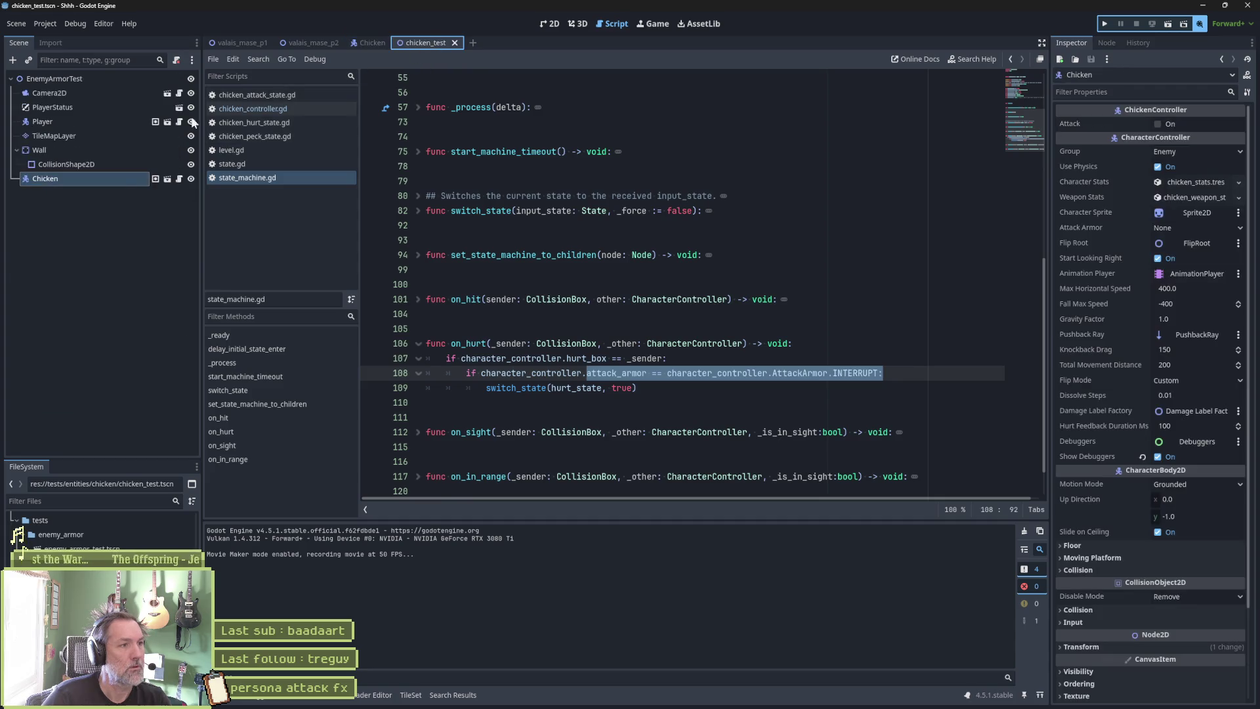
click(118, 179)
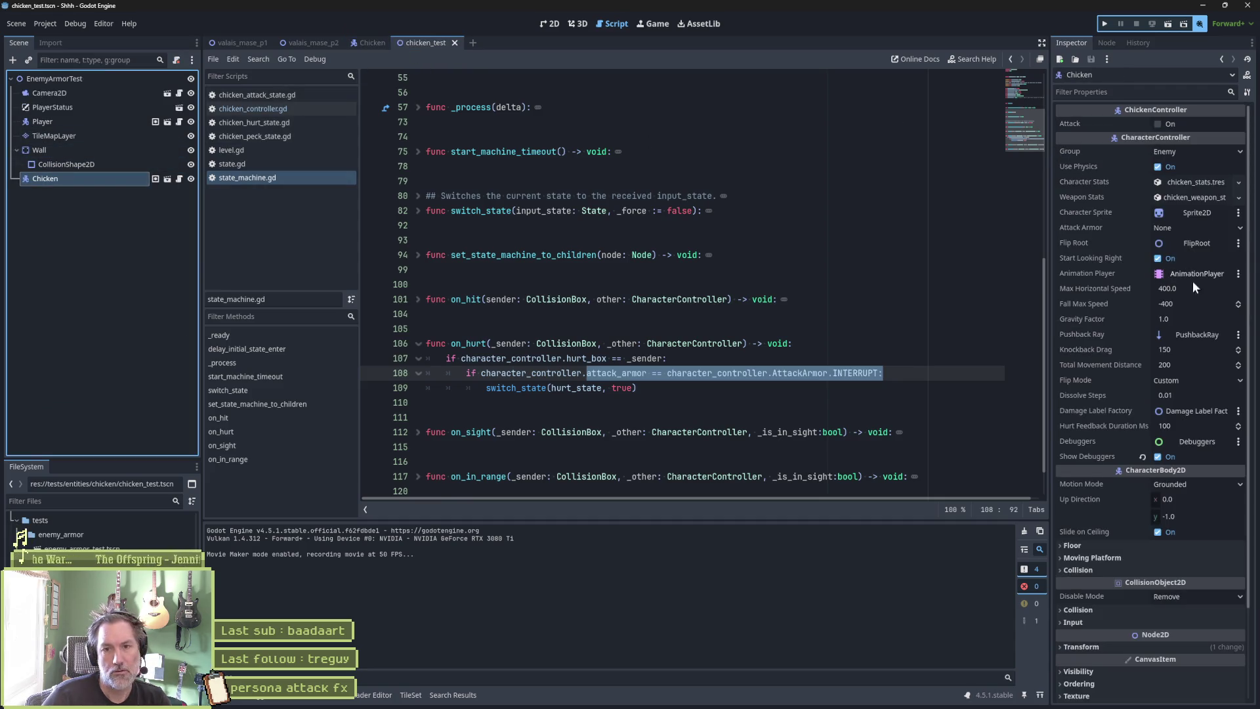
click(1198, 226)
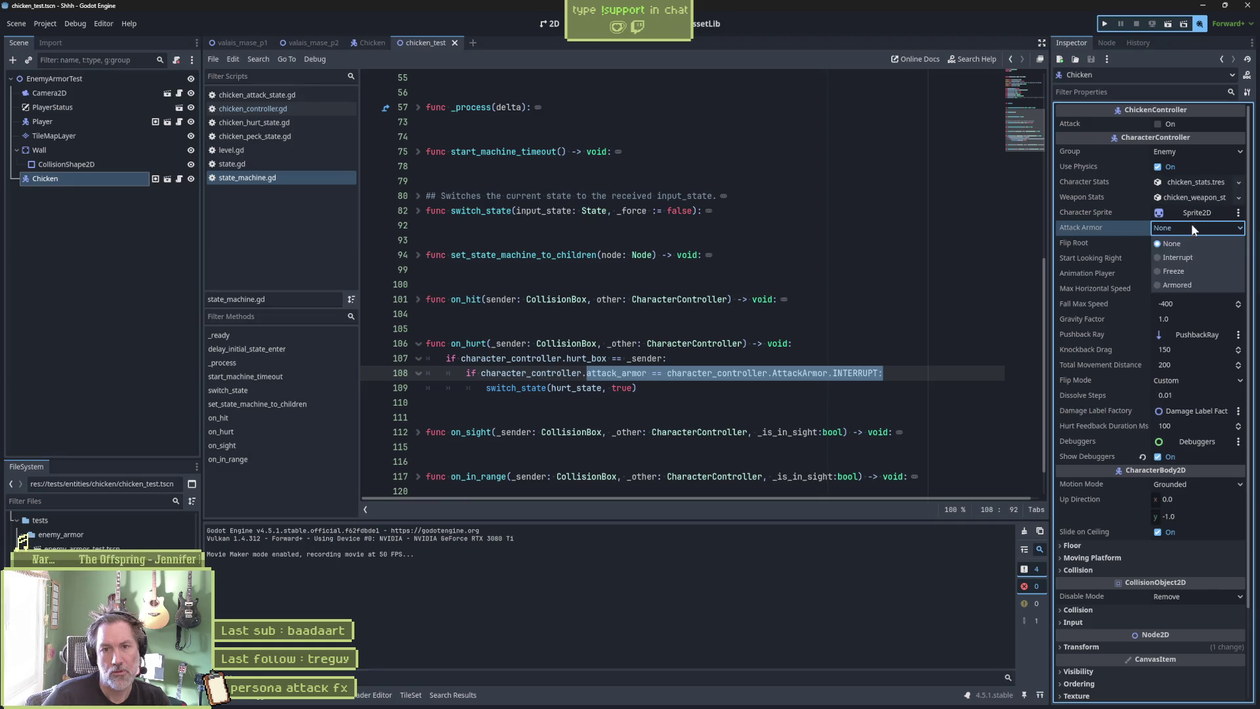
click(1193, 260)
click(731, 300)
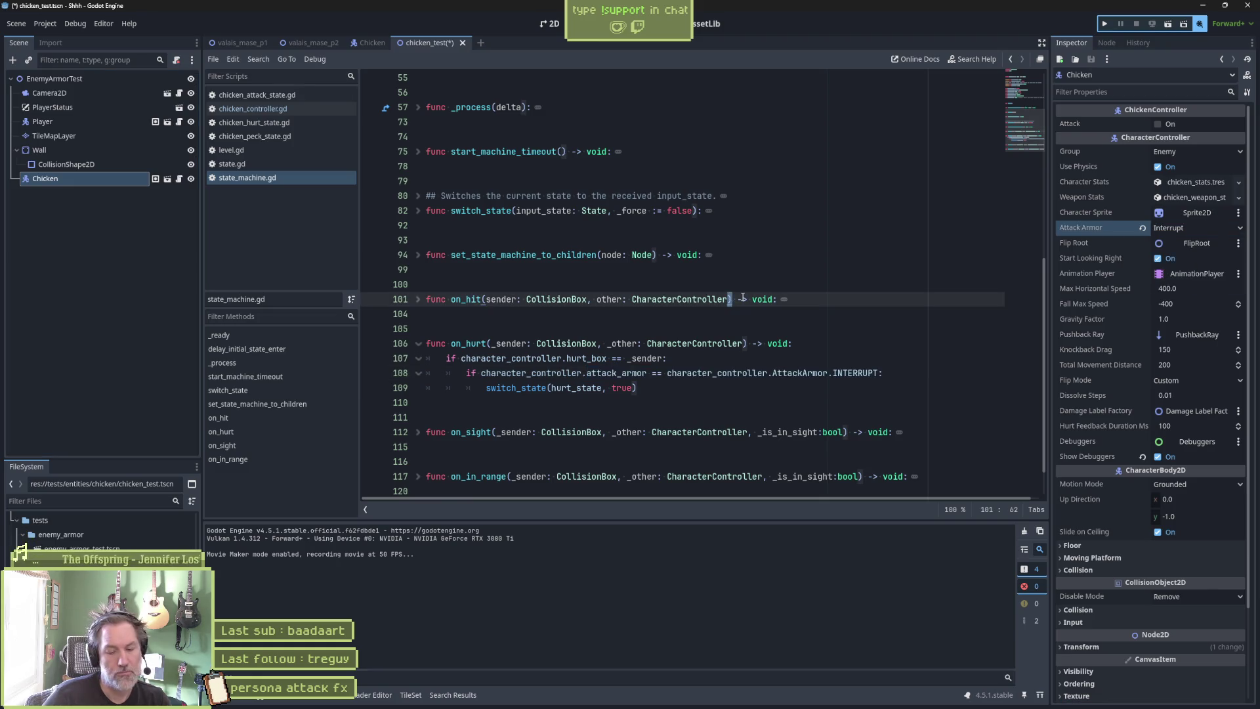
Run chicken_test, remove the line 12 breakpoint and resume until the chicken becomes an egg.
key(F6)
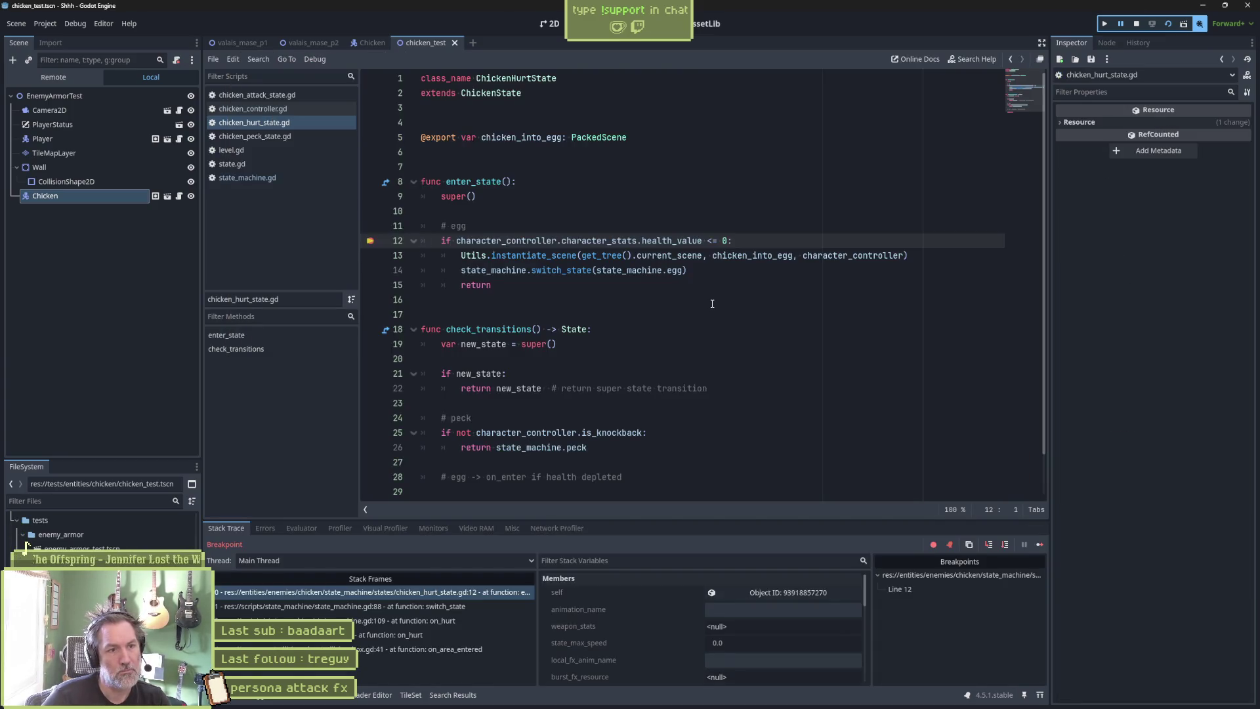
click(370, 243)
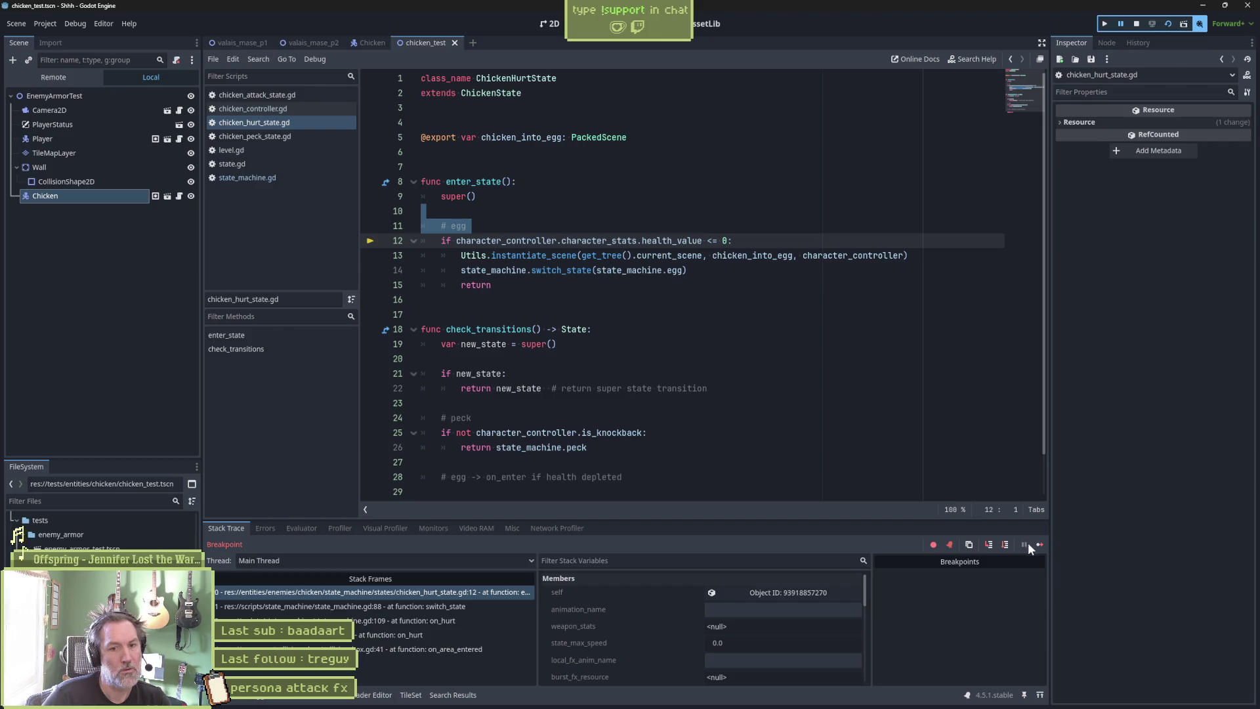
click(1029, 545)
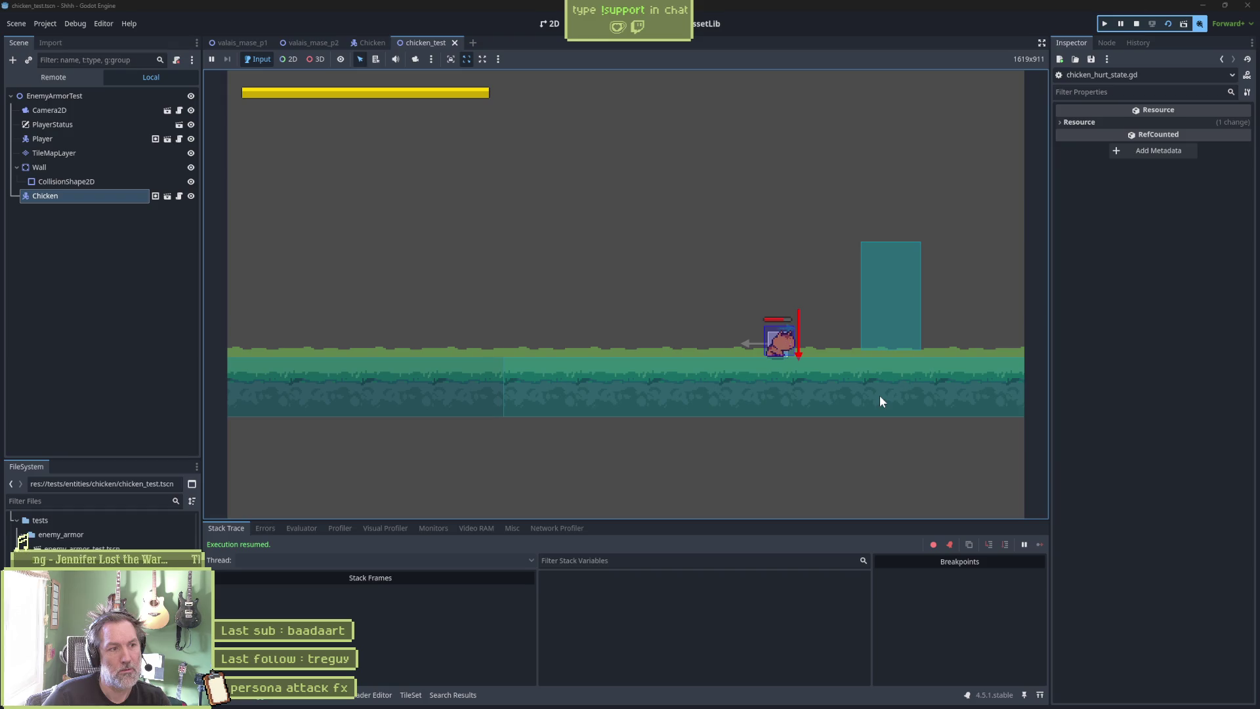
key(F8)
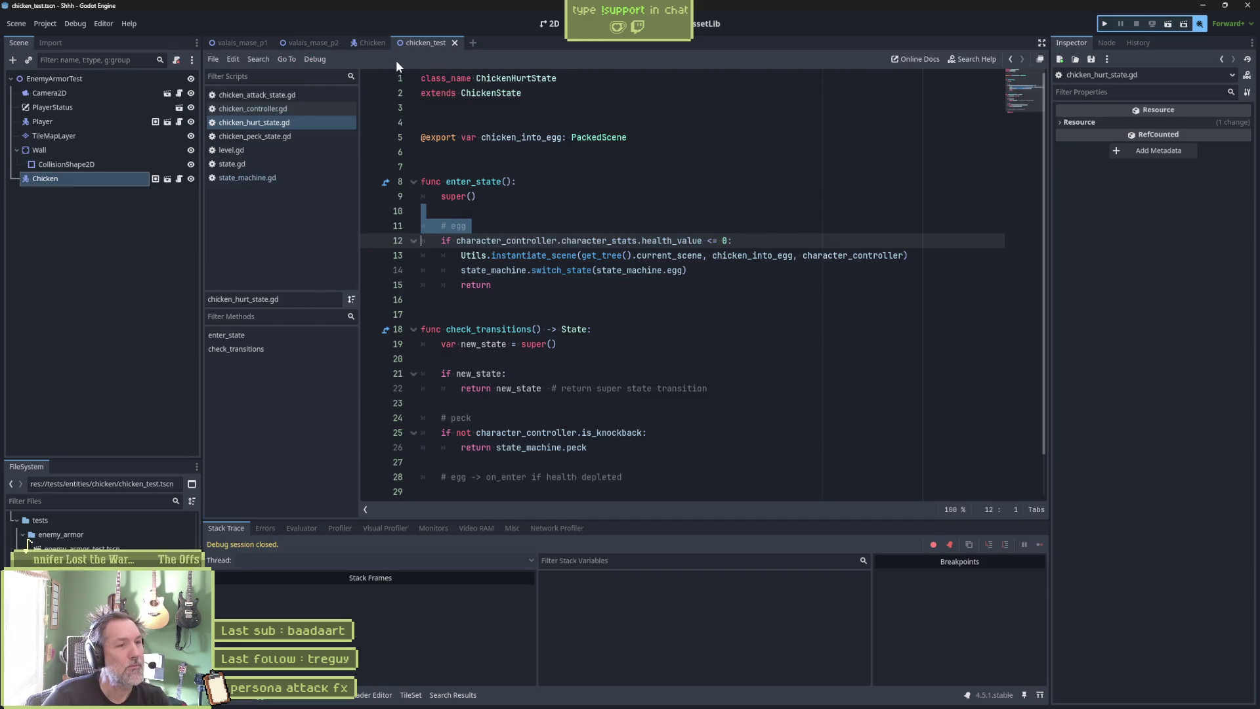
Highlight the health_value check on line 12, rerun the test, then return to the Chicken scene.
click(509, 214)
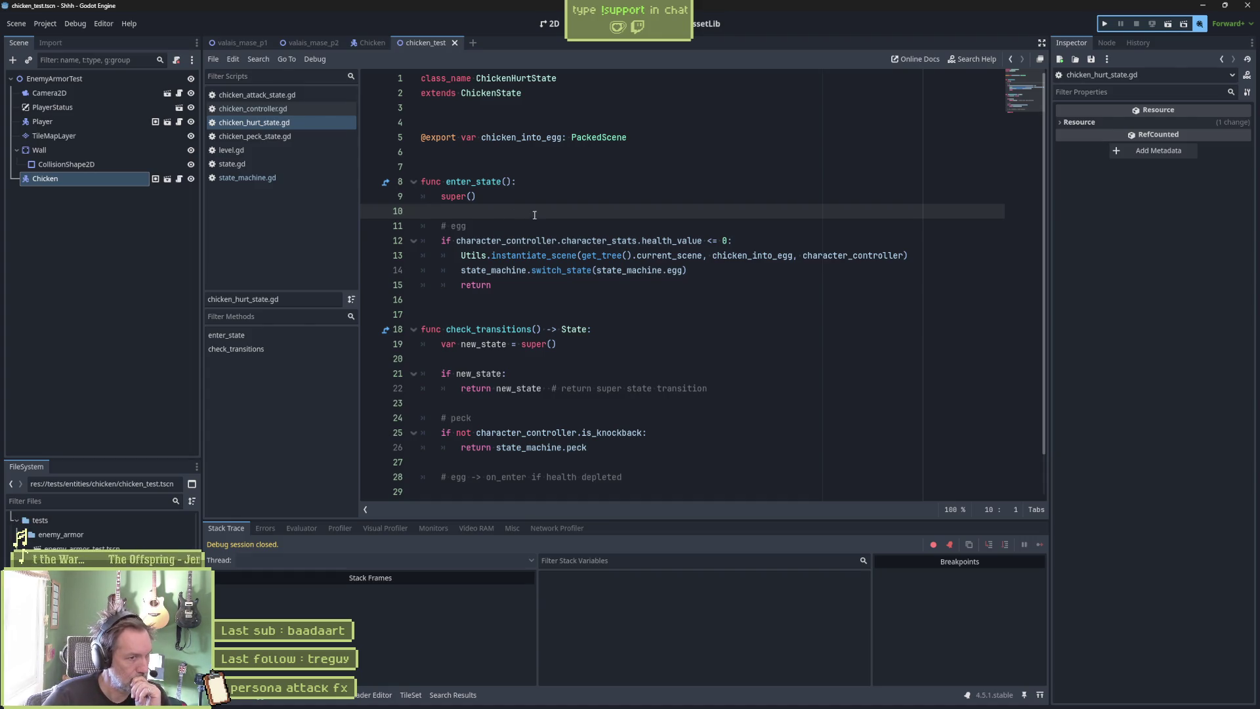
drag(582, 241, 766, 239)
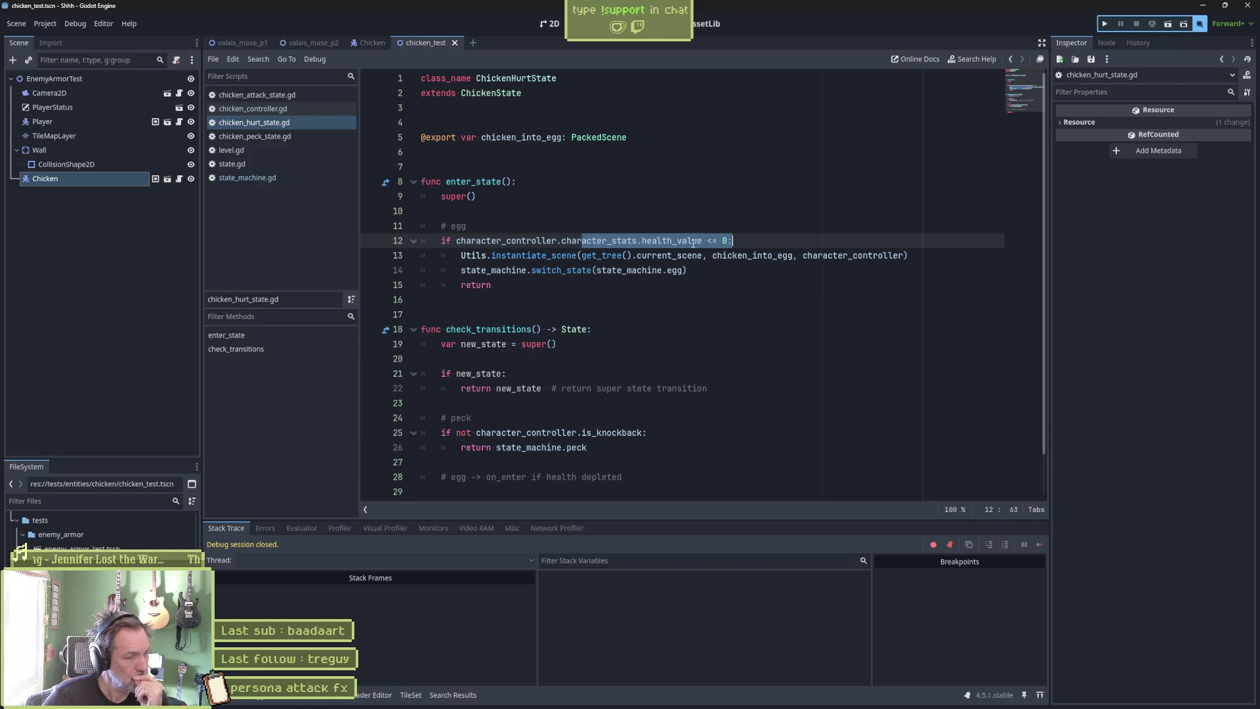
mouse_move(693, 244)
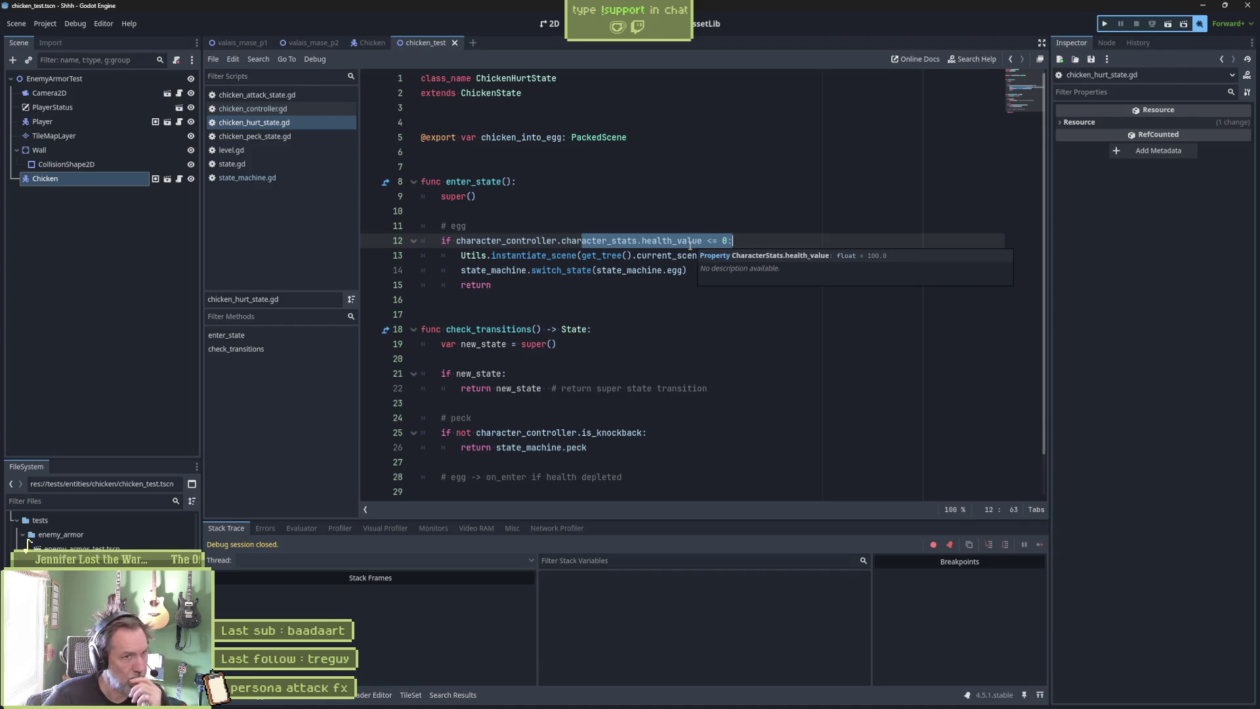
key(F6)
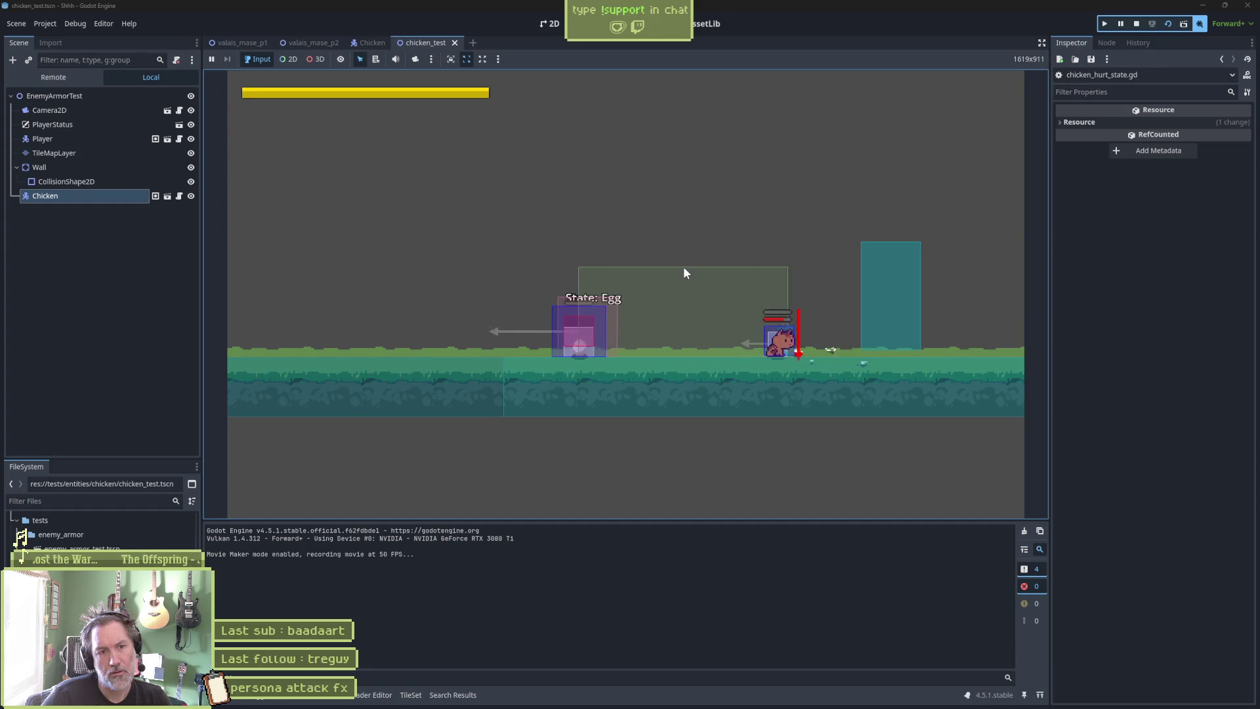
key(F8)
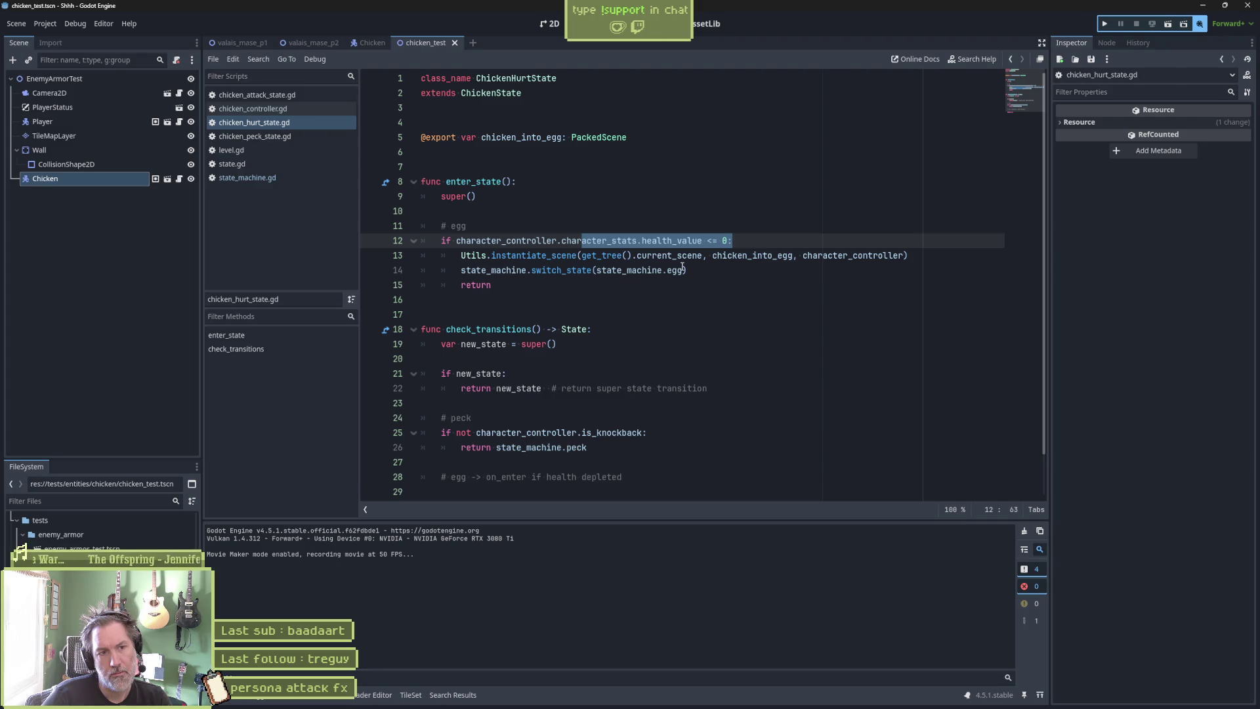
click(373, 42)
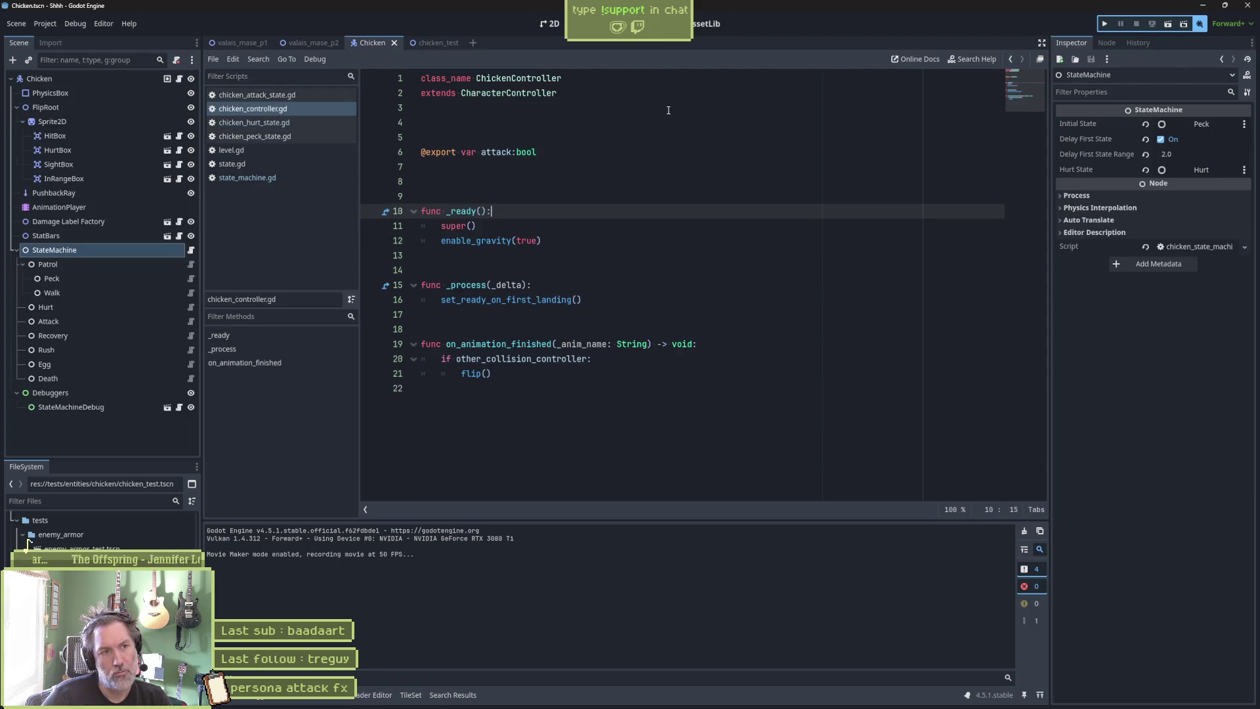
Set Health Max and Health Value in chicken_stats.tres to 100.0, then rerun chicken_test.
click(96, 78)
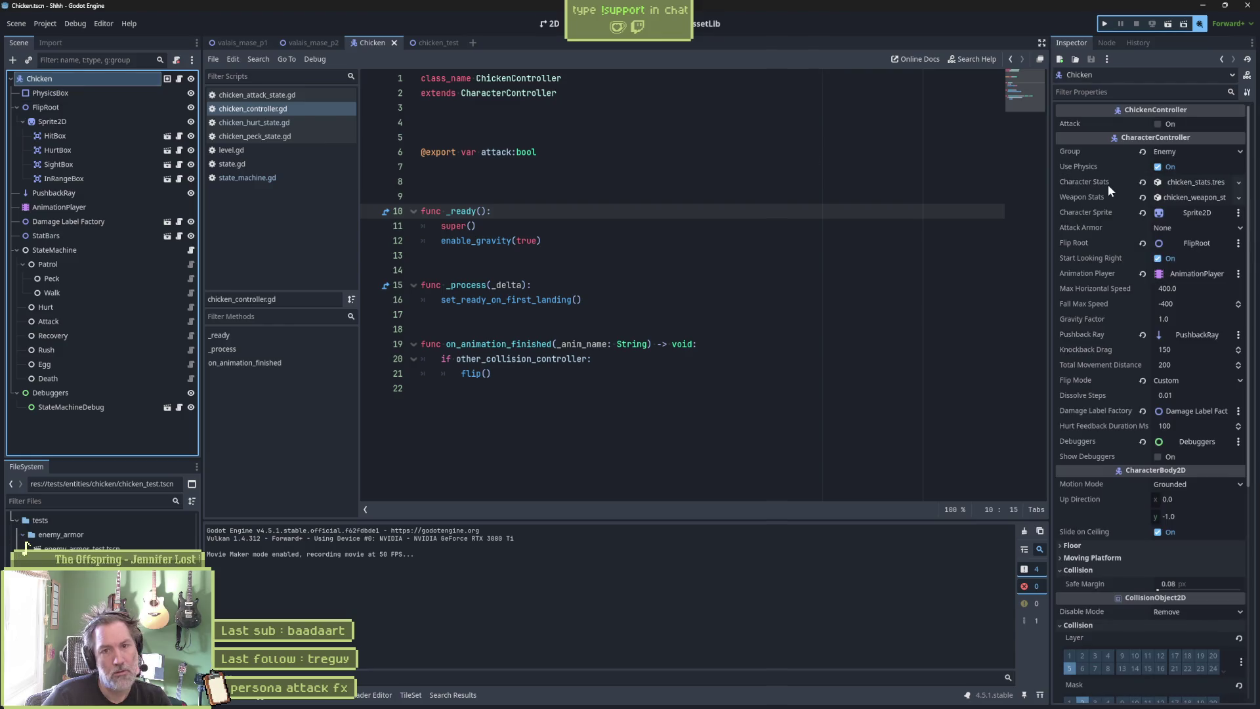
click(1187, 184)
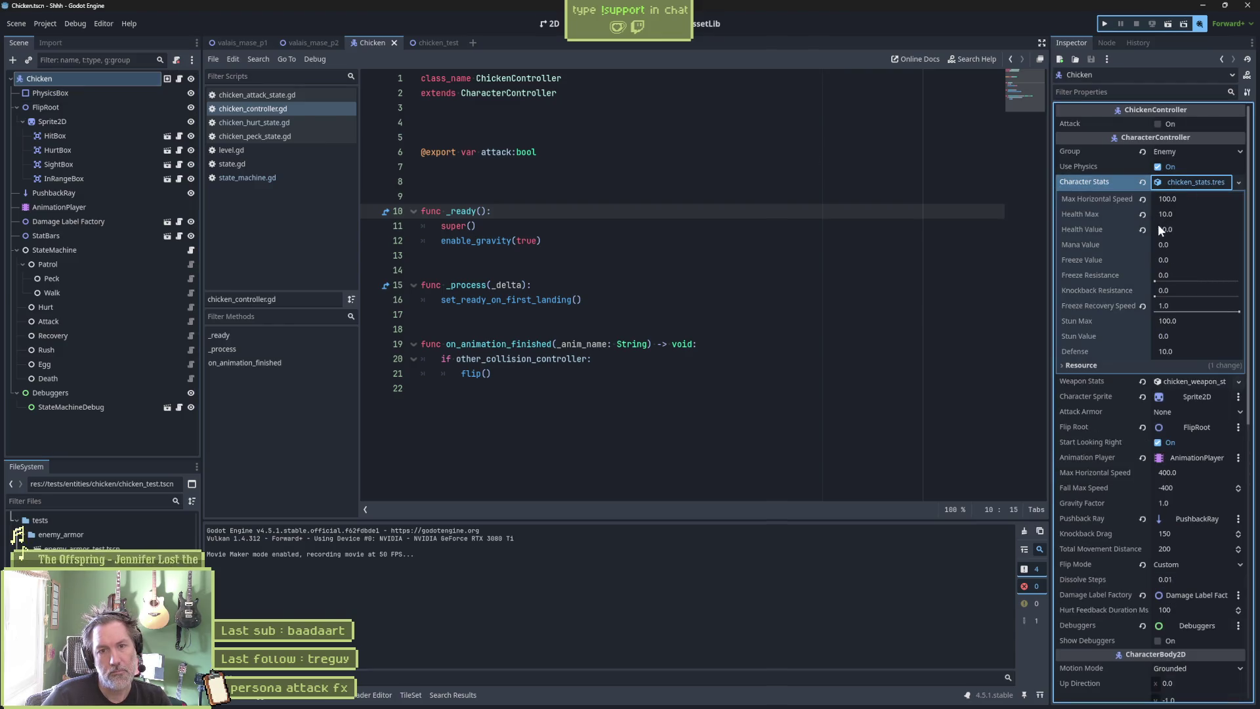
click(1200, 215)
text(100.0)
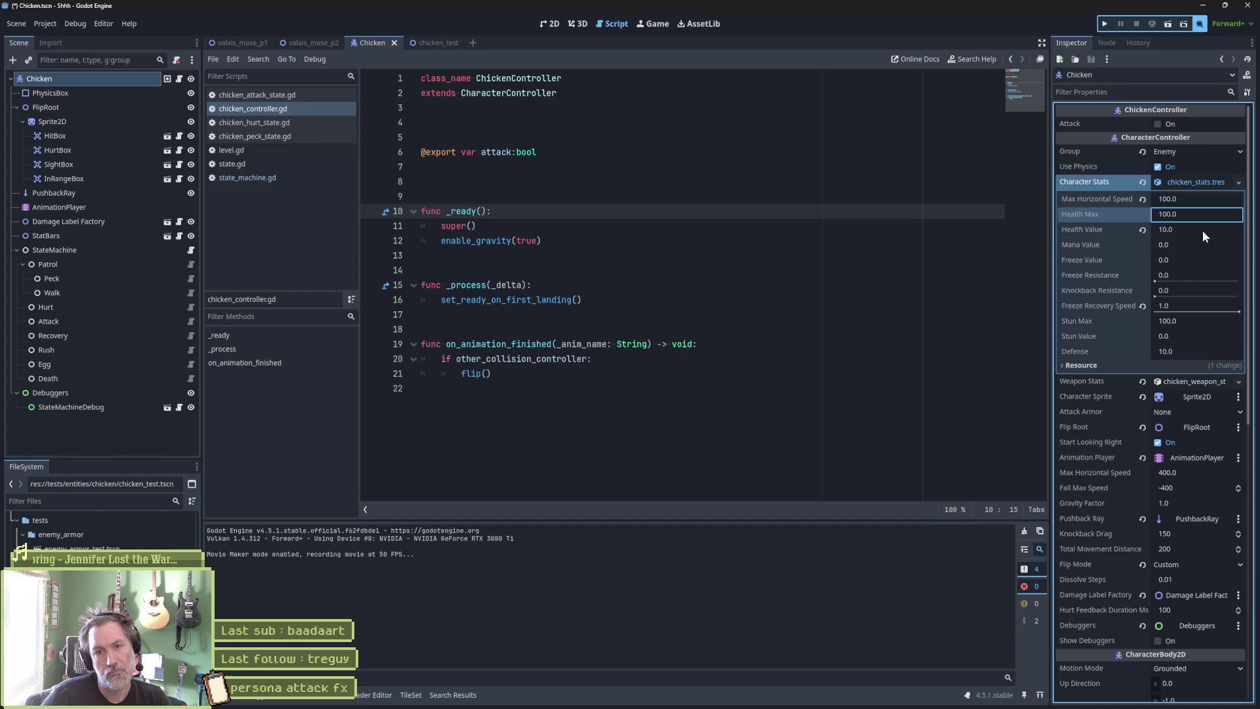
click(1203, 231)
text(100.0)
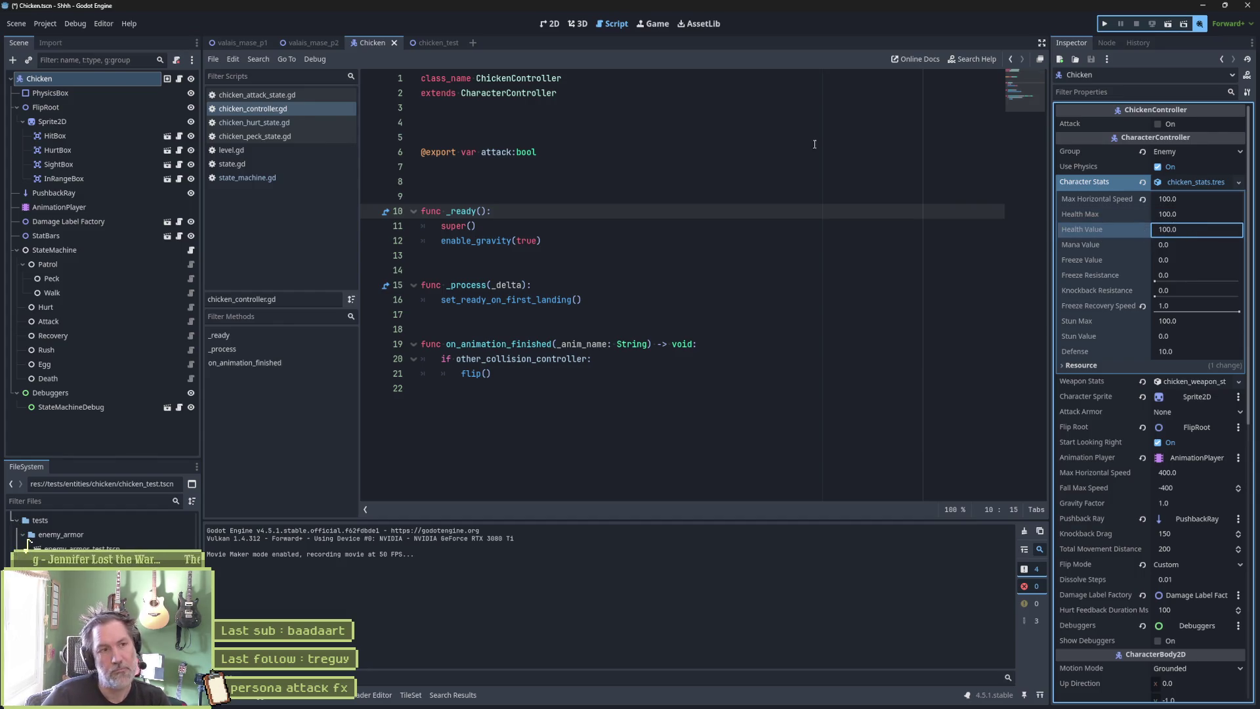
click(436, 43)
key(F6)
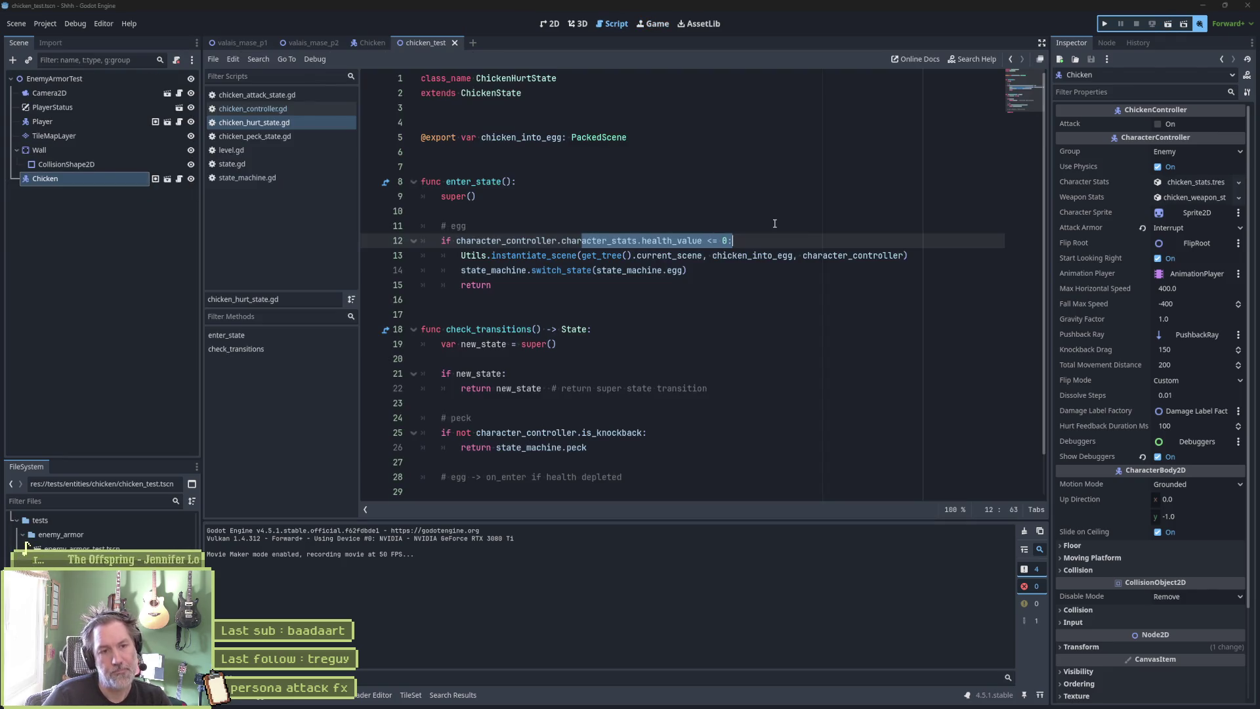
In state_machine.gd, highlight the attack armor condition on line 108, then return to the Chicken scene.
click(758, 226)
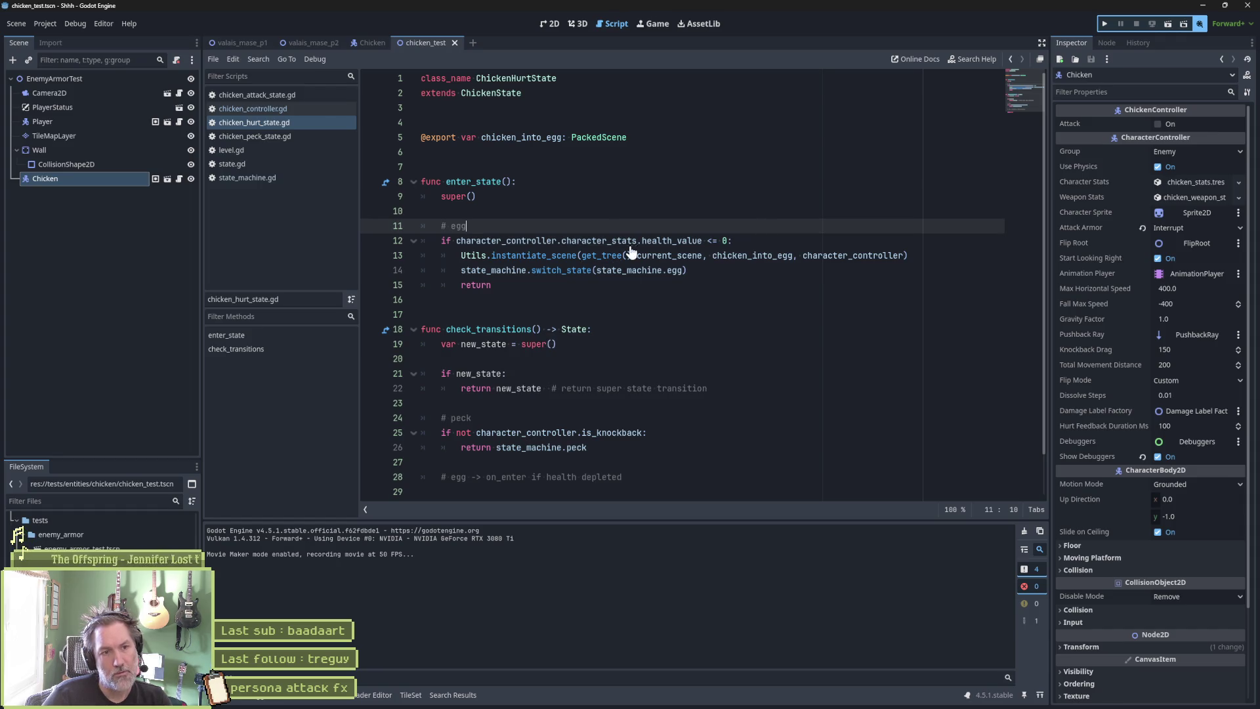
mouse_move(627, 245)
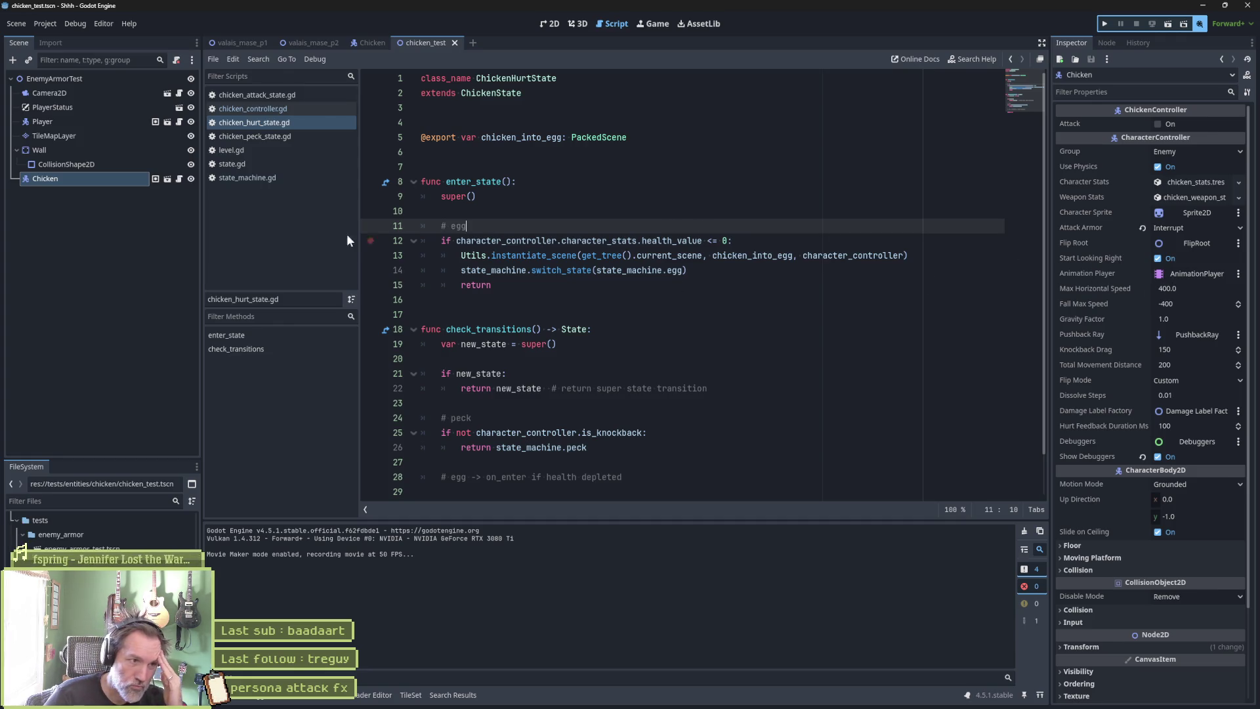
click(274, 176)
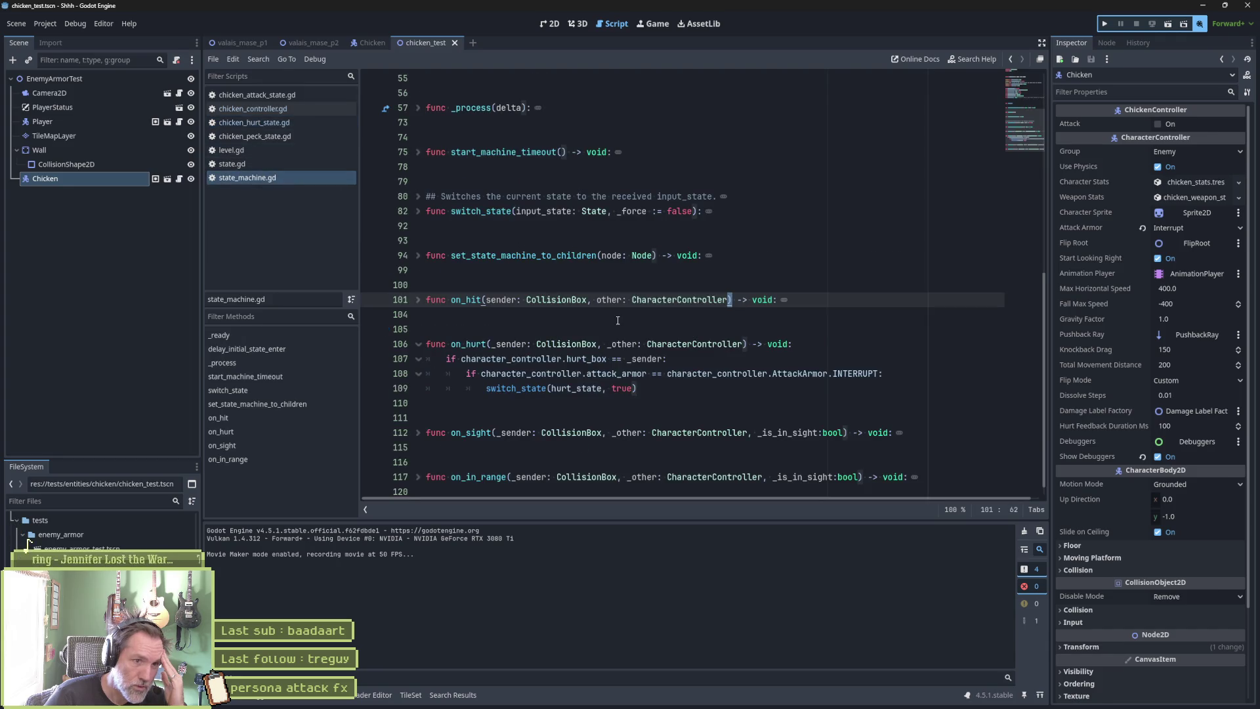
click(481, 373)
drag(492, 373, 920, 376)
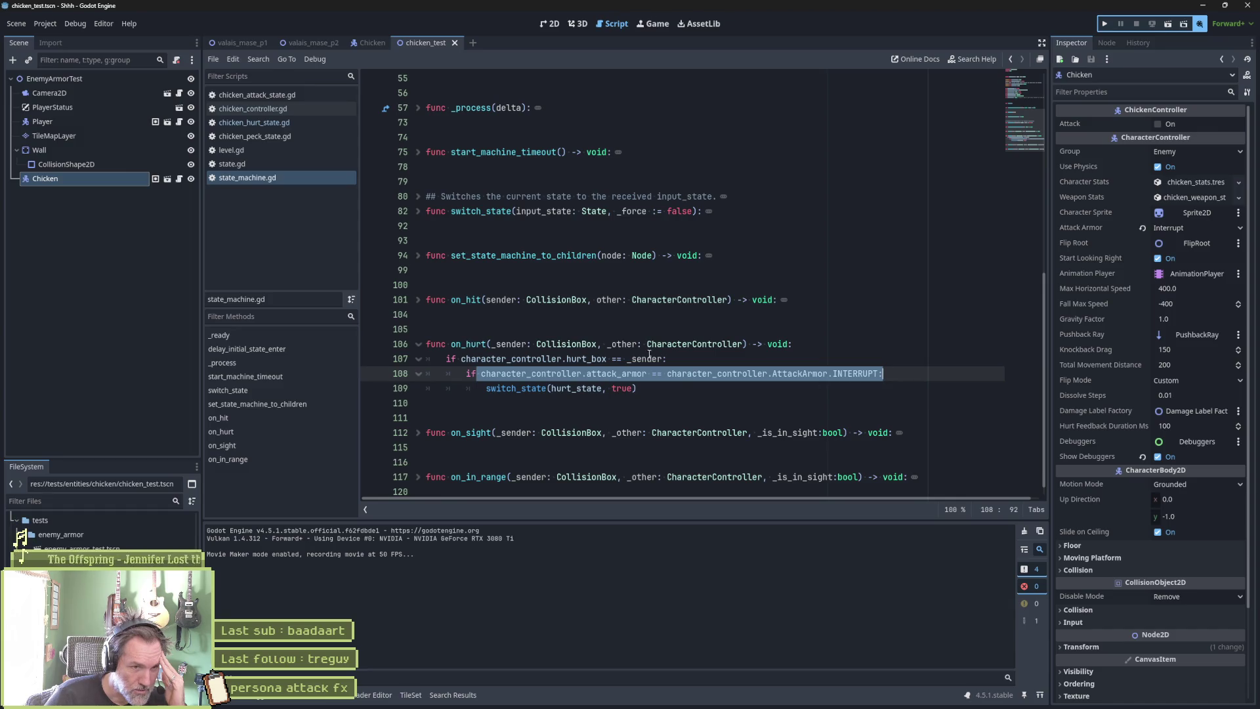
mouse_move(712, 376)
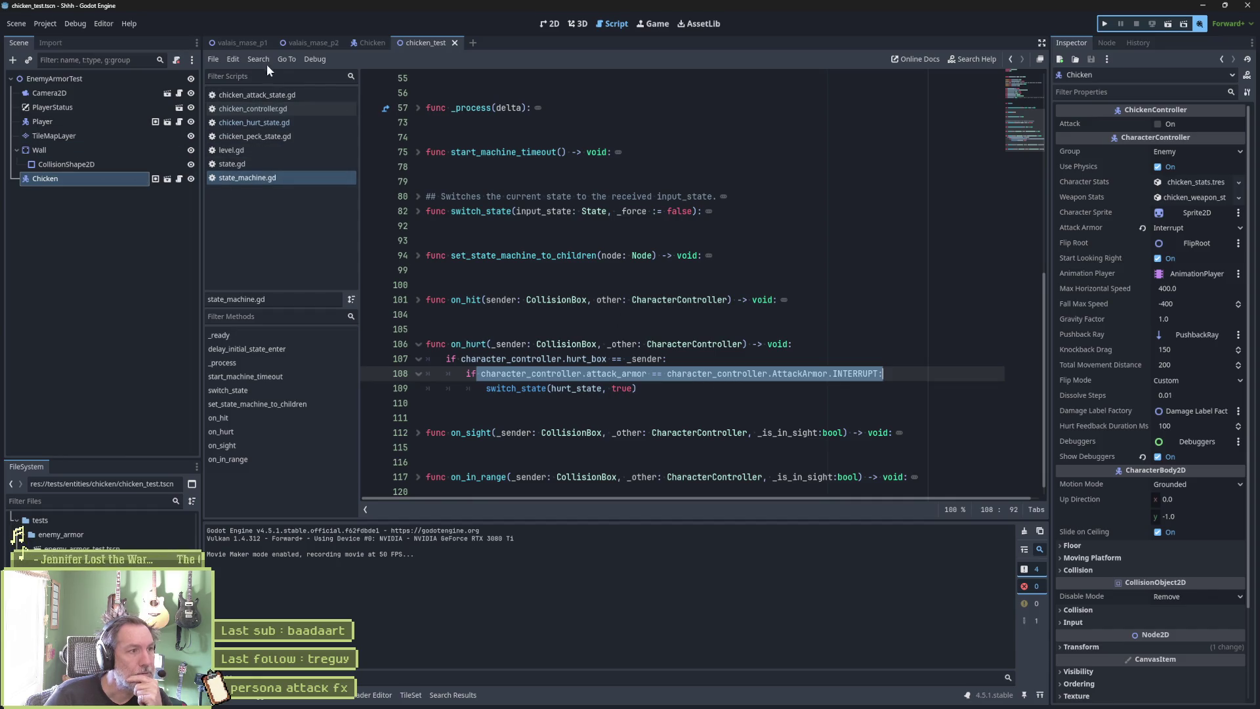
click(369, 44)
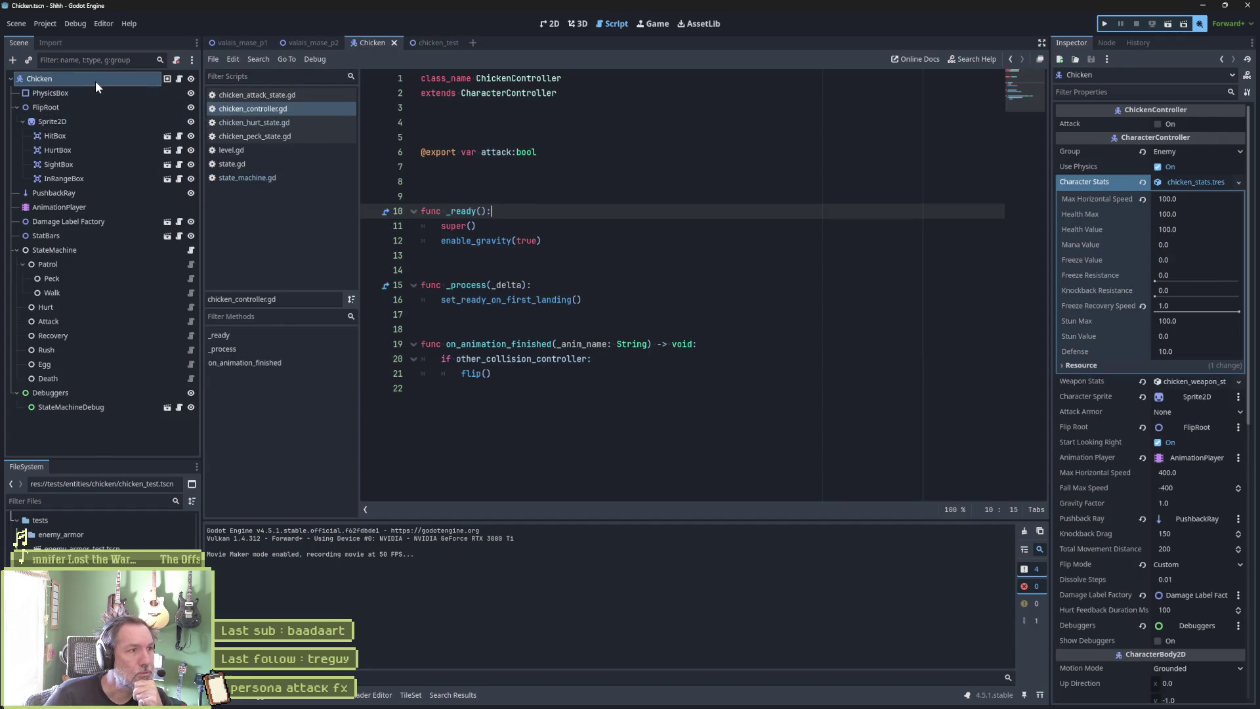
Open the Hurt state's ChickenIntoEgg scene and read through its burst_fx.gd script.
click(99, 309)
click(1171, 136)
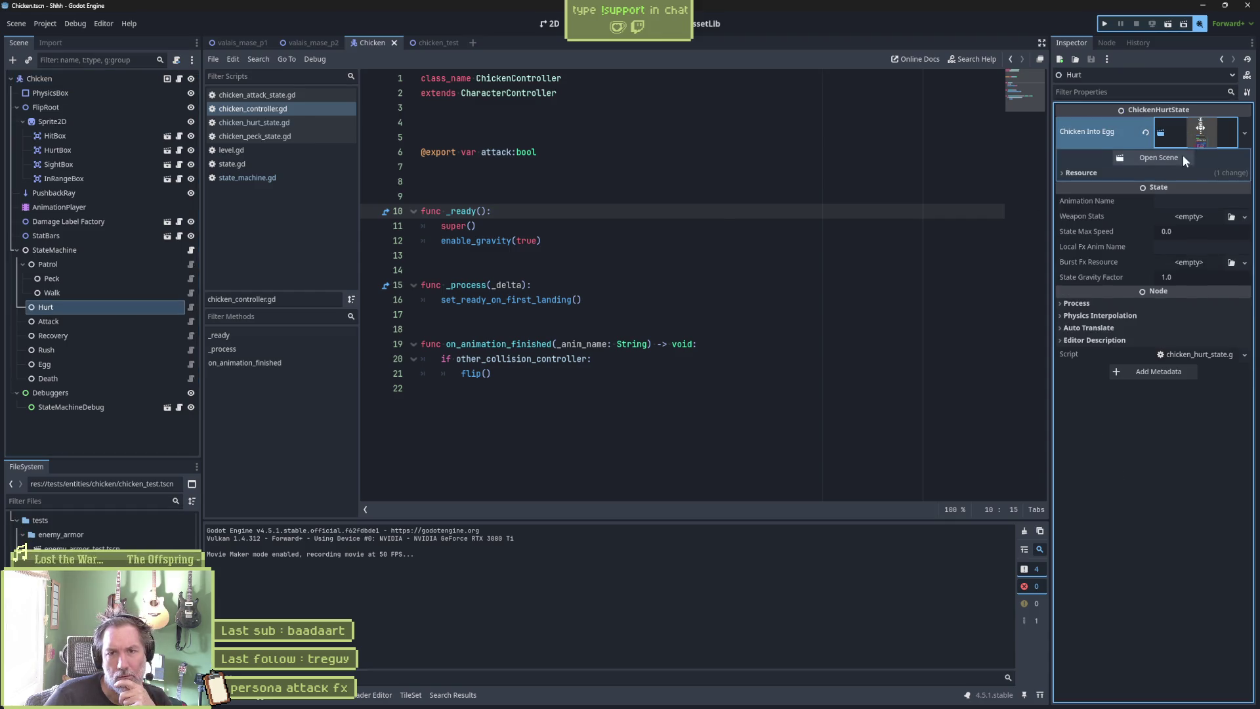
click(1181, 158)
click(99, 79)
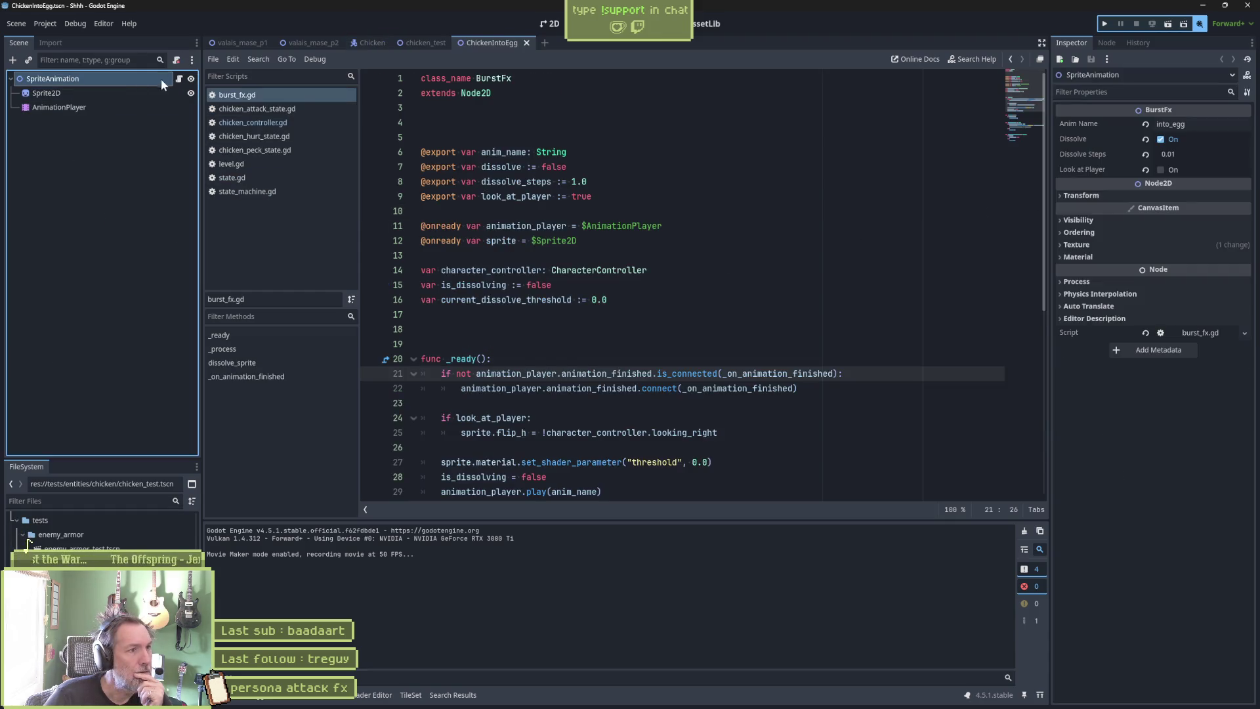
click(174, 80)
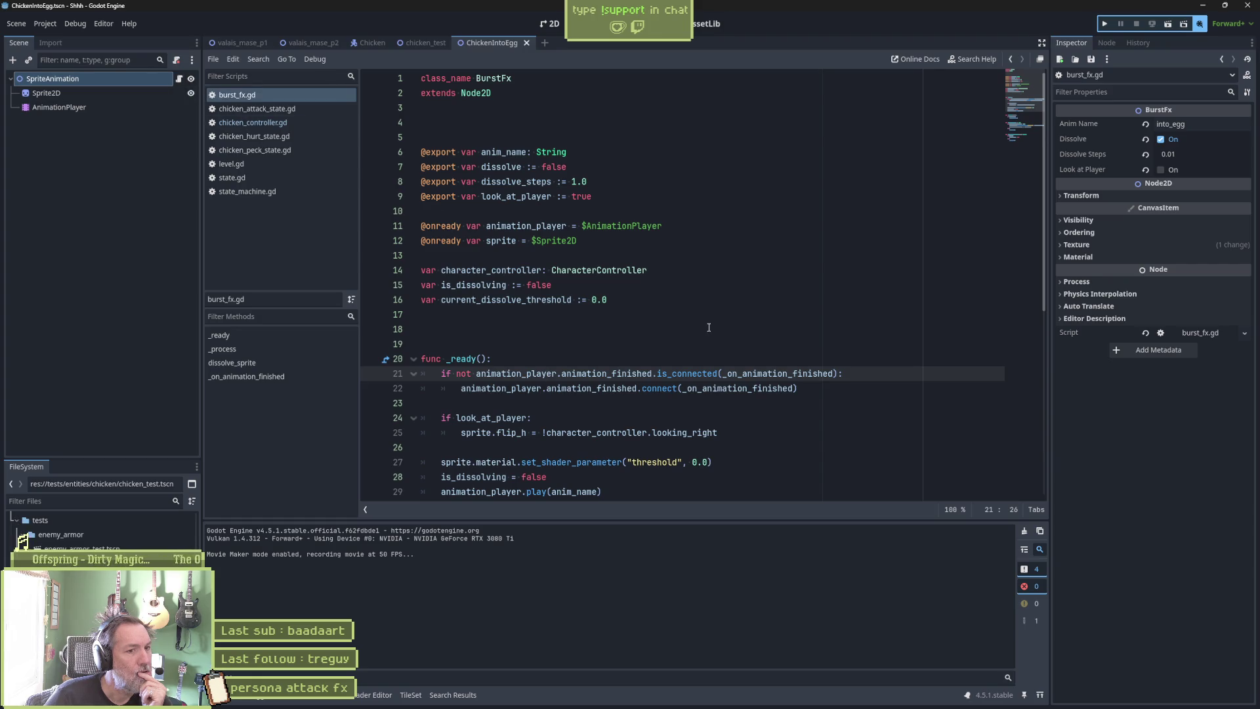
scroll(710, 328, down, 2)
scroll(711, 328, down, 2)
scroll(711, 328, down, 3)
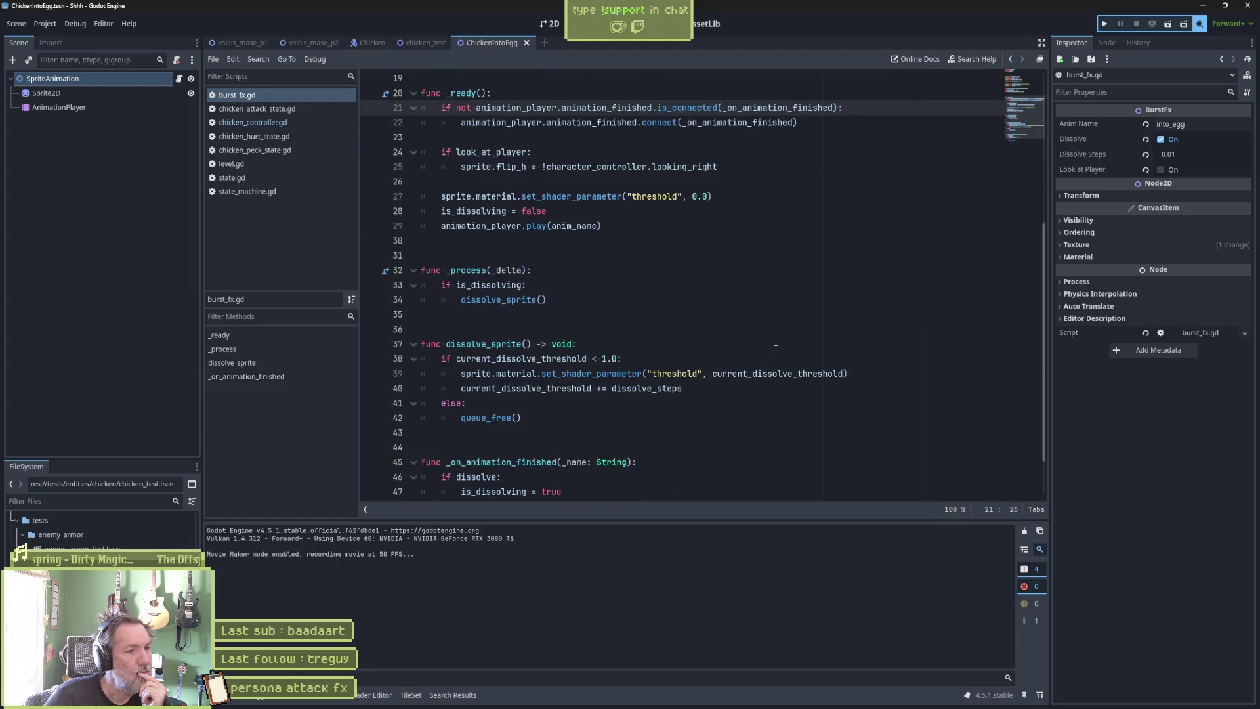
scroll(775, 349, down, 2)
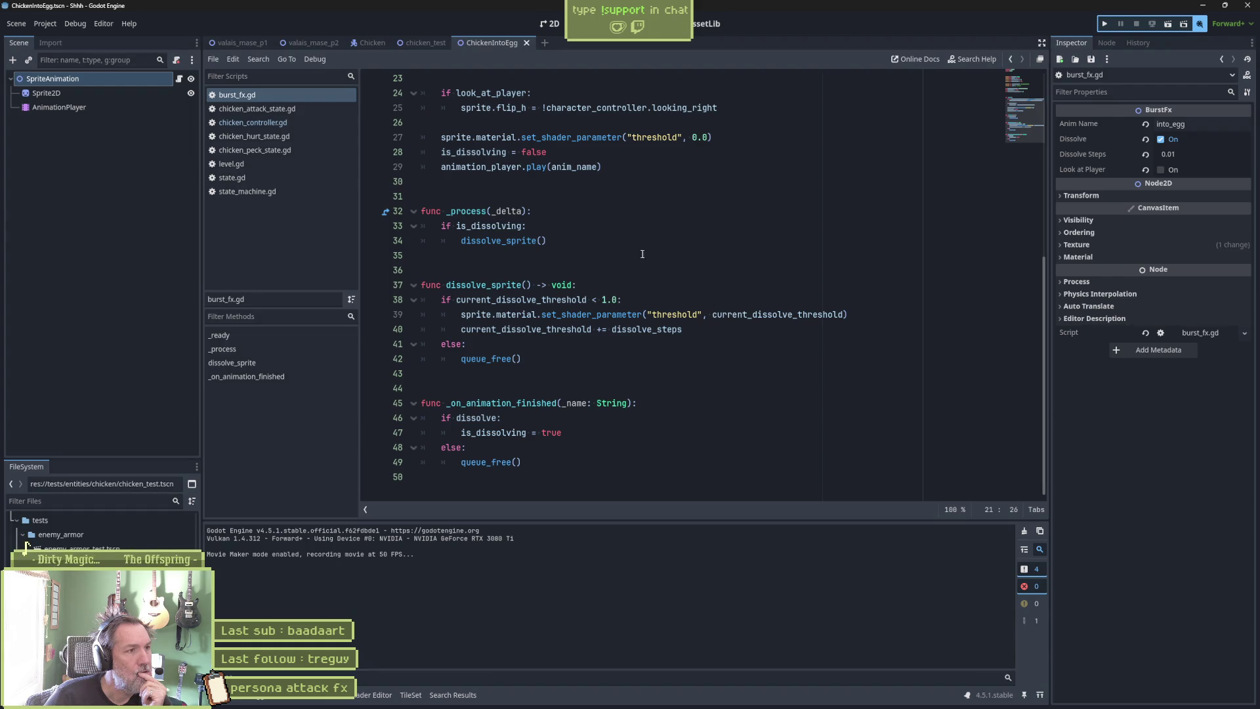
Select the into_egg animation on the AnimationPlayer and scrub between its final and earlier frames.
click(510, 45)
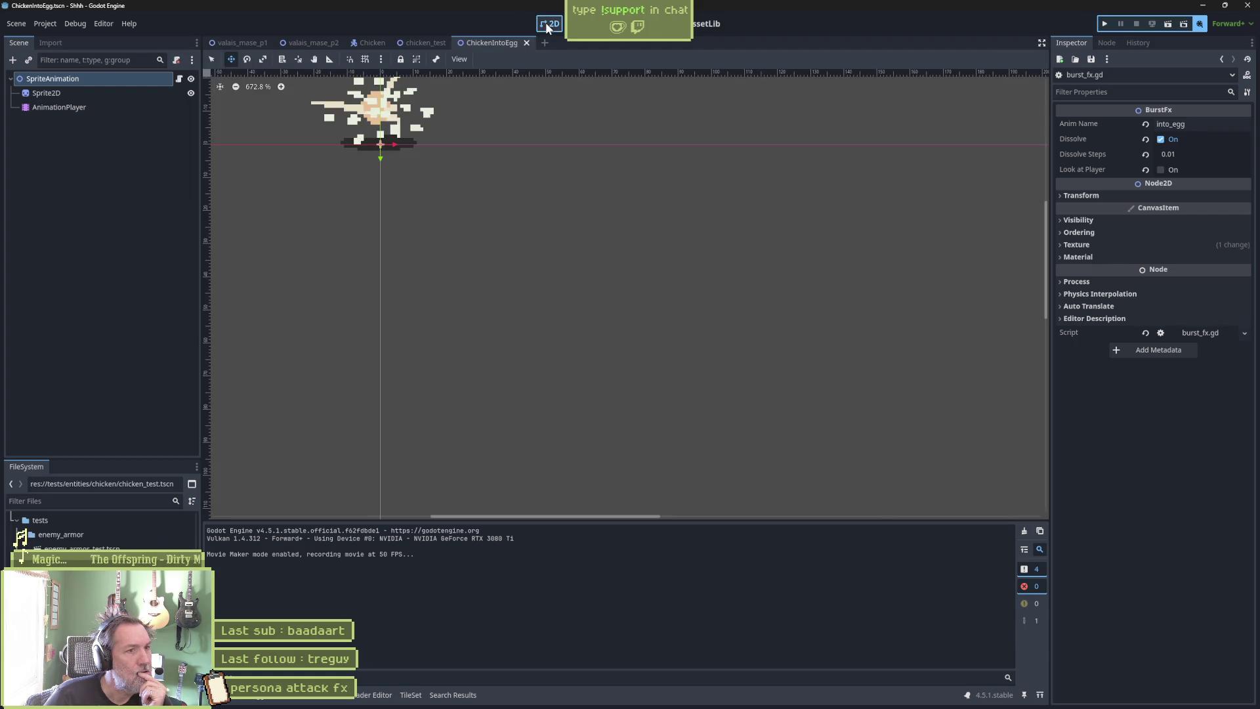
click(124, 108)
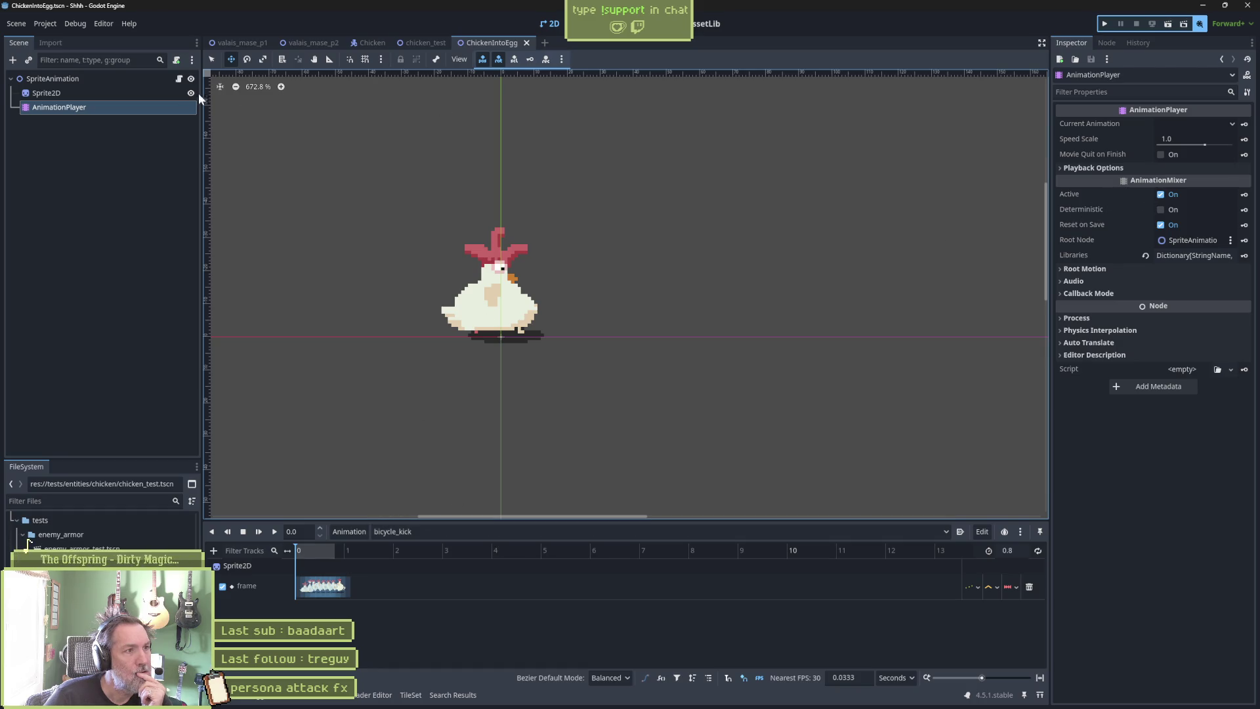
click(155, 80)
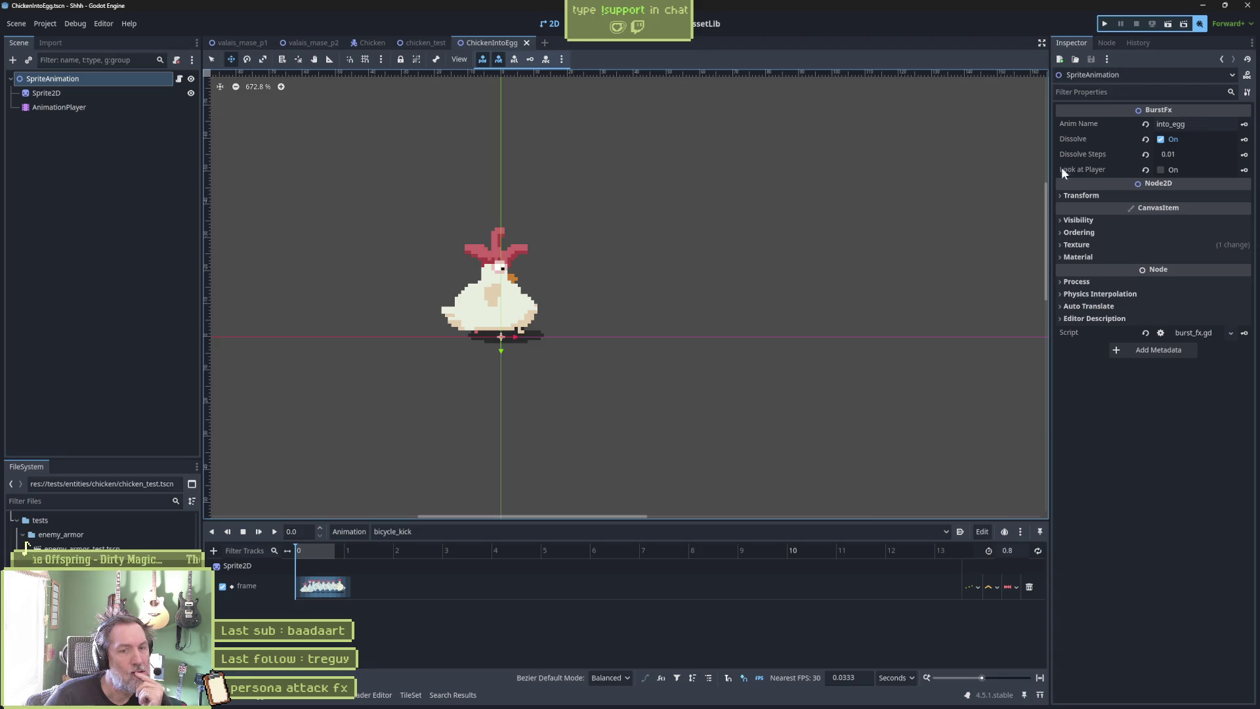
click(529, 533)
click(481, 601)
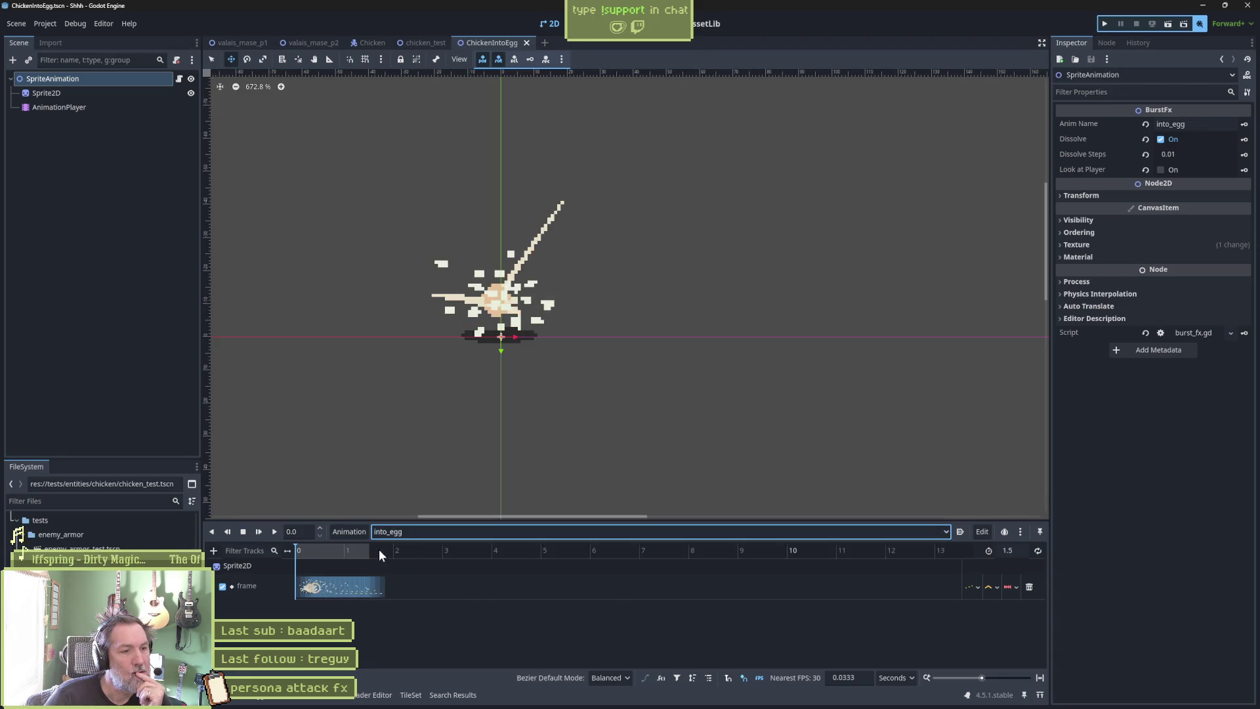
drag(302, 554, 377, 550)
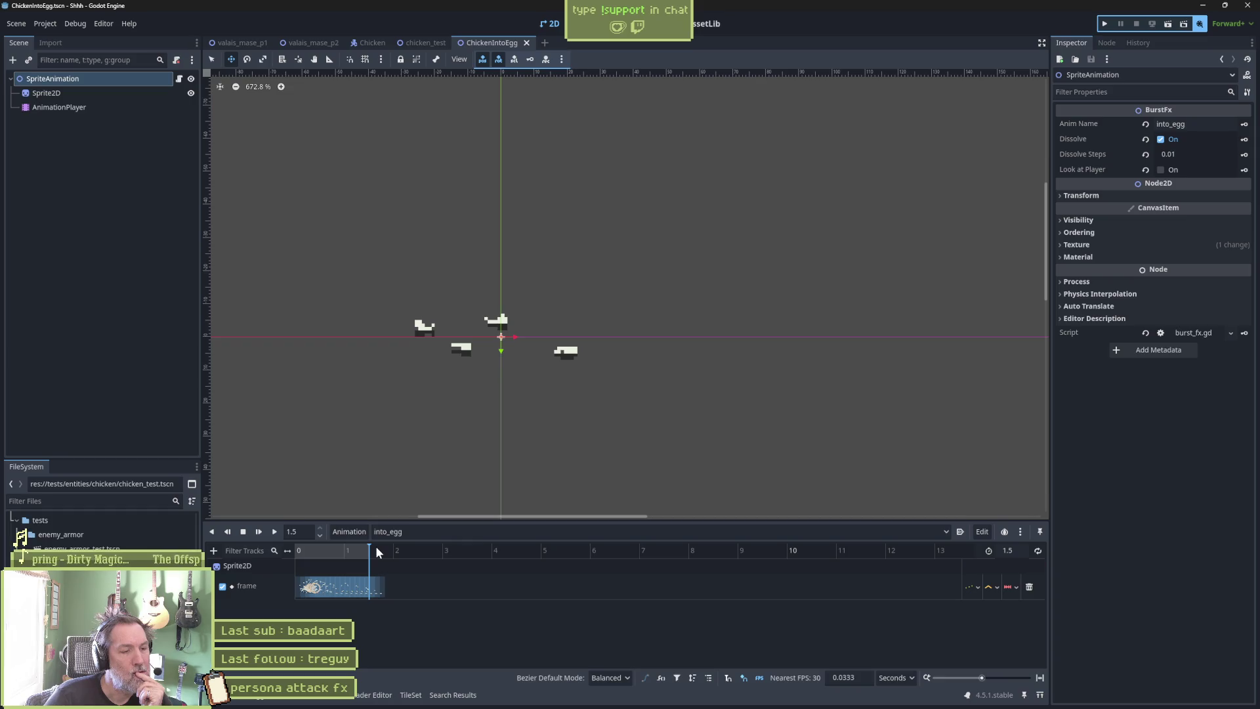
drag(376, 550, 299, 553)
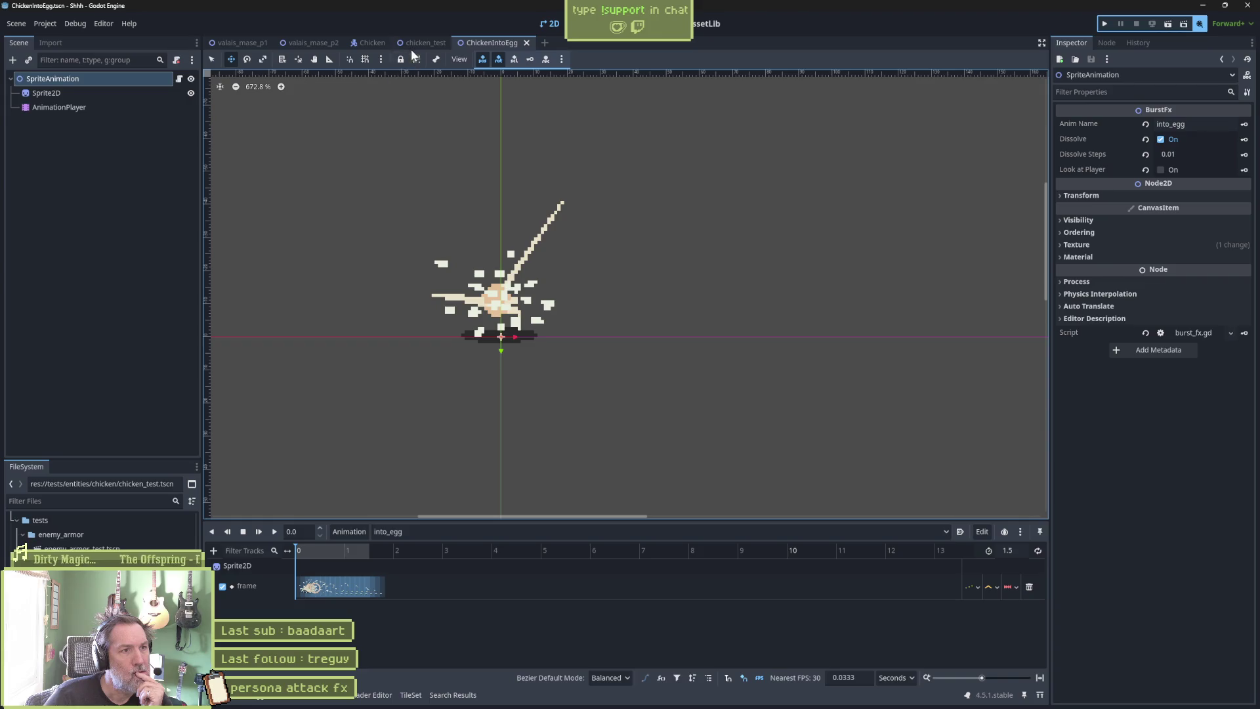
Back in the Chicken scene, open the Hurt script and highlight the switch into egg state.
click(373, 44)
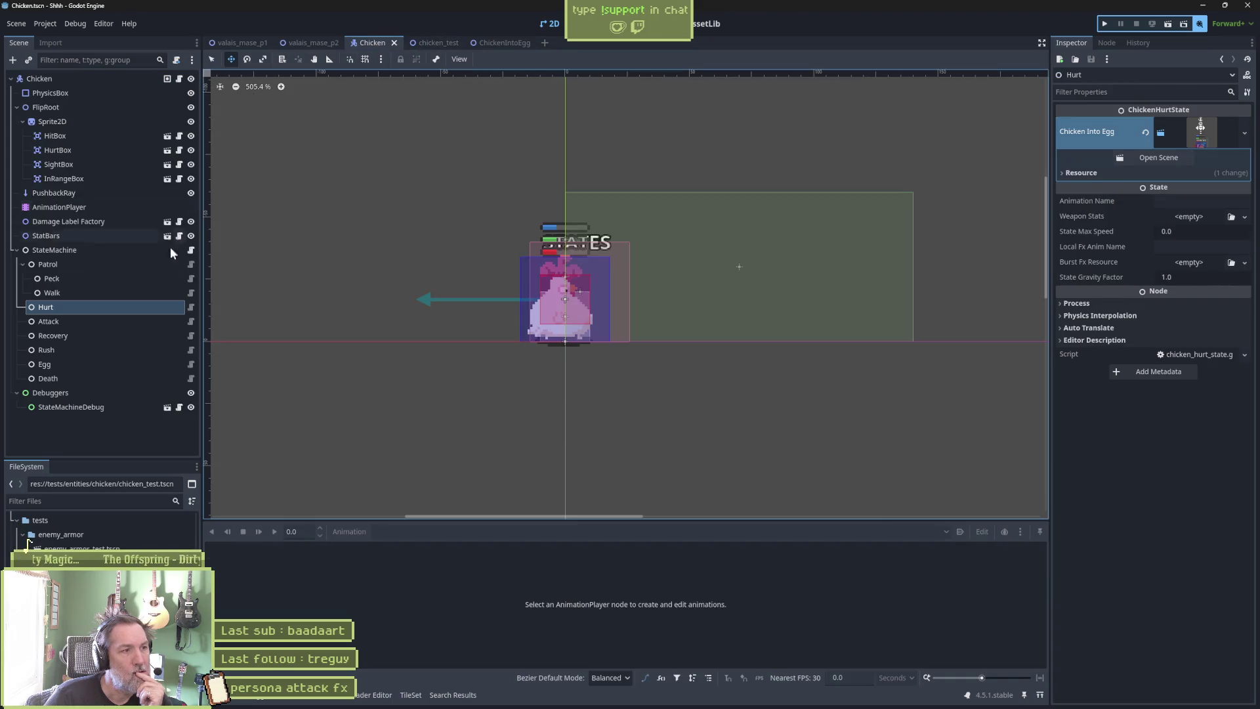
click(191, 307)
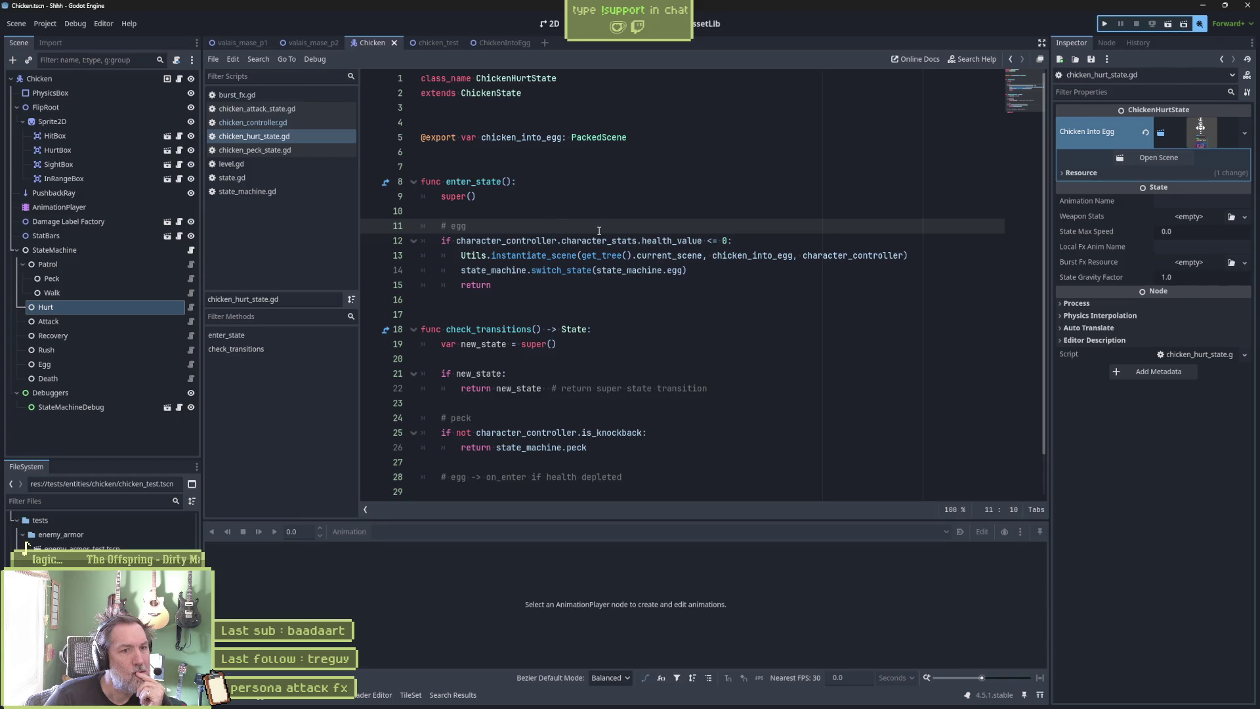
drag(537, 270, 687, 270)
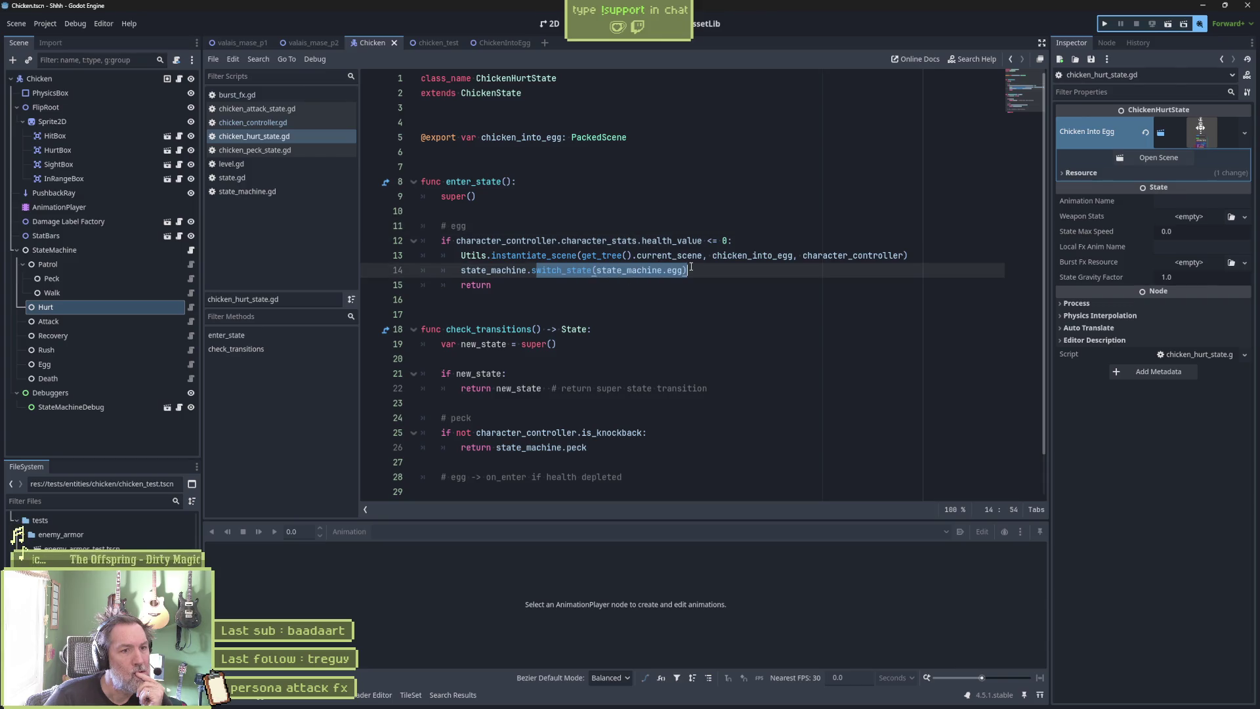
Open chicken_egg_state.gd and examine enter_state's set_velocity_y call and the direction variable.
click(190, 364)
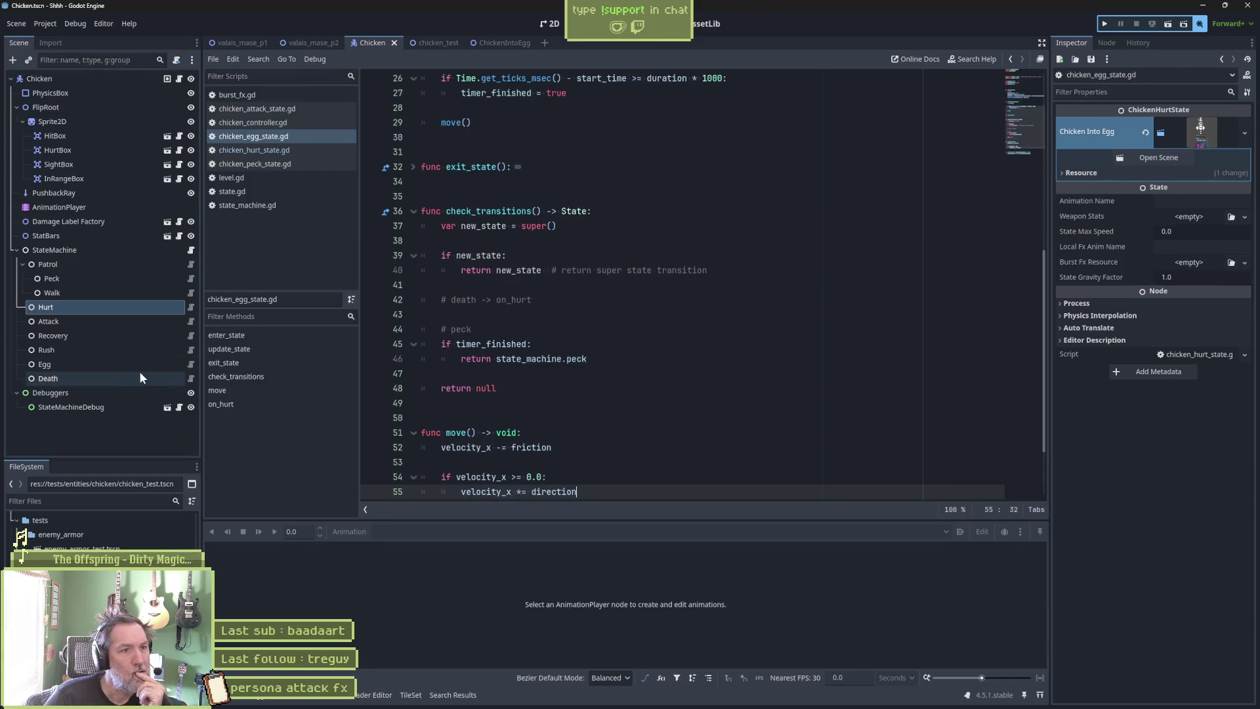
click(139, 377)
scroll(577, 293, up, 5)
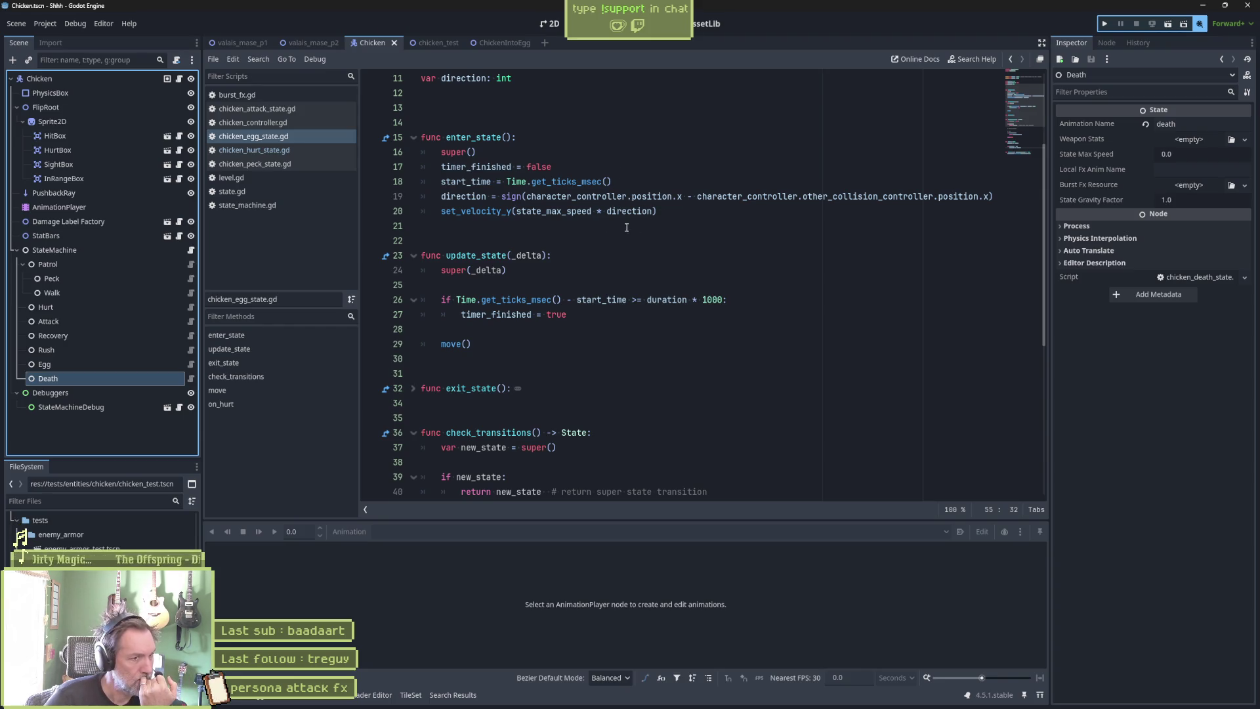
double_click(510, 211)
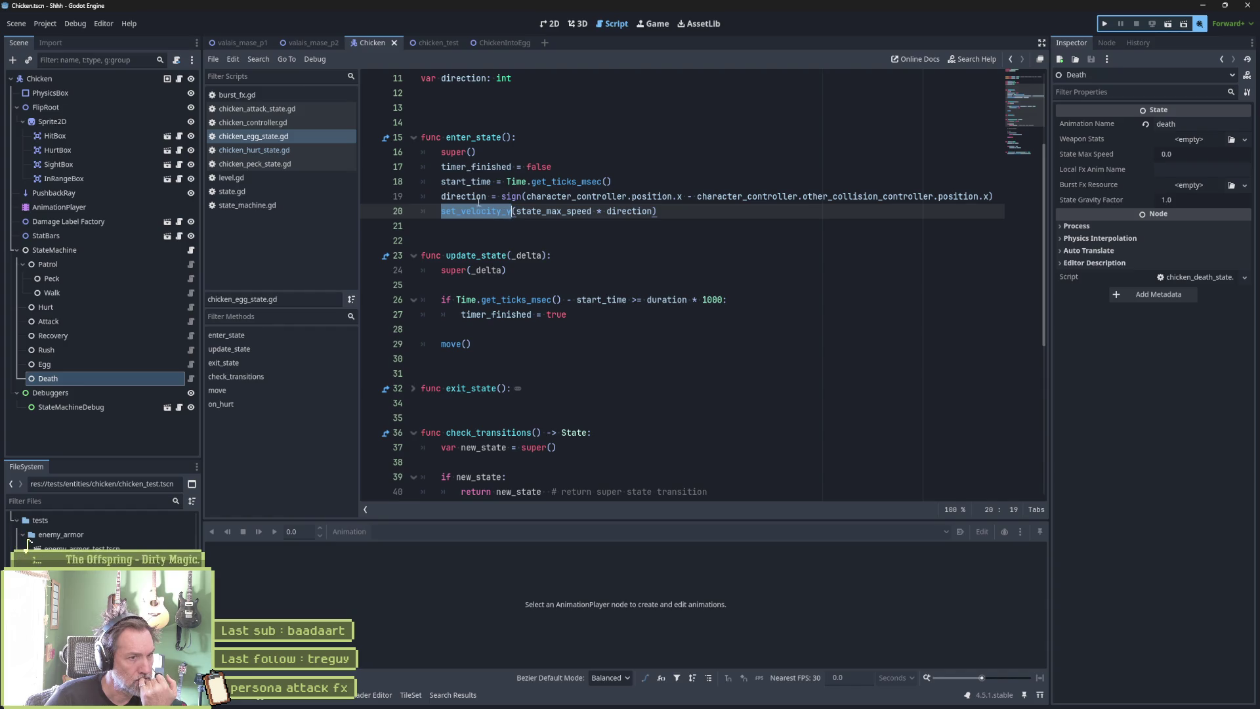
double_click(476, 197)
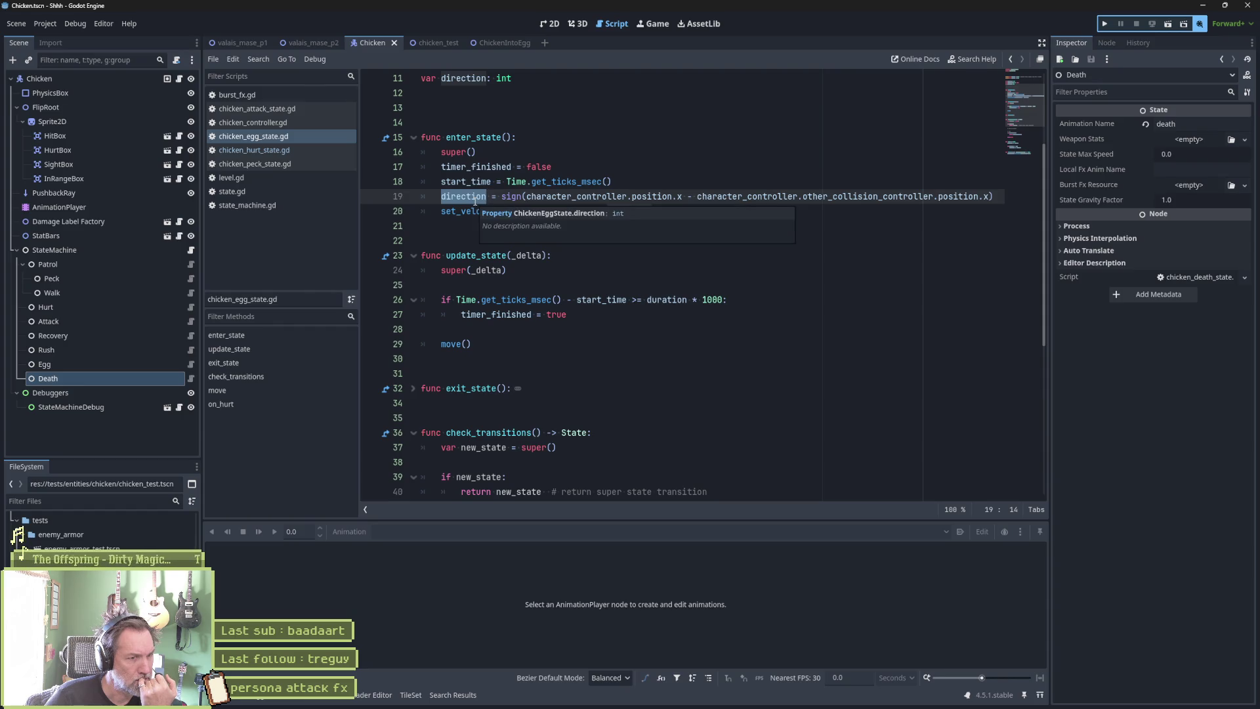
scroll(738, 329, down, 4)
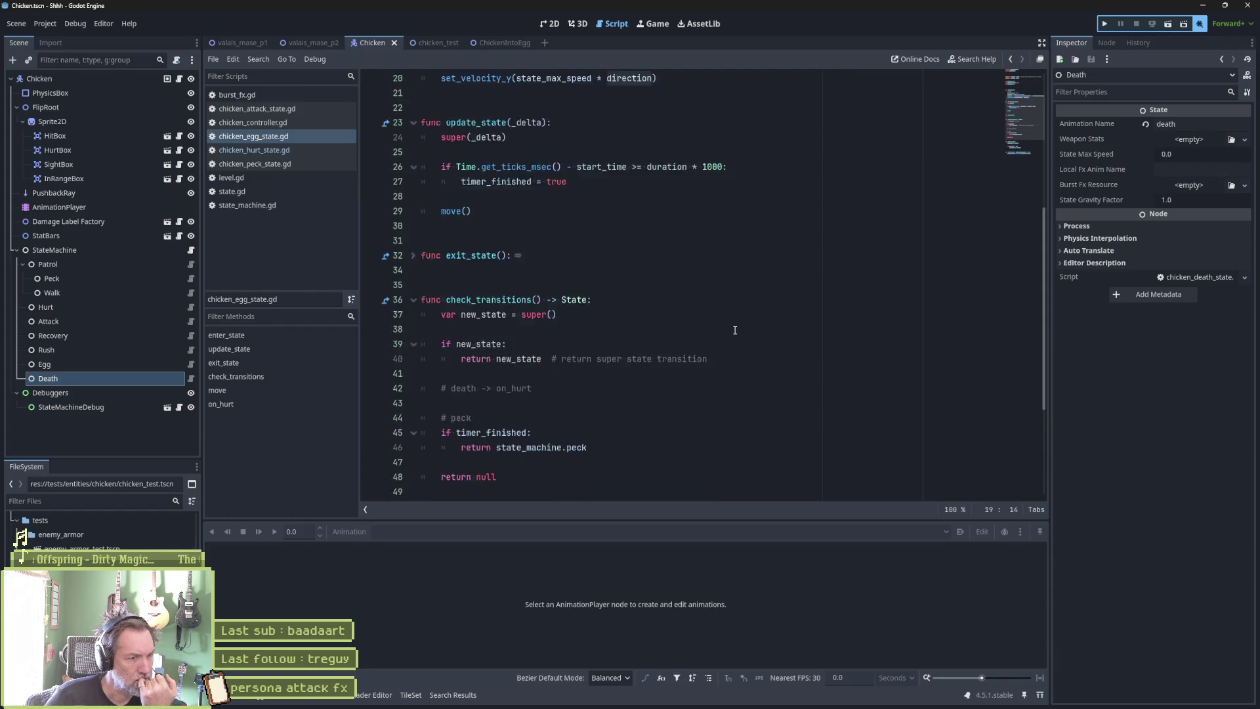
scroll(645, 359, down, 3)
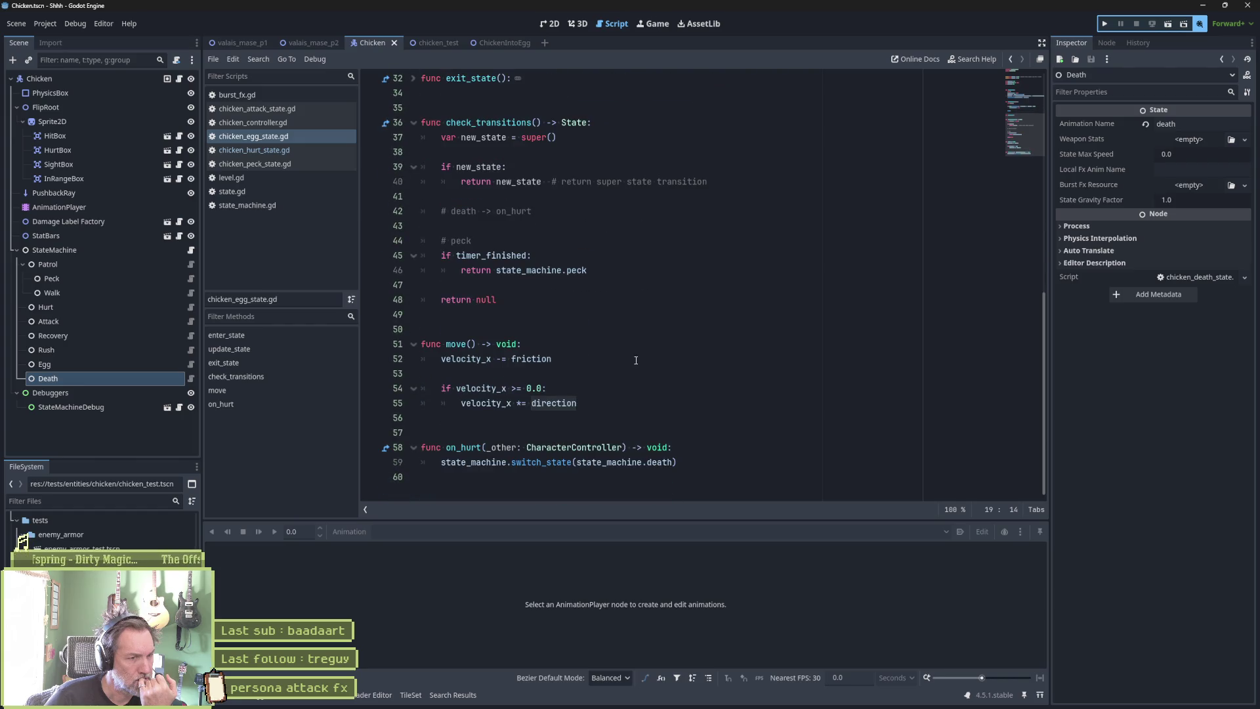
Inspect friction and direction in move(), the Egg node settings, and timer_finished in check_transitions.
double_click(525, 357)
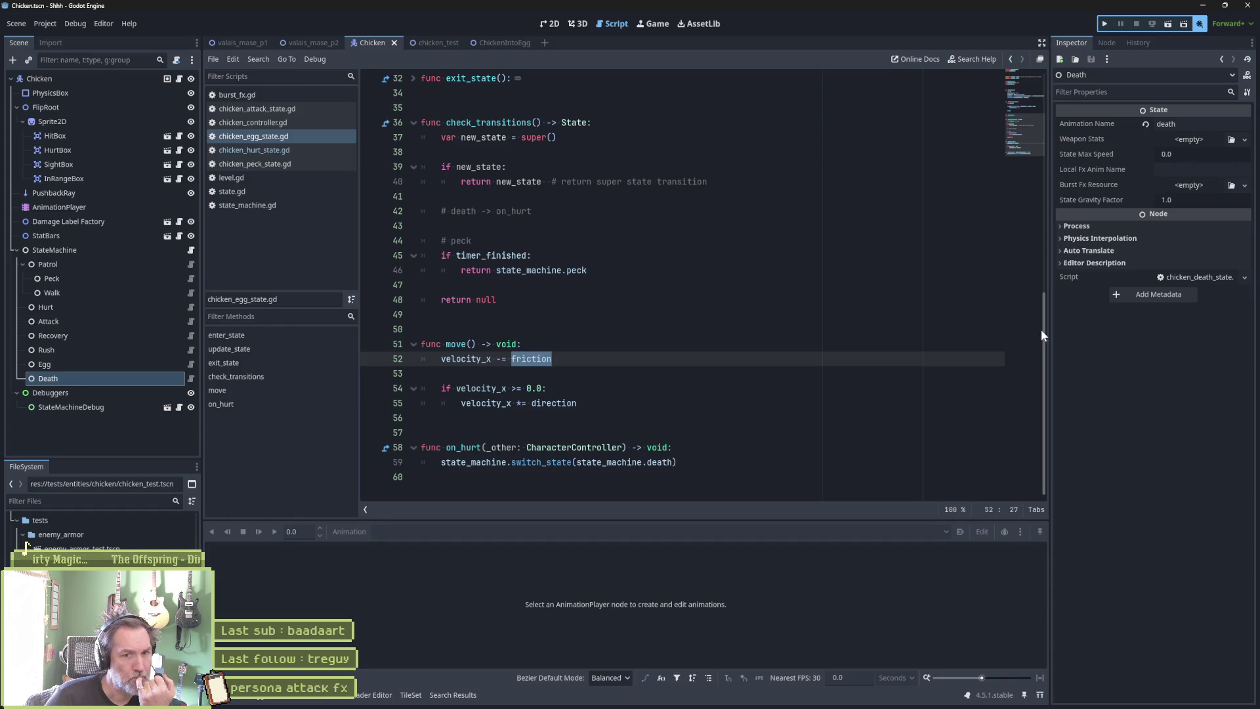
click(89, 366)
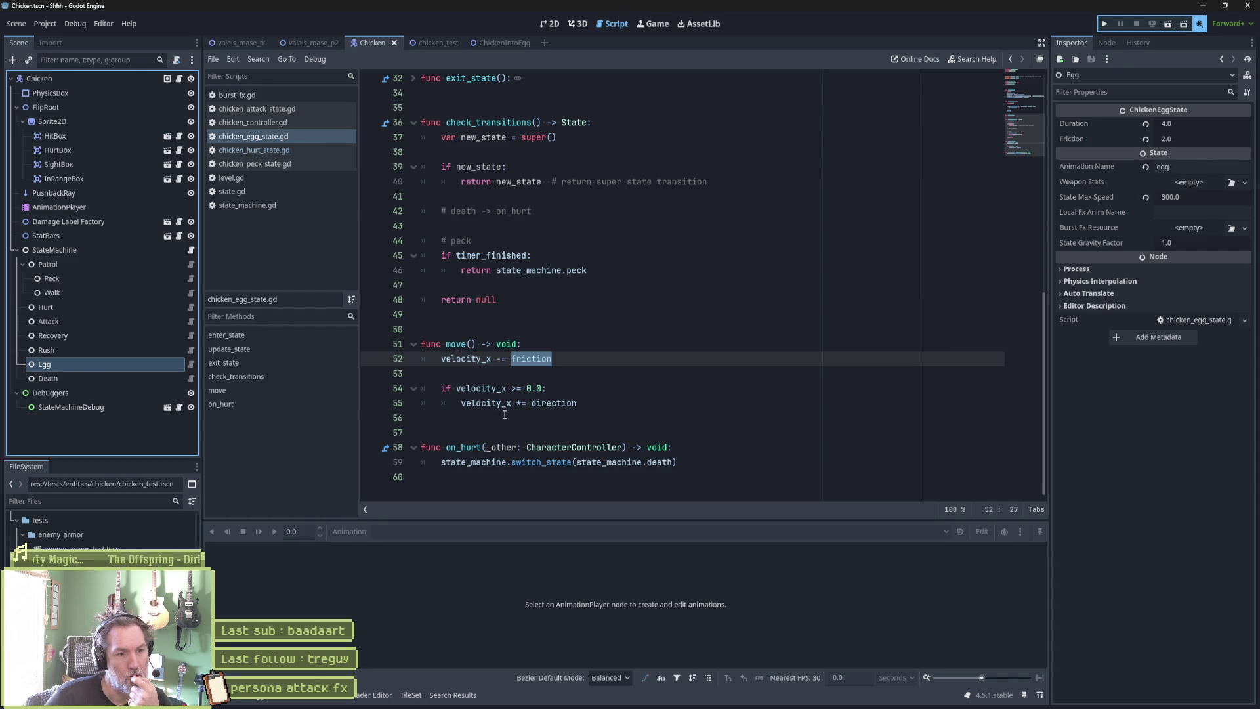
double_click(553, 403)
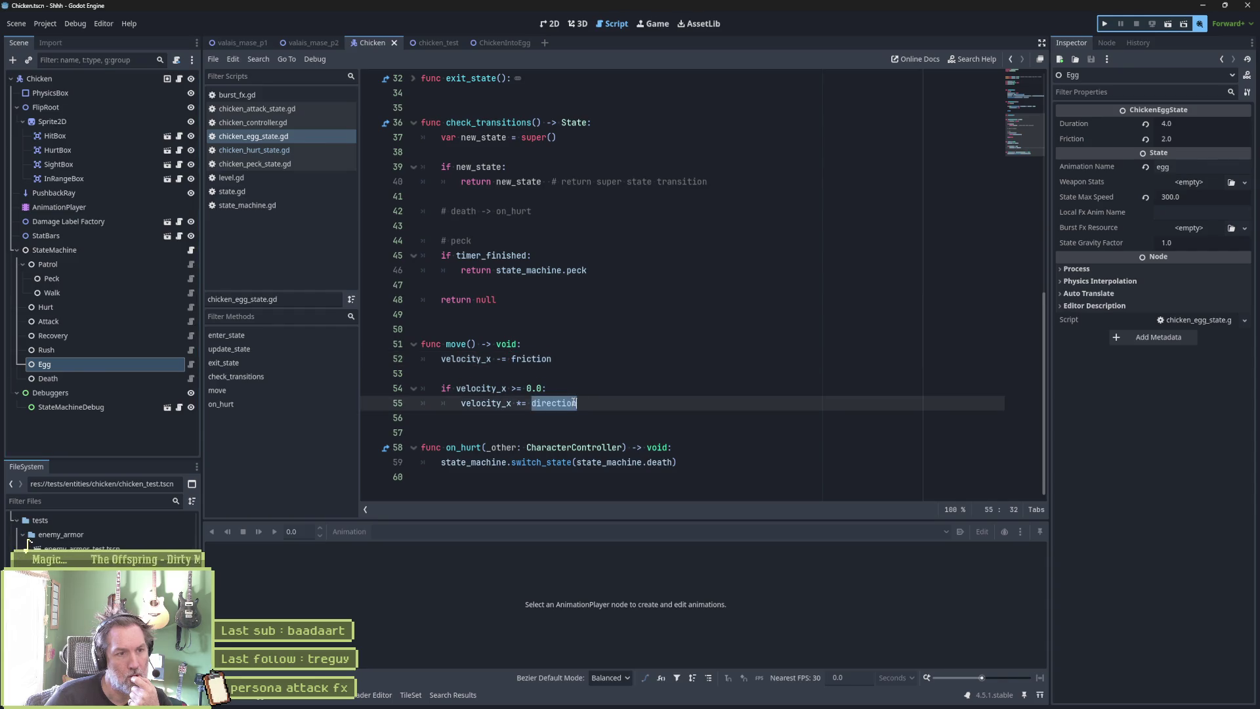
scroll(599, 361, up, 6)
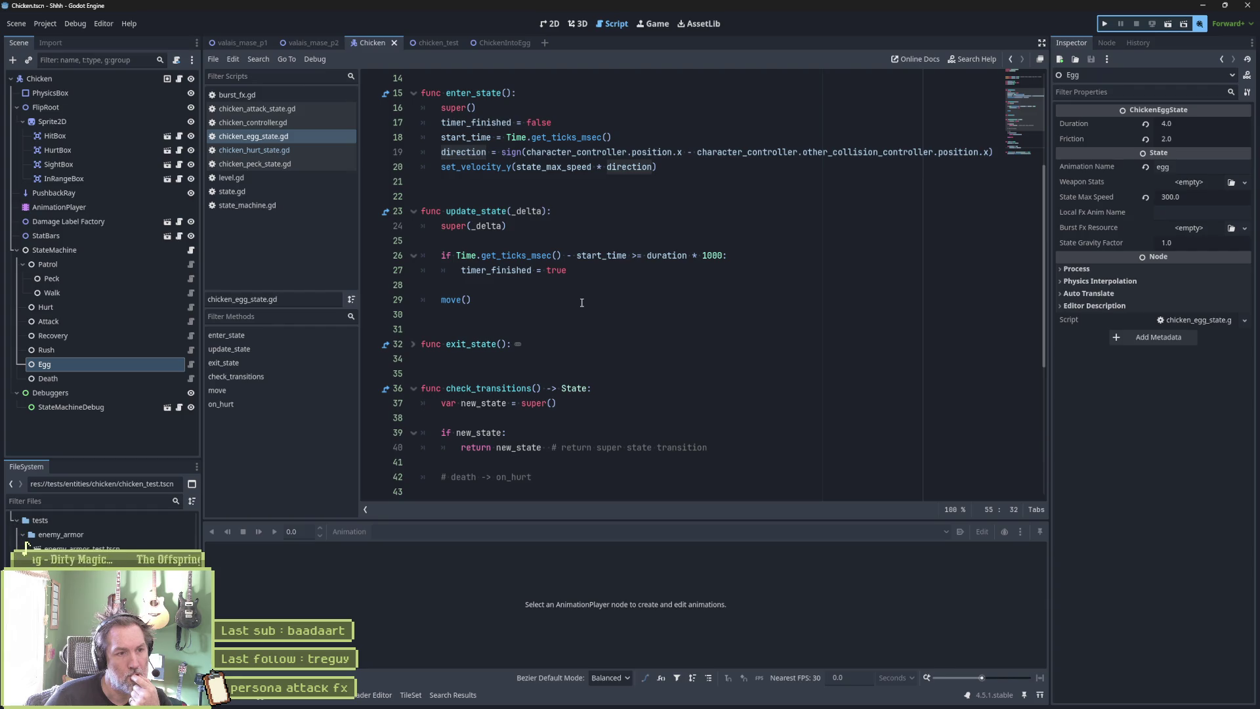
scroll(495, 390, down, 3)
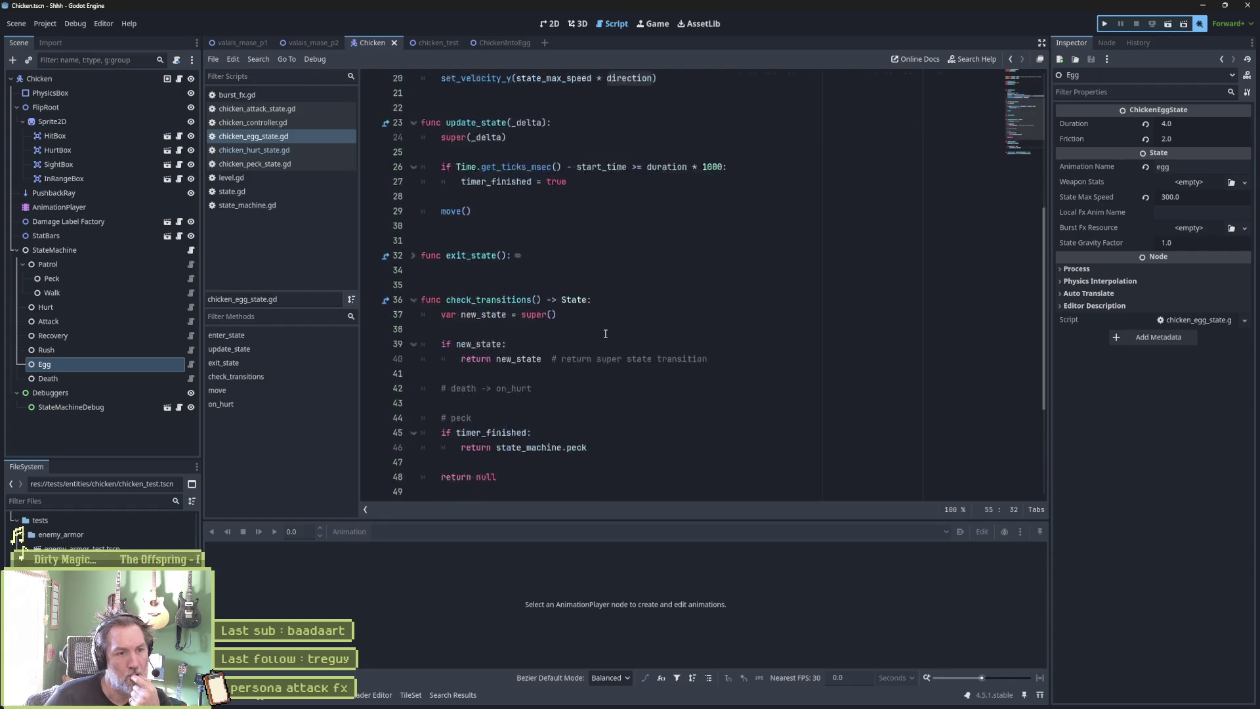
double_click(495, 391)
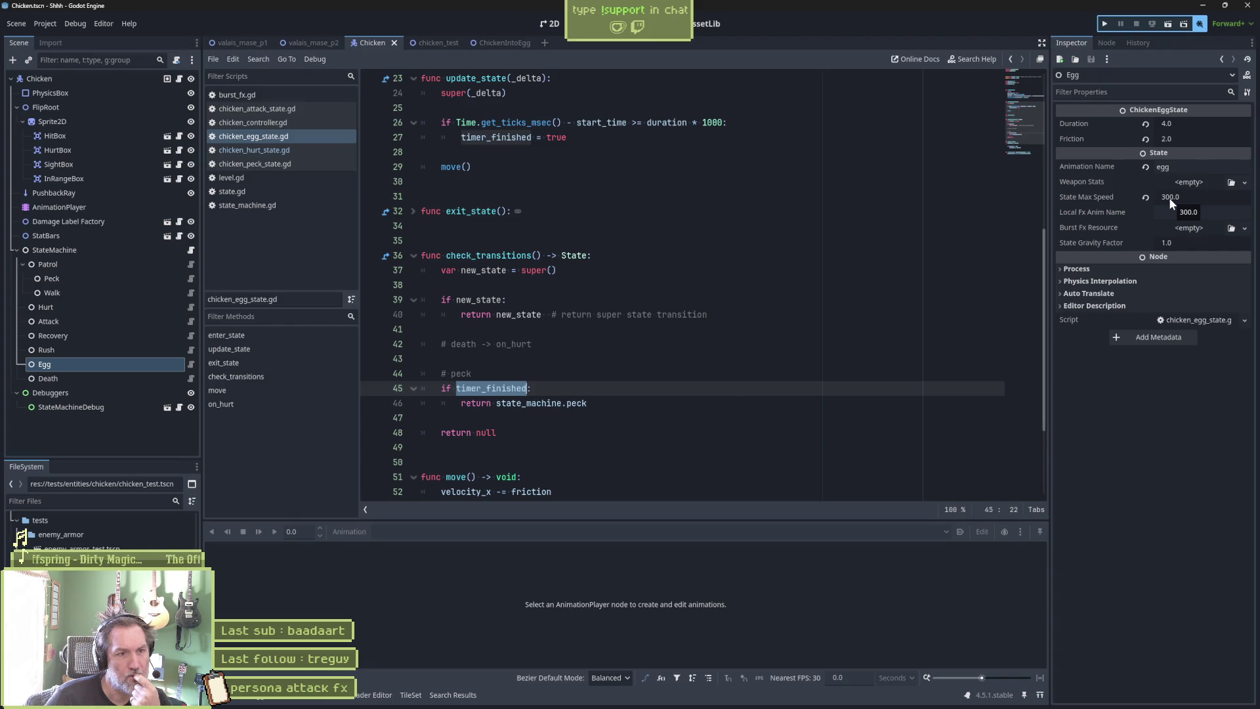
scroll(656, 341, up, 2)
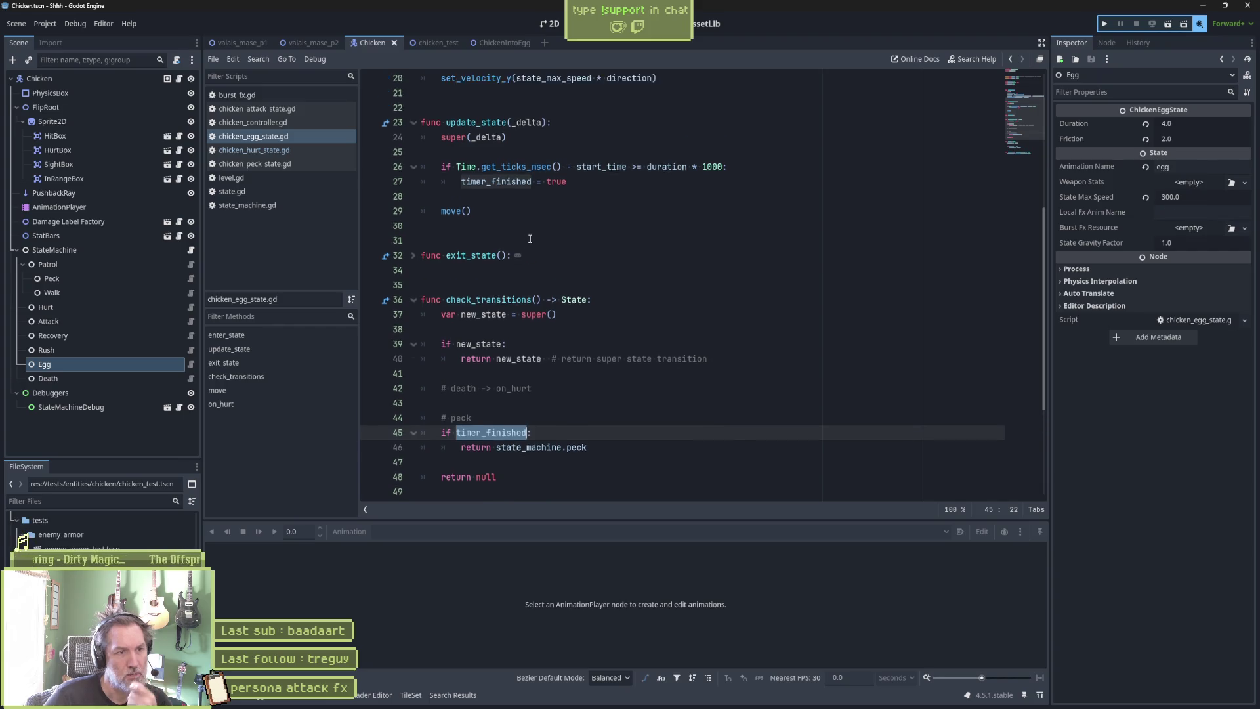
scroll(618, 369, down, 2)
scroll(617, 369, down, 2)
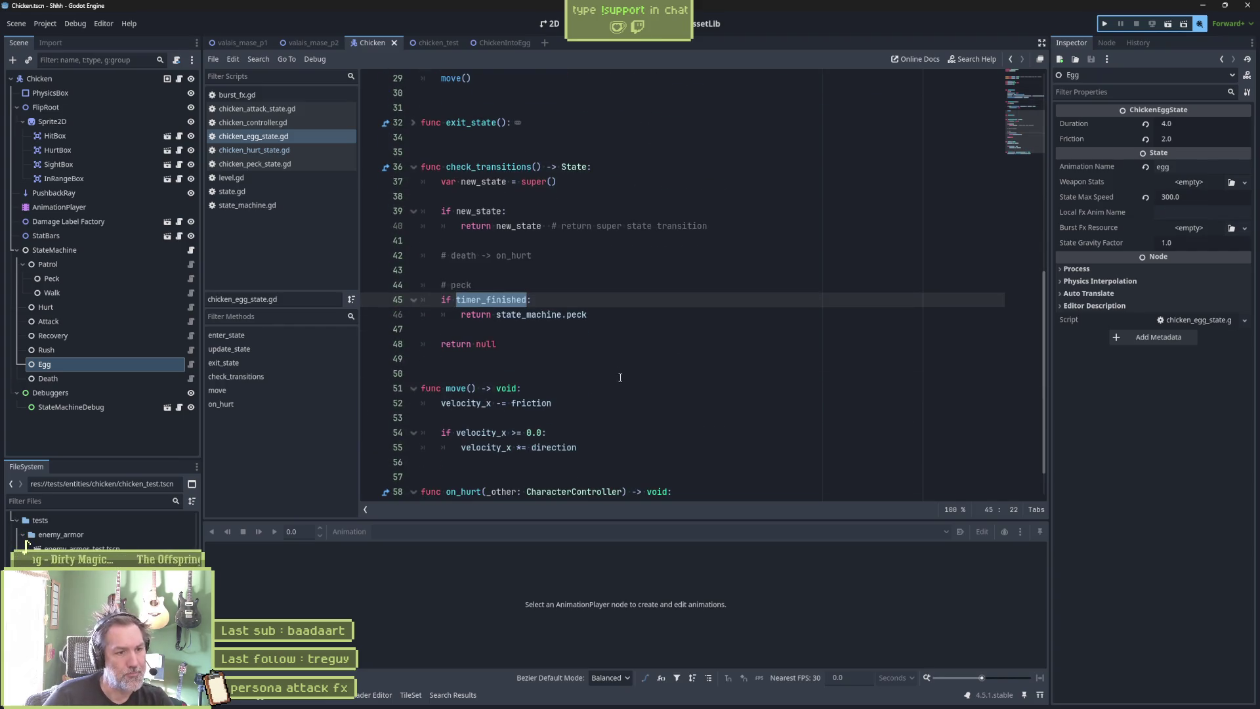
Add print_debug(self, "velocity_x: ", velocity_x) below the velocity update in move().
click(606, 446)
key(Return)
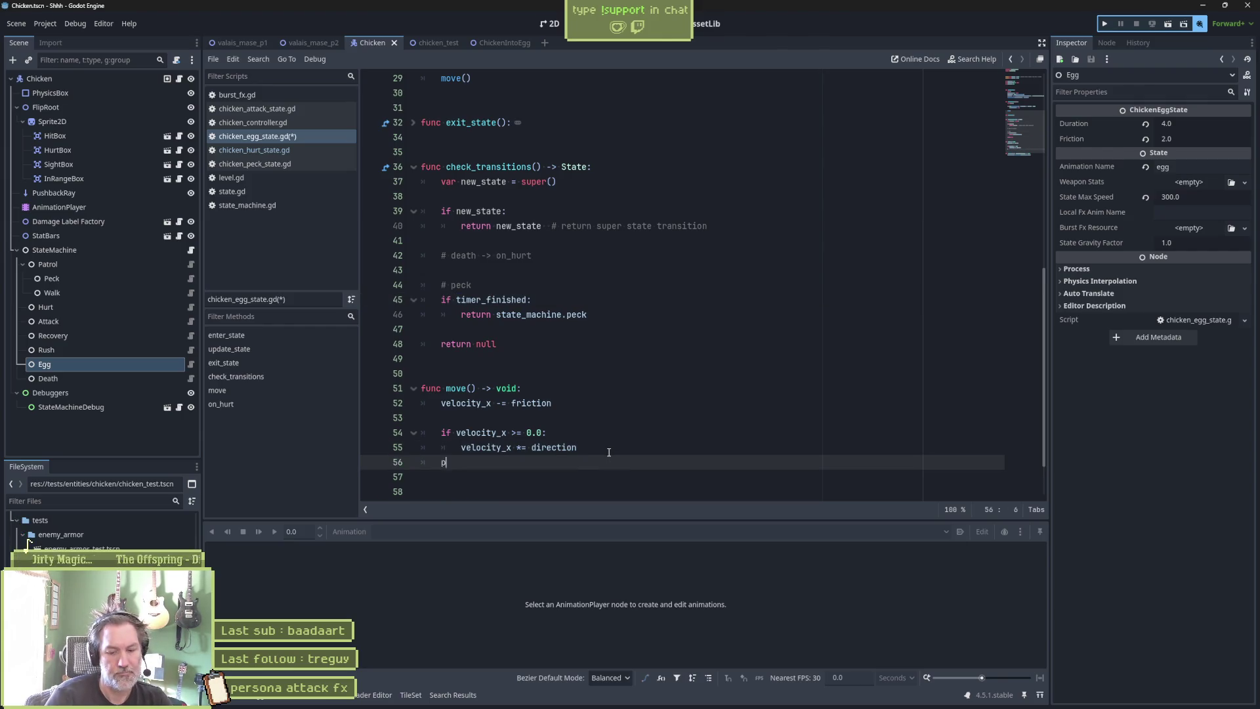
text(rint_debug(self, ")
key(Up)
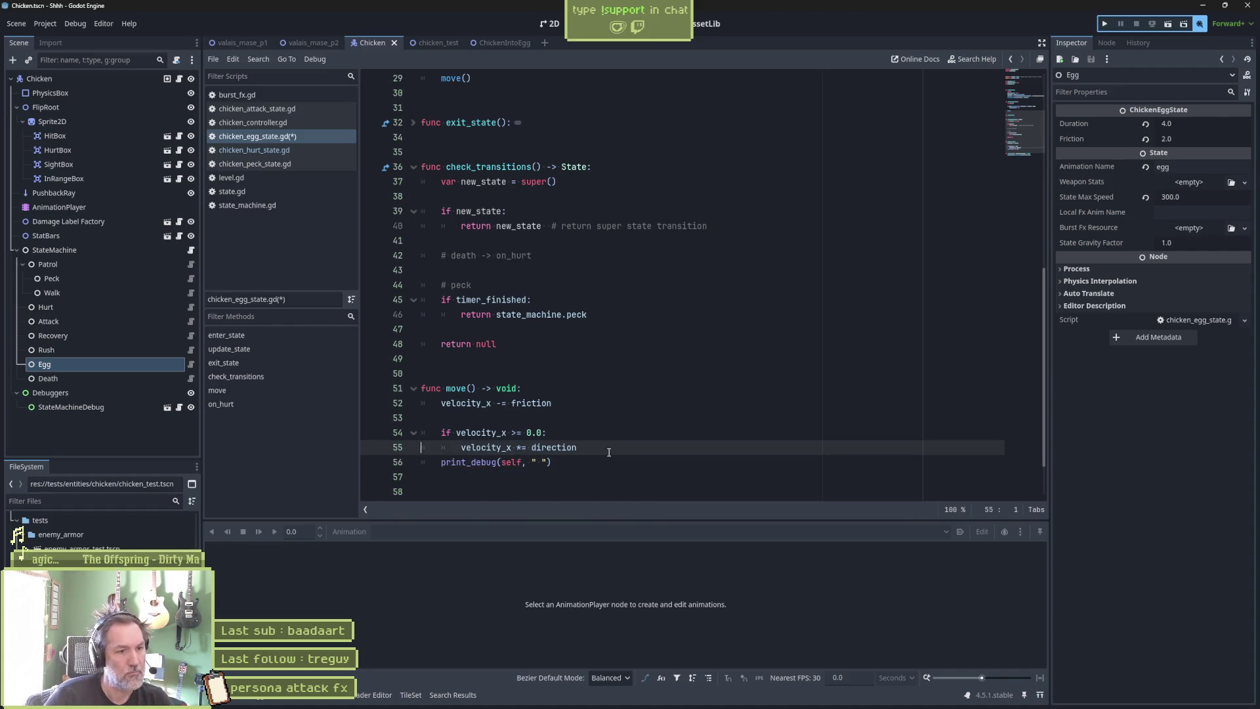
key(Down)
key(End)
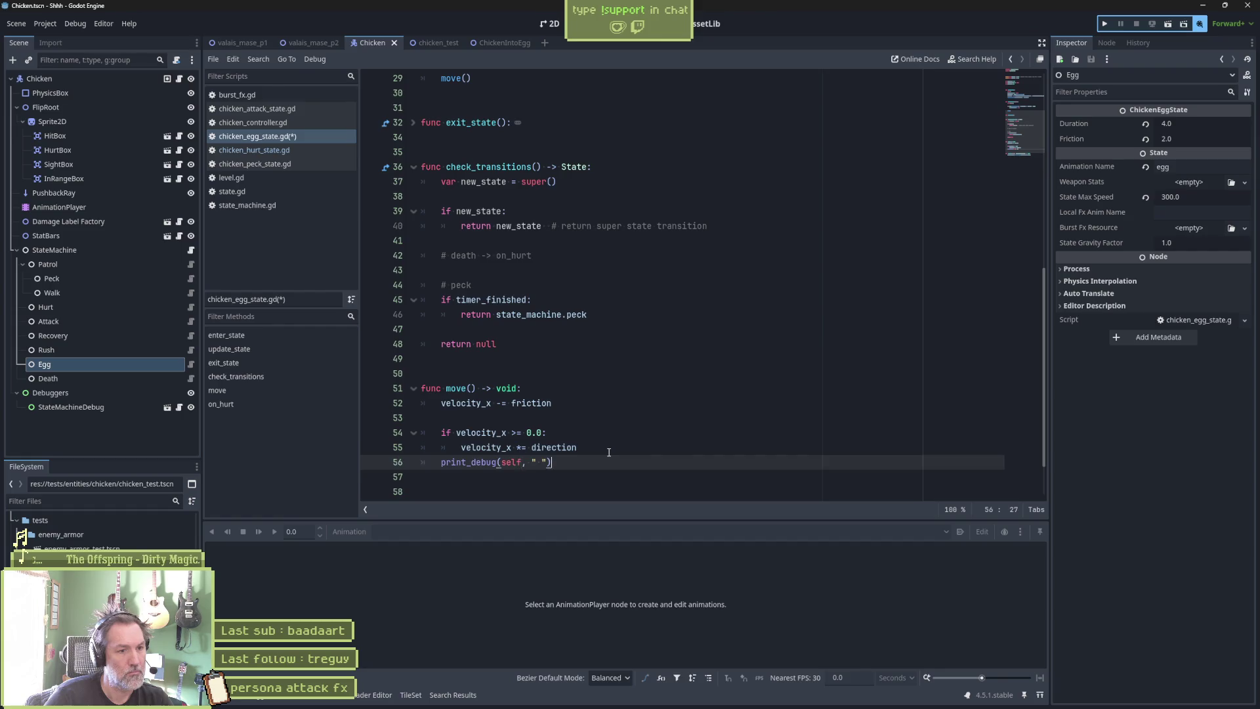
text(, velocity_x: ", velocity_x)
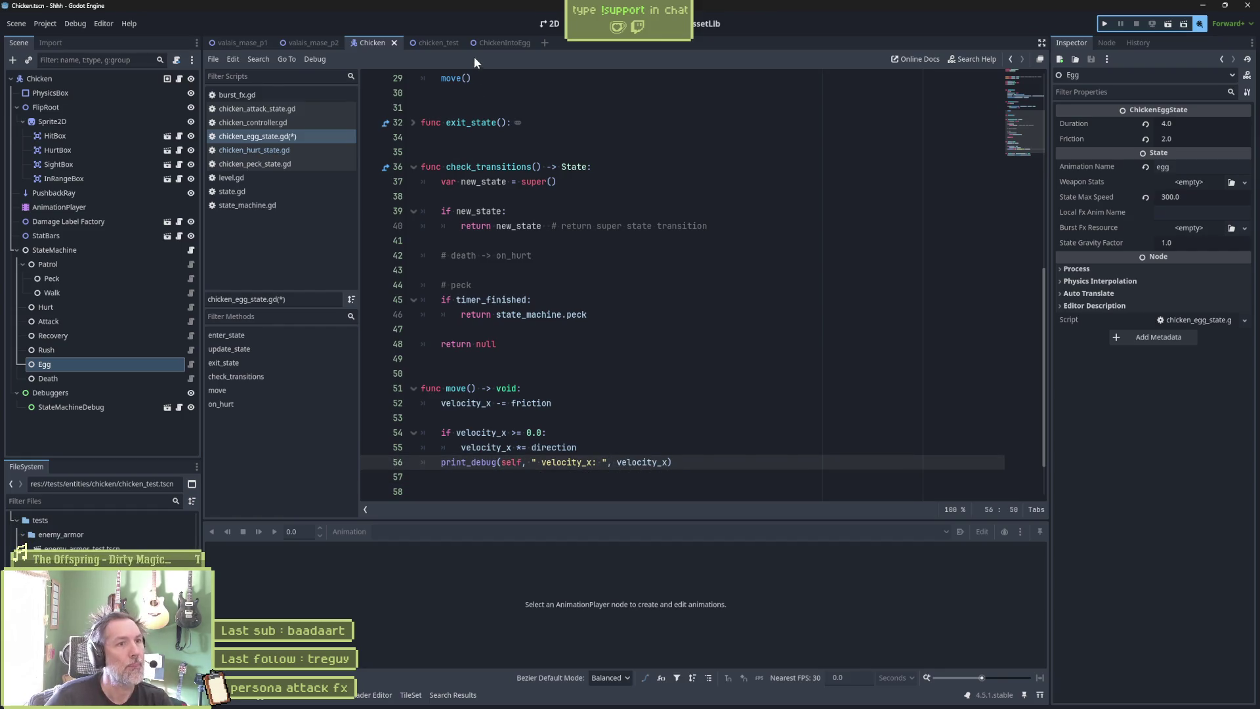
Run chicken_test to check the velocity_x debug output, then return to the Chicken scene.
click(436, 43)
key(F6)
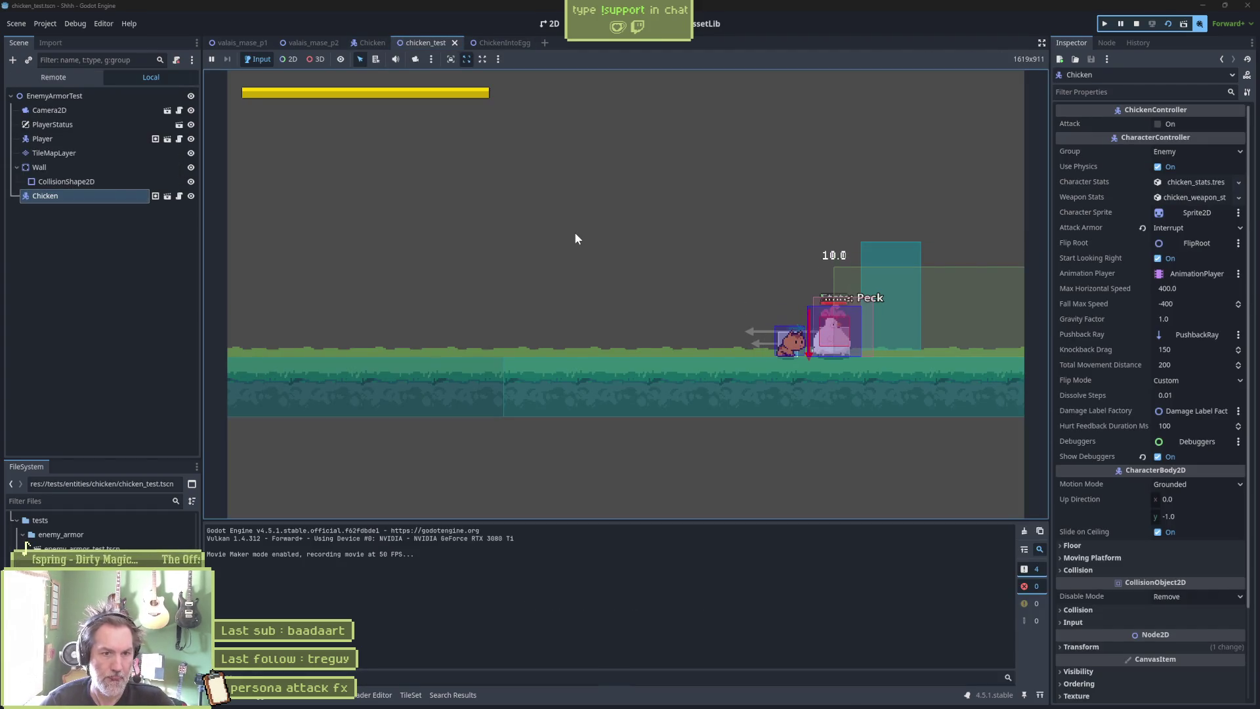
key(F8)
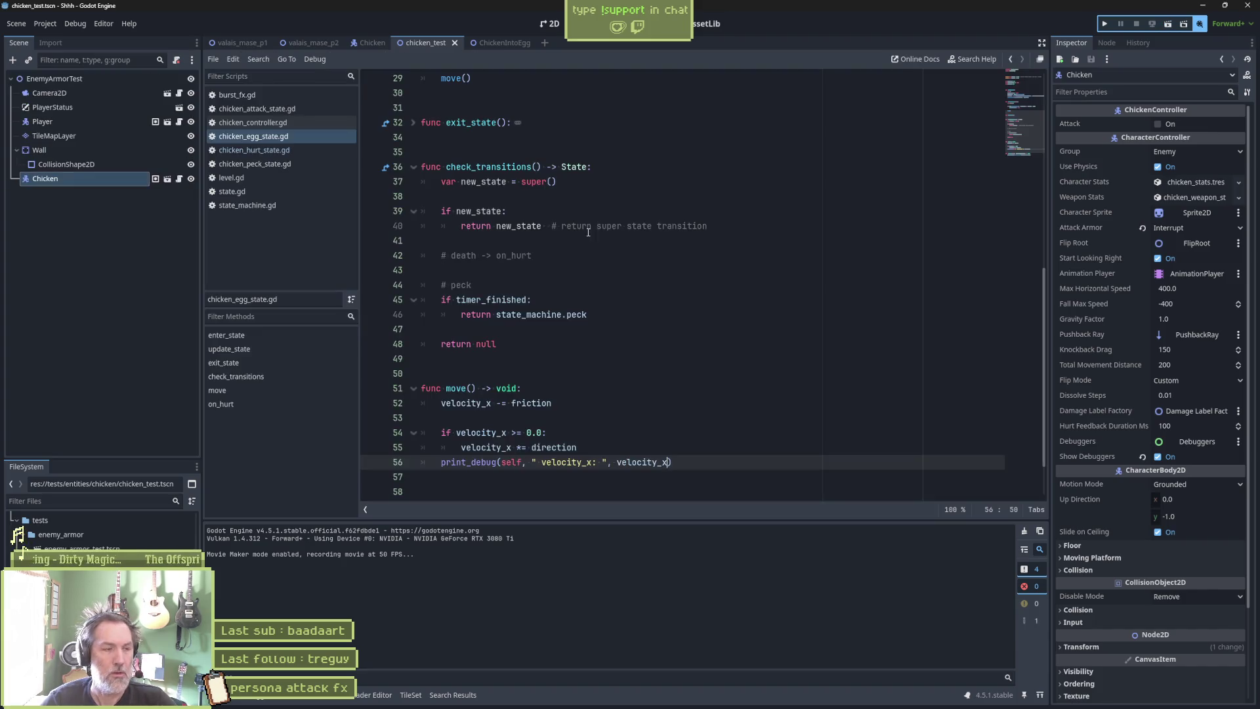
click(385, 44)
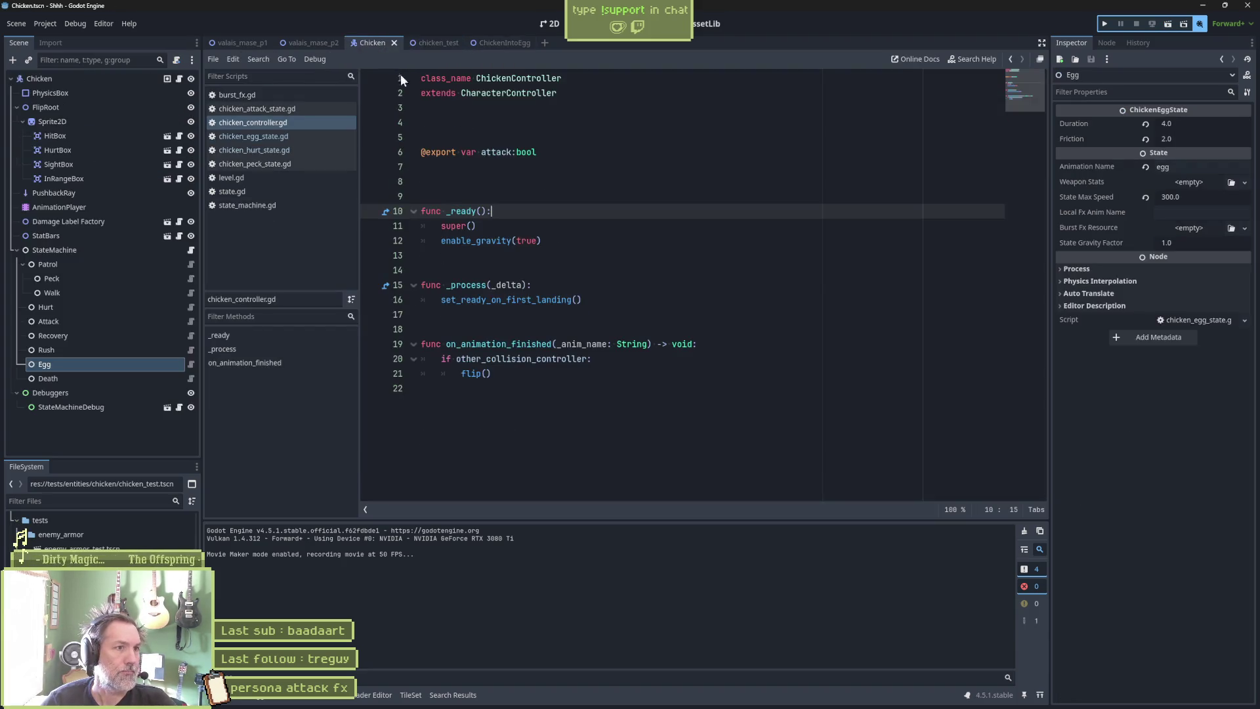
Set the Chicken's Health Max and Health Value to 10.
click(40, 78)
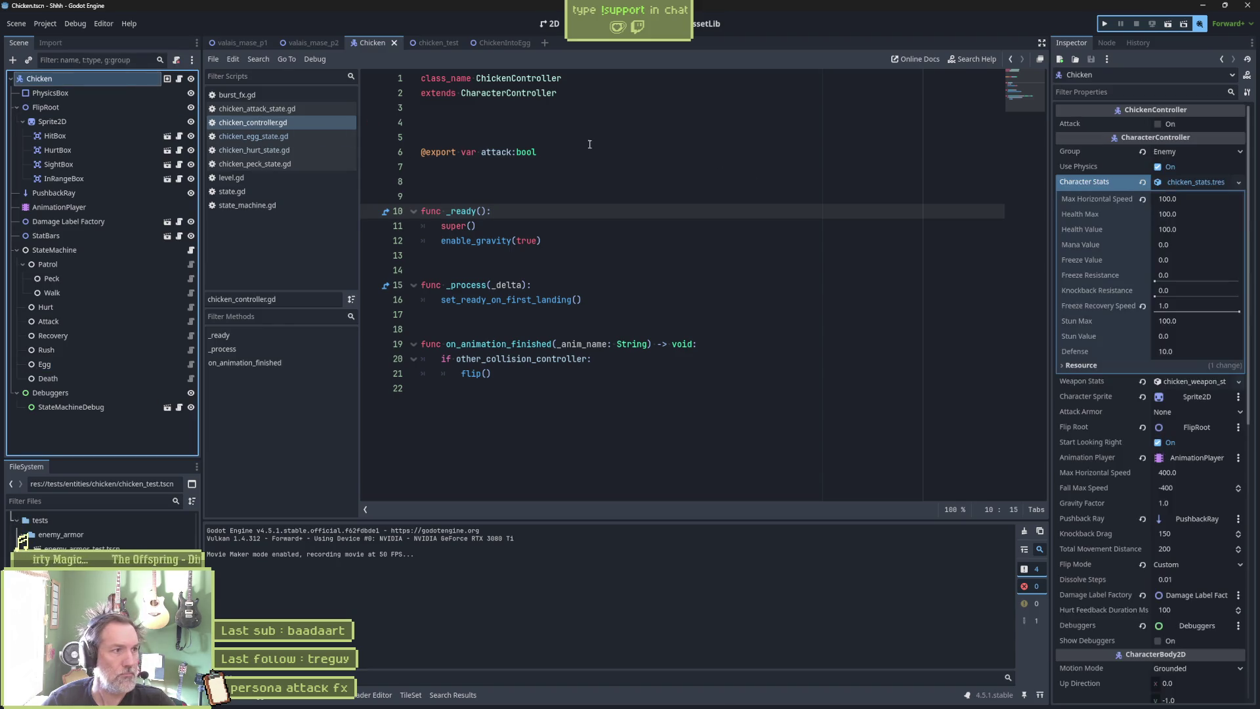
click(1211, 215)
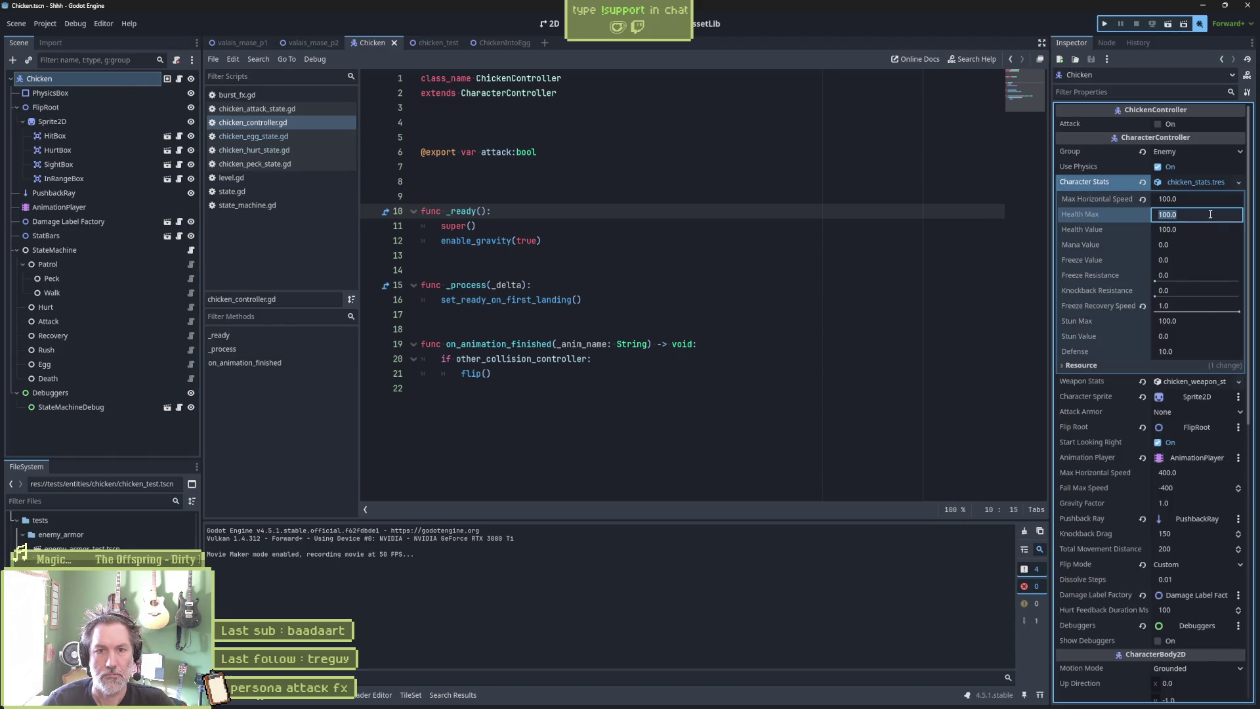
text(10)
key(Tab)
text(10)
key(Return)
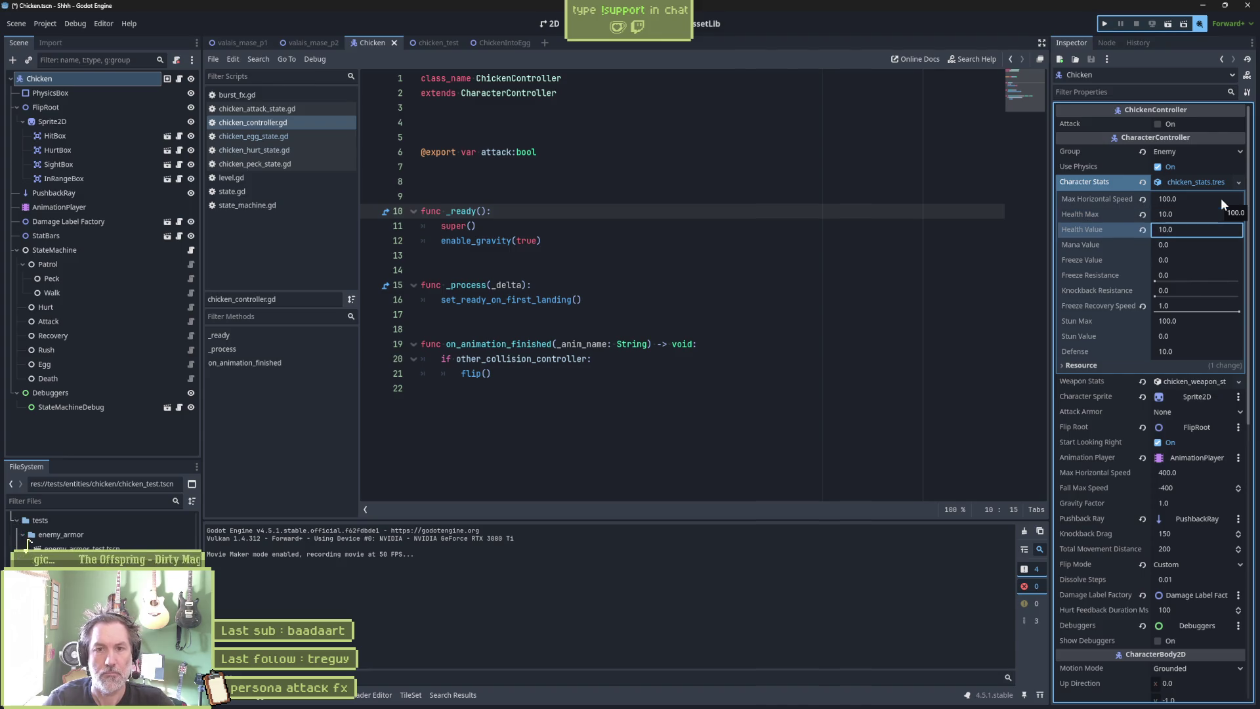
Run chicken_test, review the logged velocity_x readings, and reopen chicken_egg_state.gd.
click(434, 43)
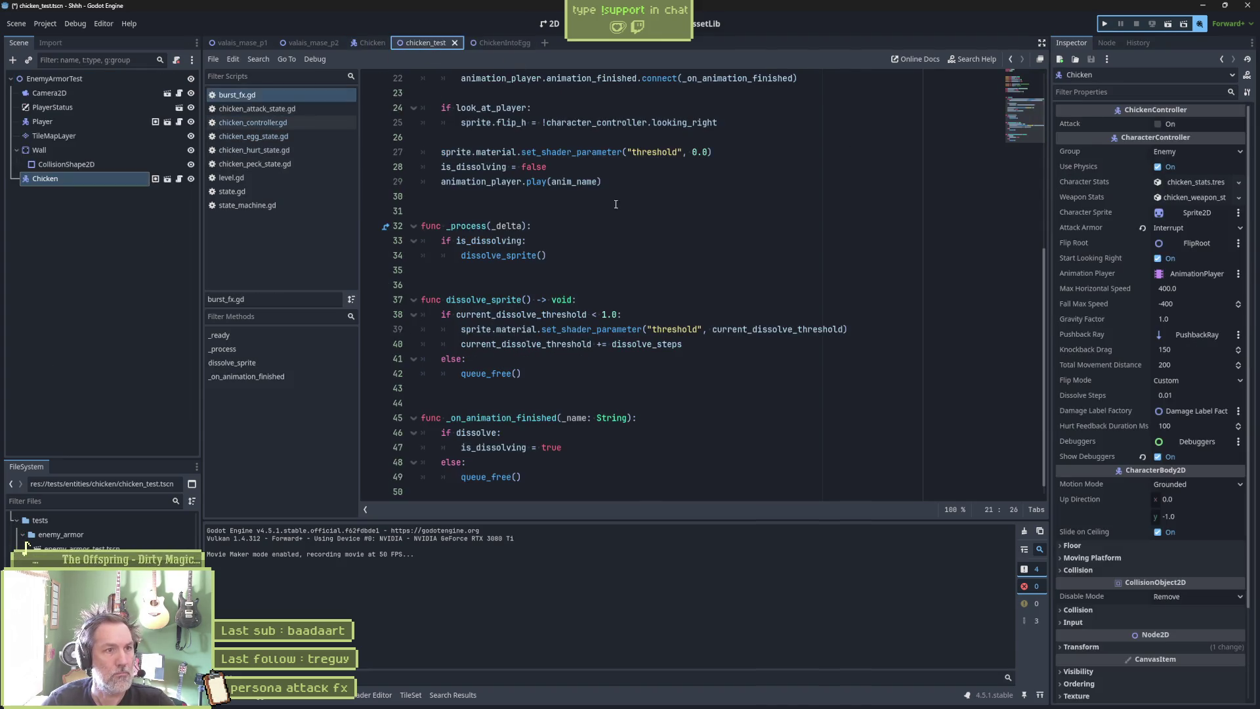
key(F6)
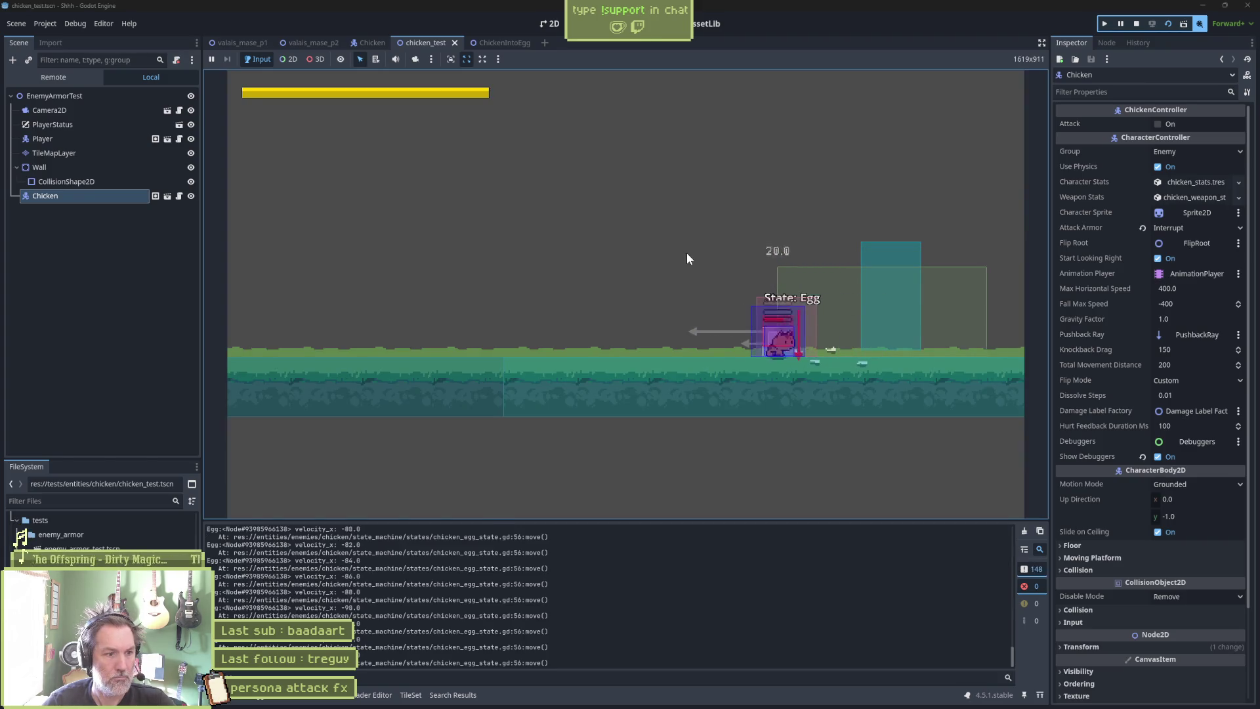
key(F8)
mouse_move(1011, 659)
mouse_down()
mouse_move(1013, 521)
mouse_move(1013, 565)
mouse_up()
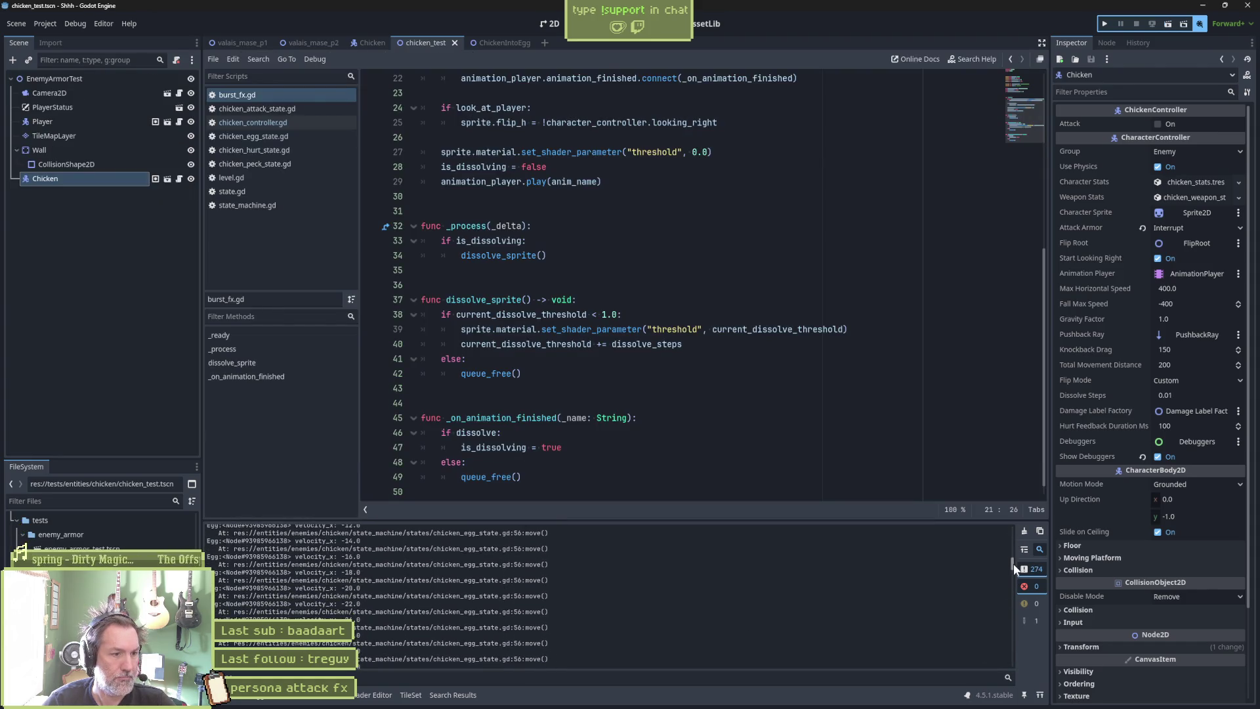
click(730, 379)
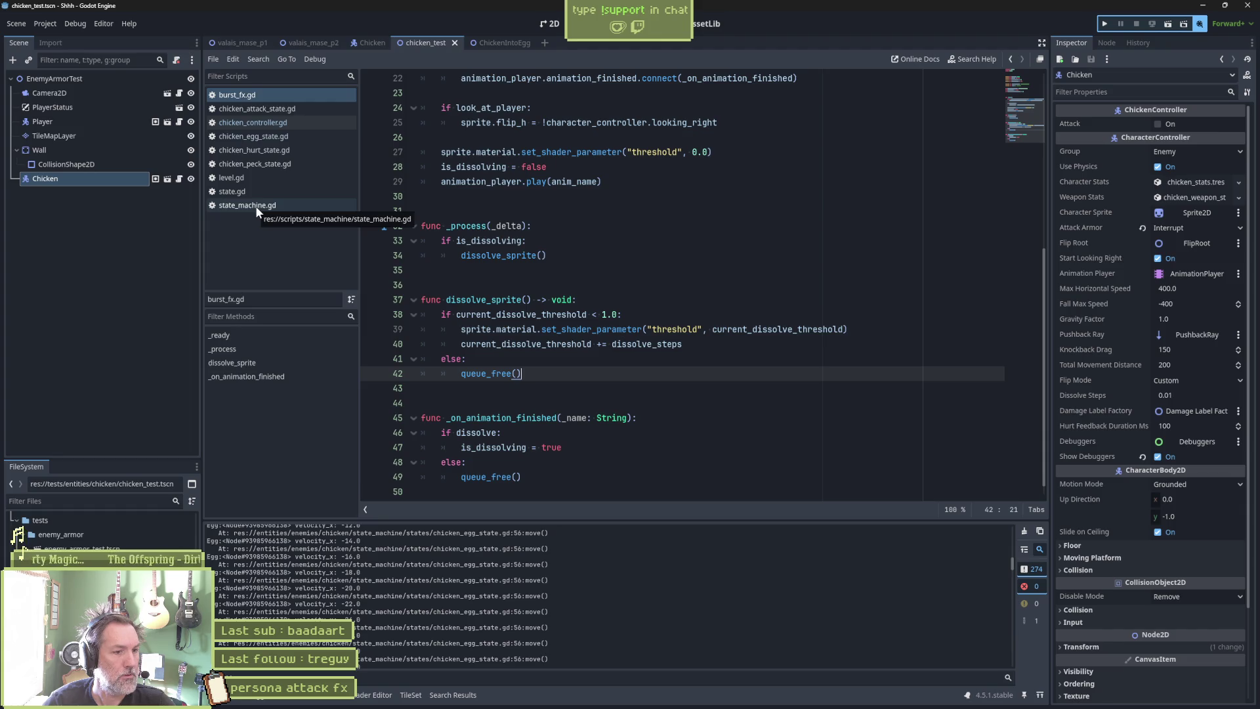
click(274, 128)
click(273, 136)
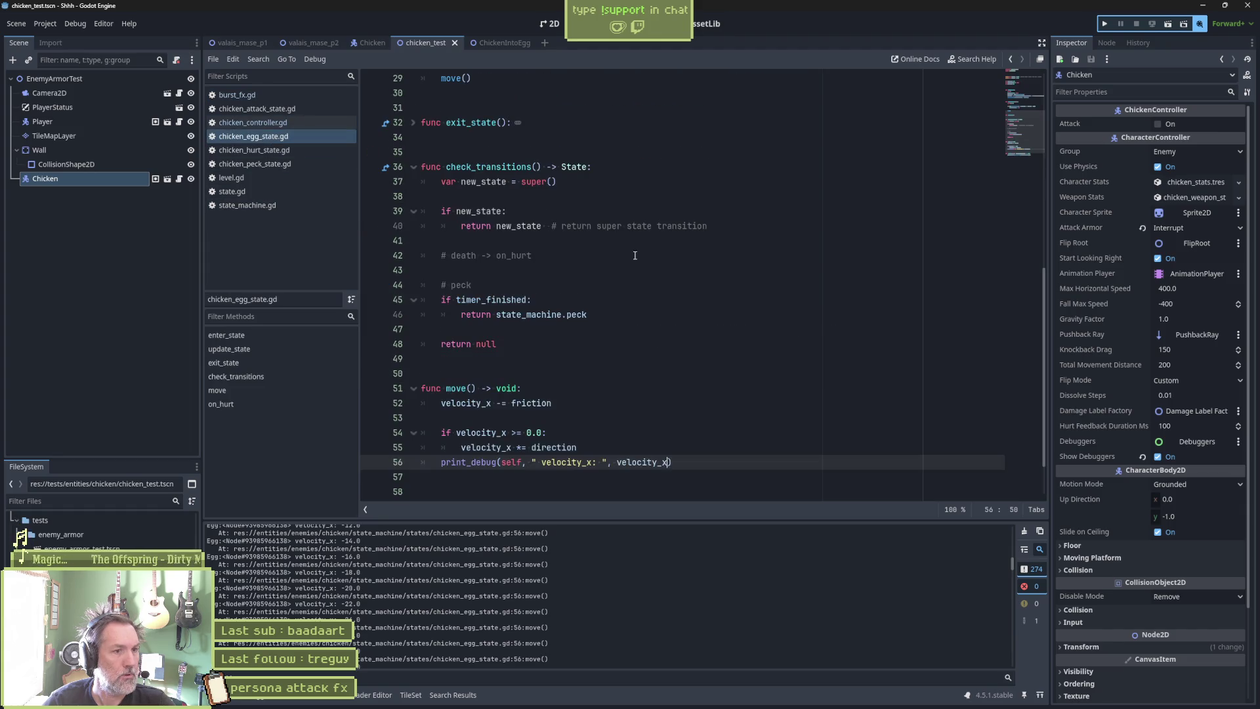
scroll(610, 281, down, 2)
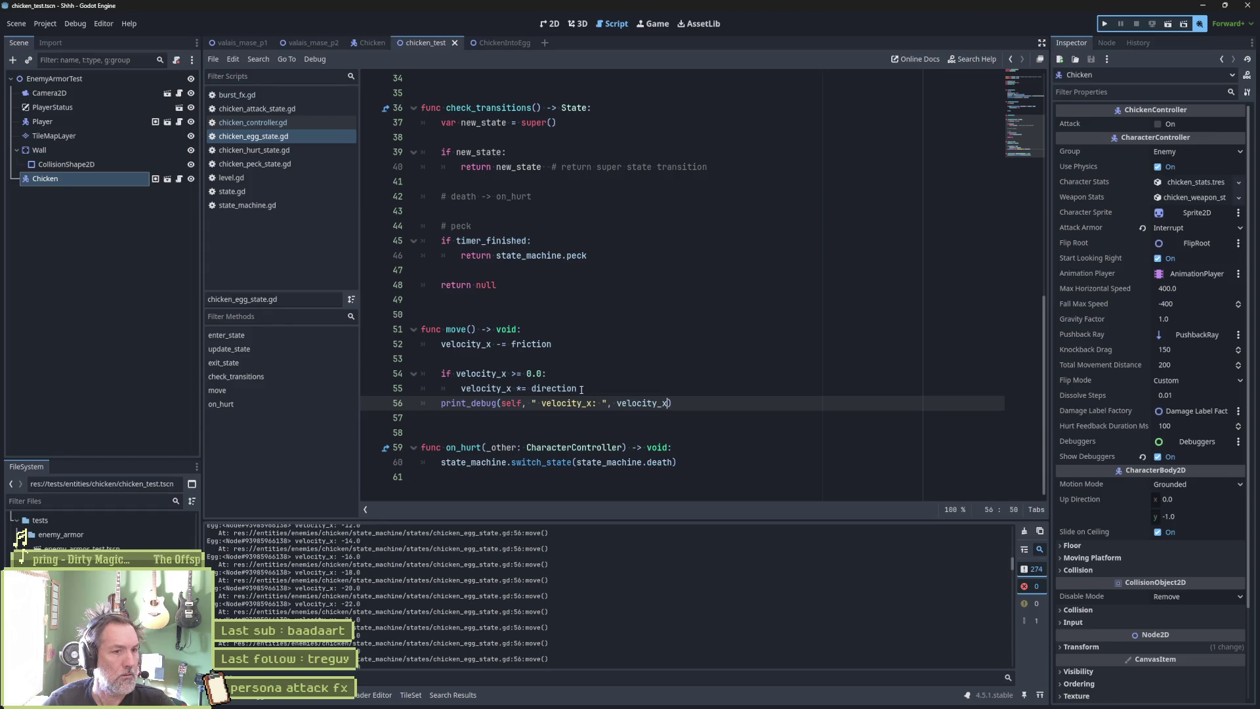
Add an else branch setting velocity_x = 0.0 in move() and save the script.
key(ctrl+shift+Return)
text(el)
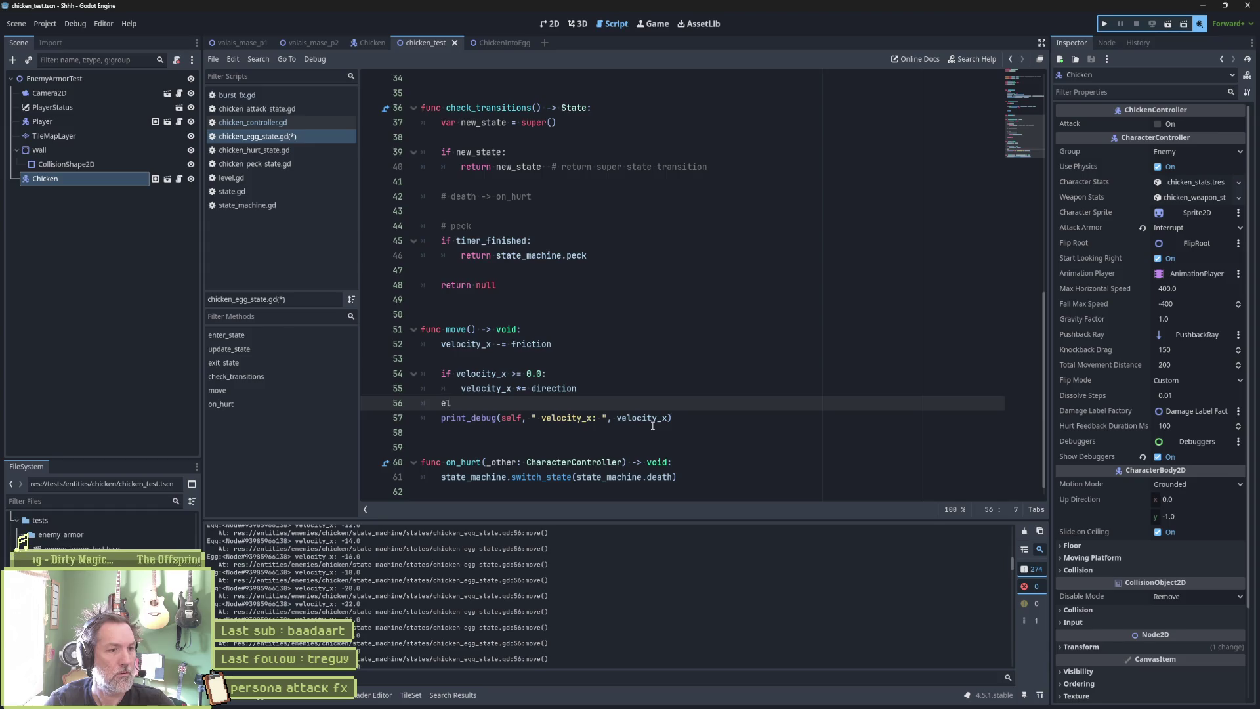
text(se:)
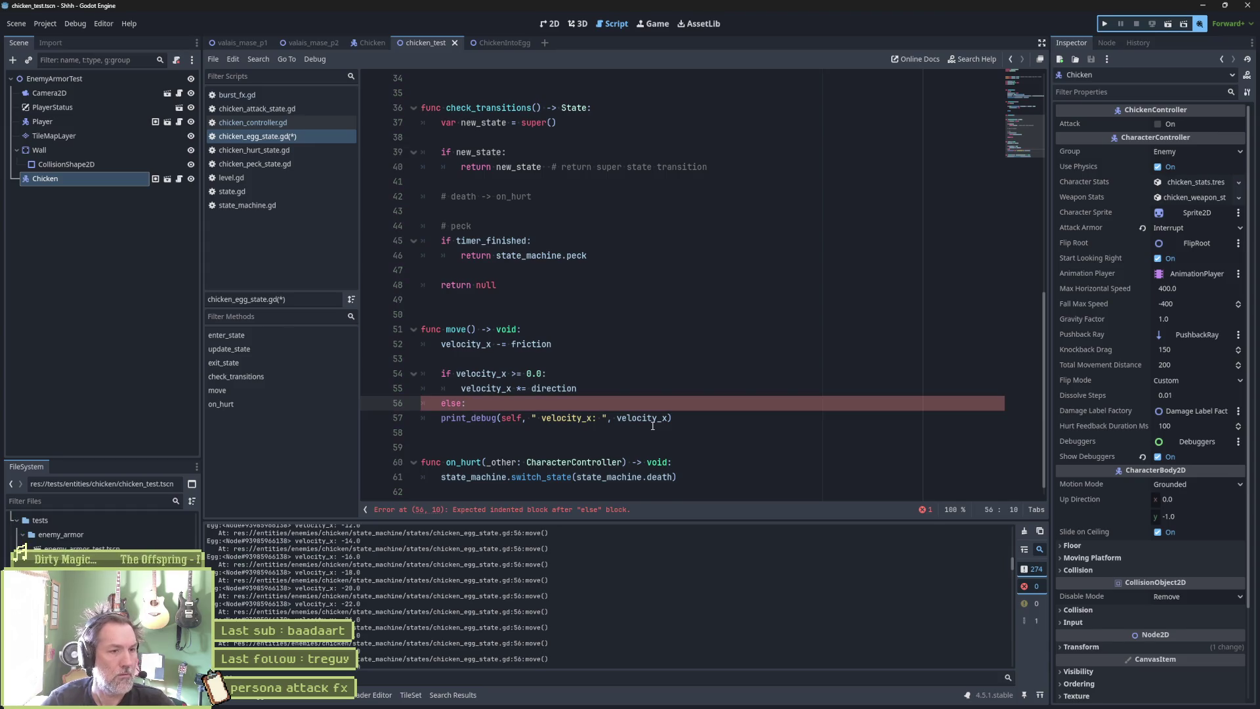
key(Return)
text(ve)
key(Return)
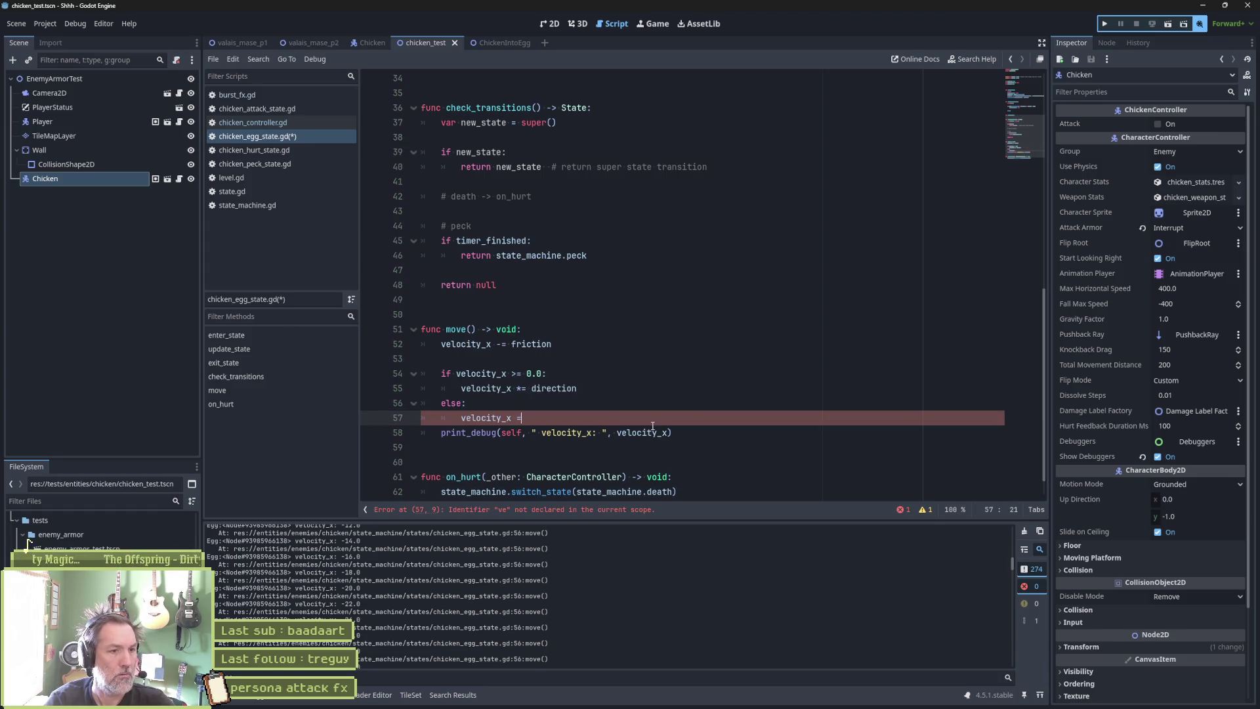
key(ctrl+s)
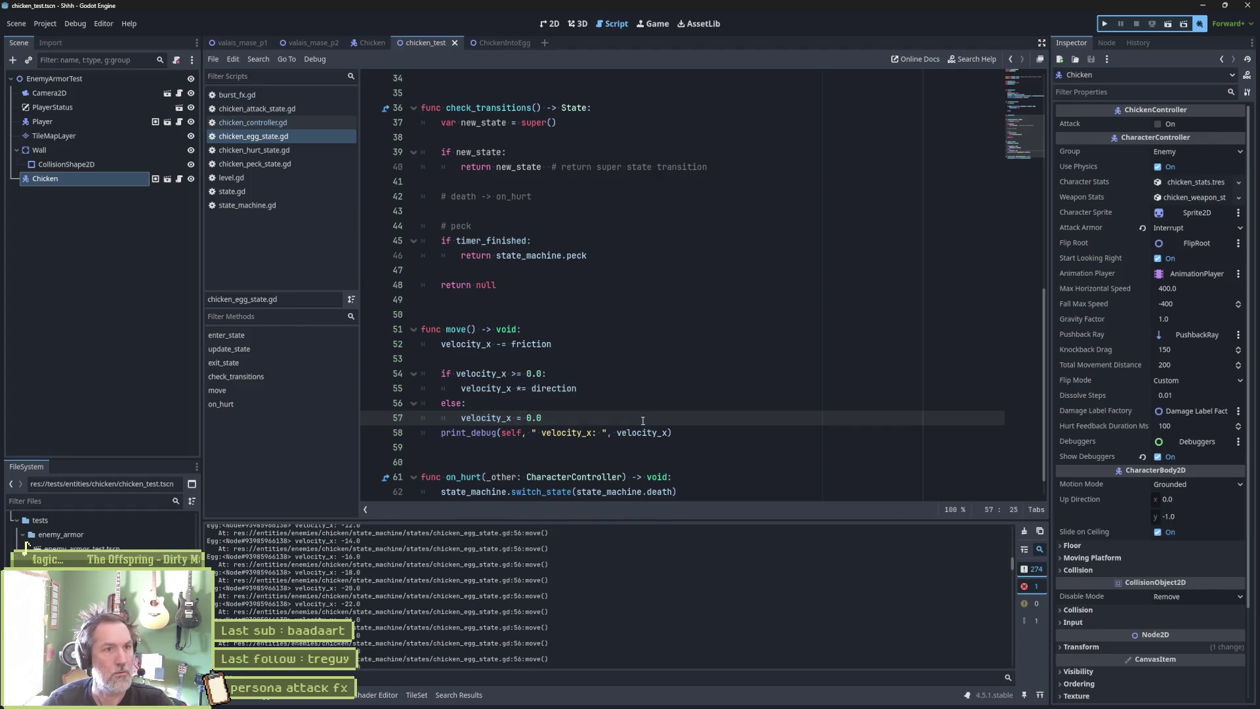
Run the test scene twice to confirm velocity_x now reads 0.0.
key(F6)
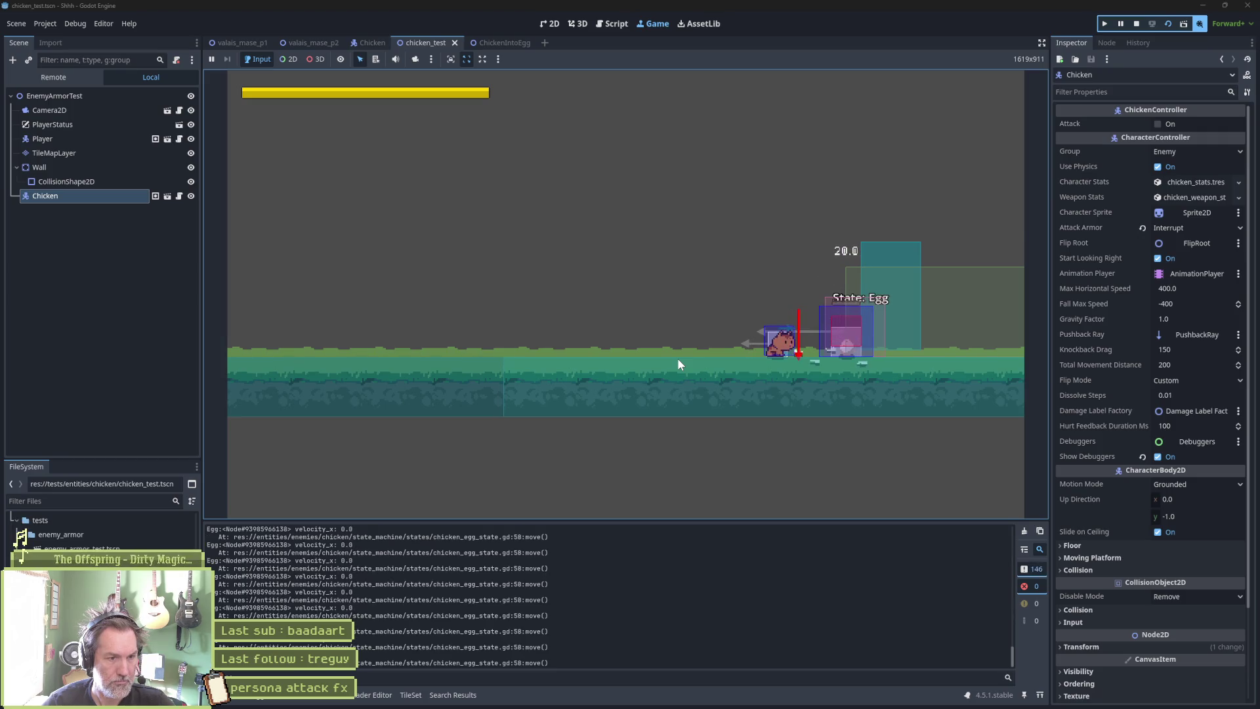
key(F8)
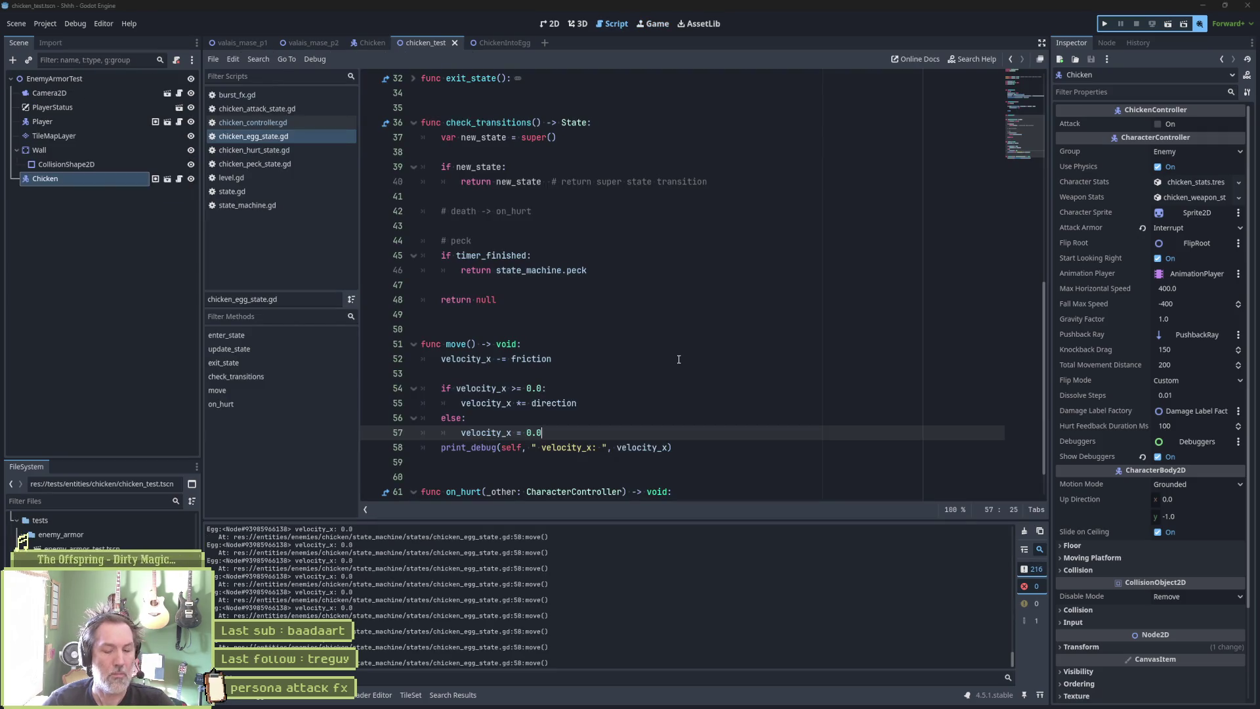
key(F6)
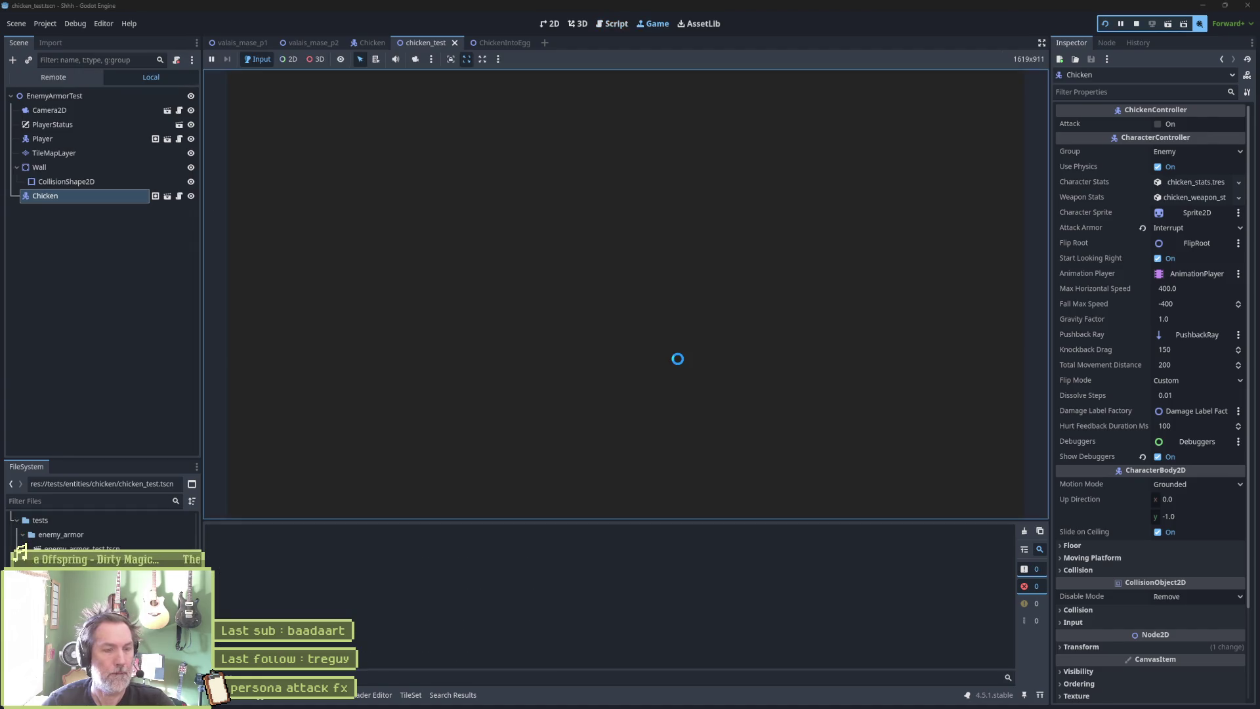
key(F8)
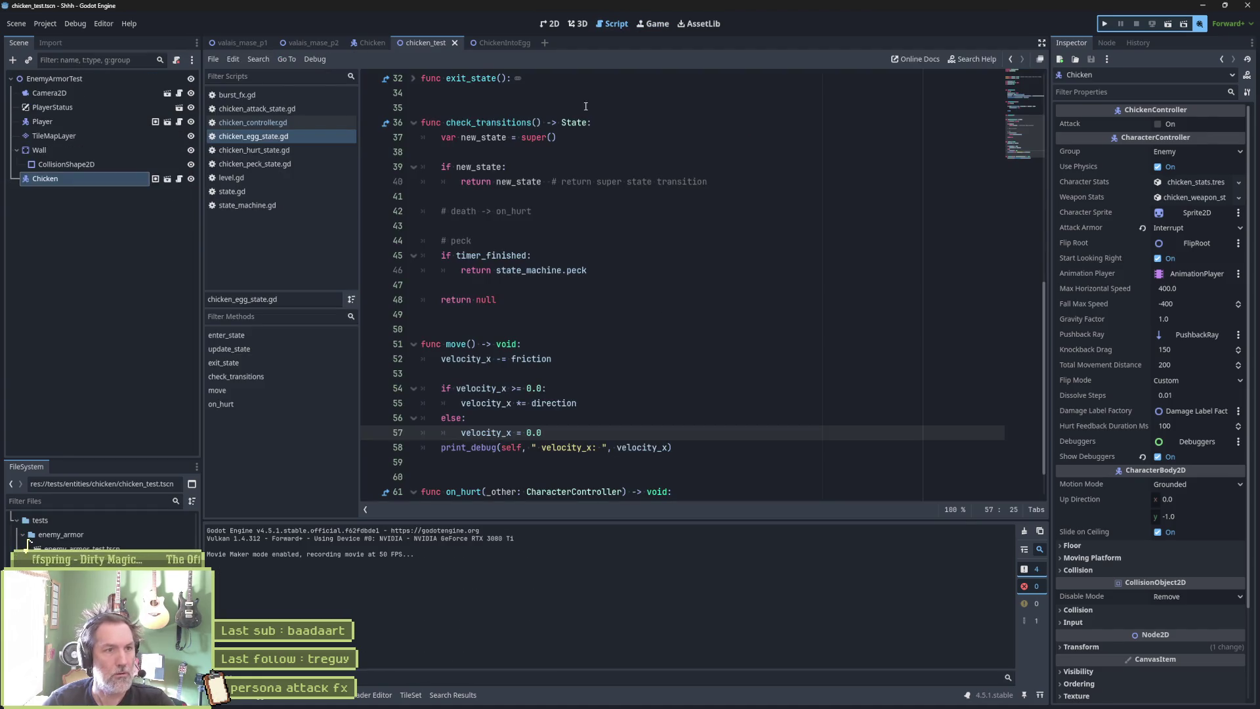
click(545, 25)
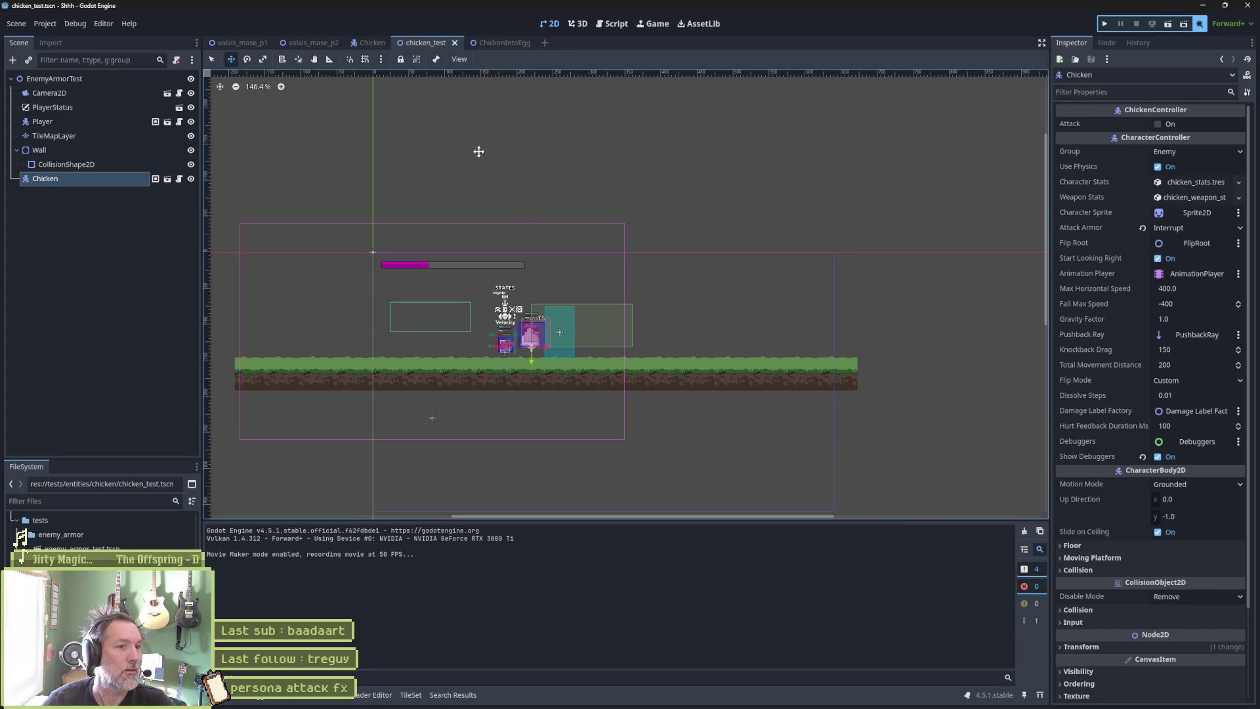
Drag the Player and the Chicken further left in the test level.
click(85, 118)
drag(512, 213, 396, 214)
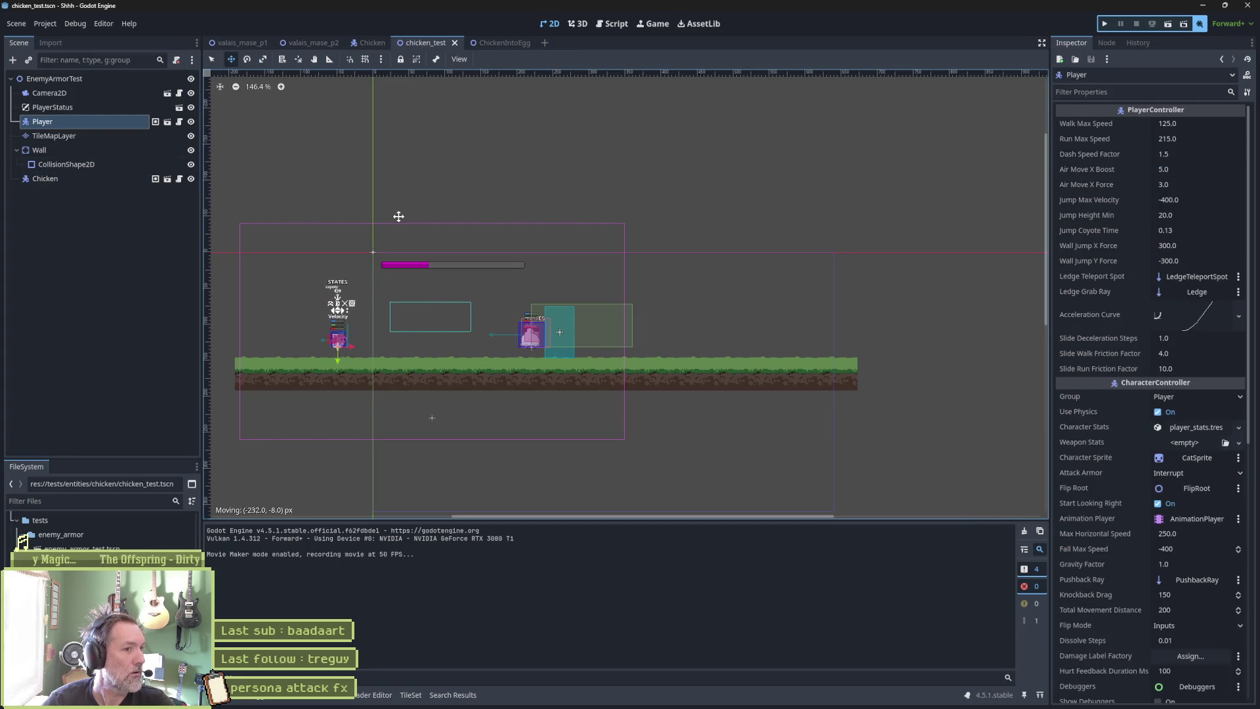
click(98, 178)
drag(545, 216, 522, 239)
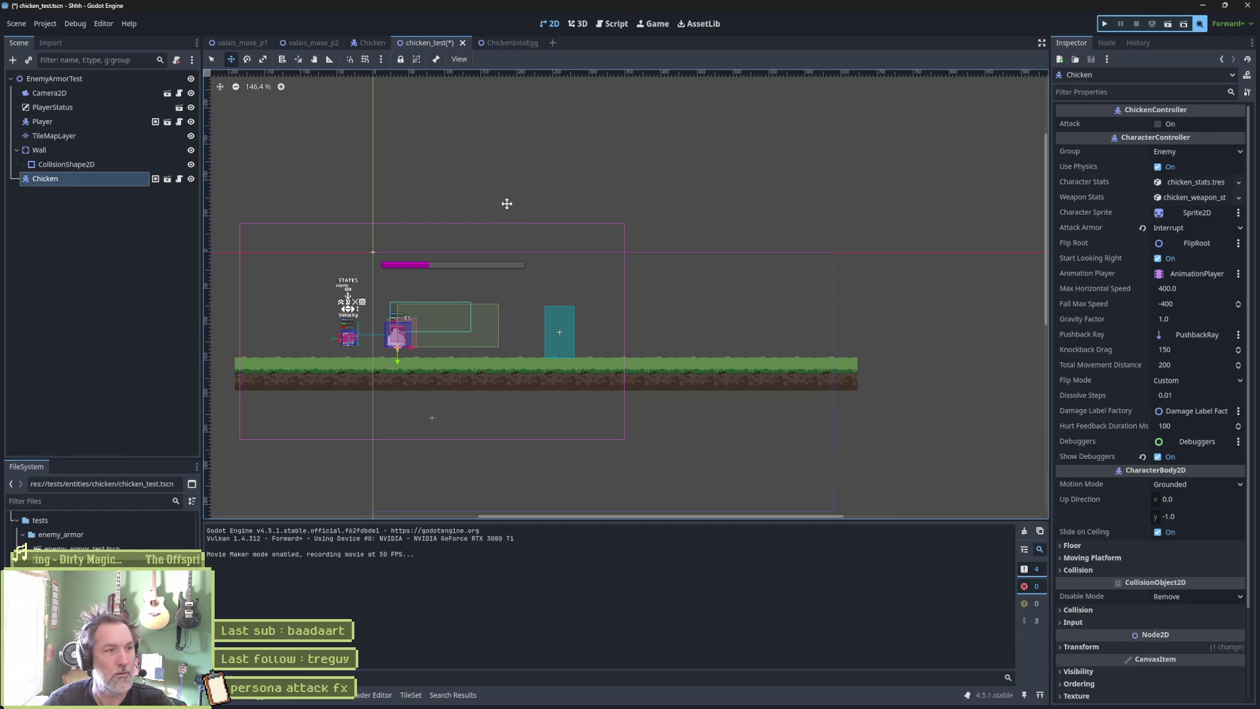
Play the scene, walking the player right toward the chicken, then stop.
key(F6)
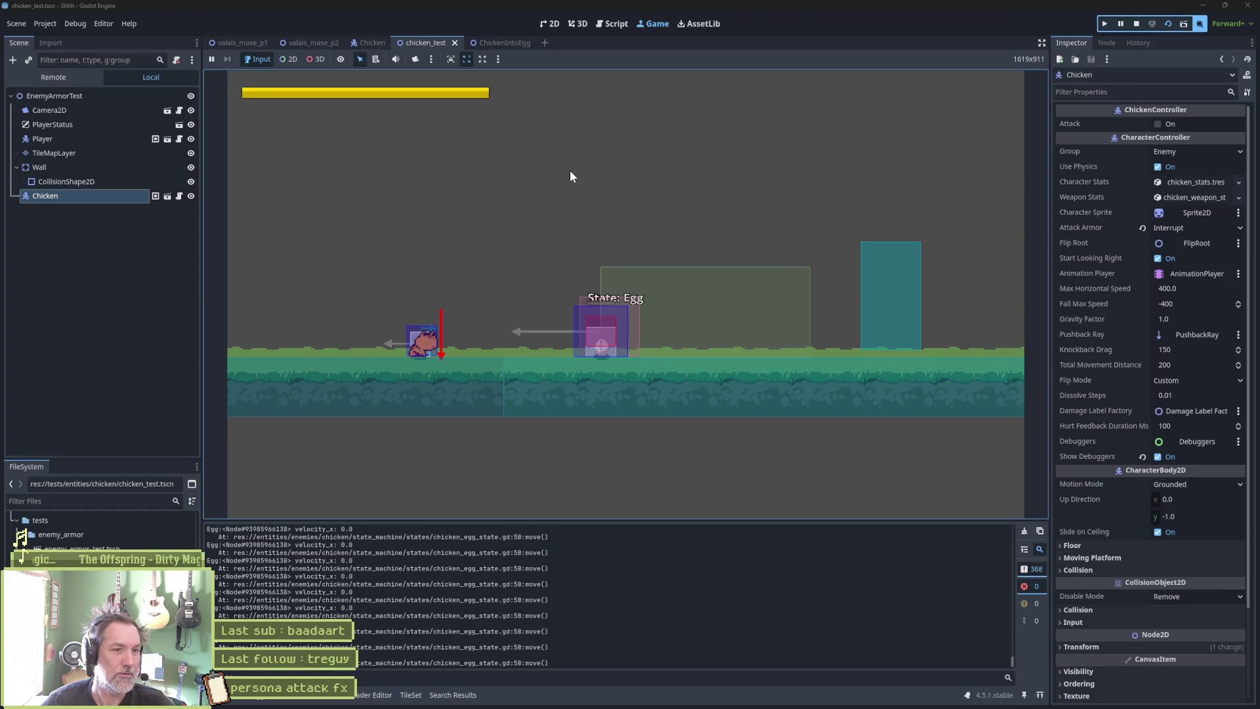
key(Right)
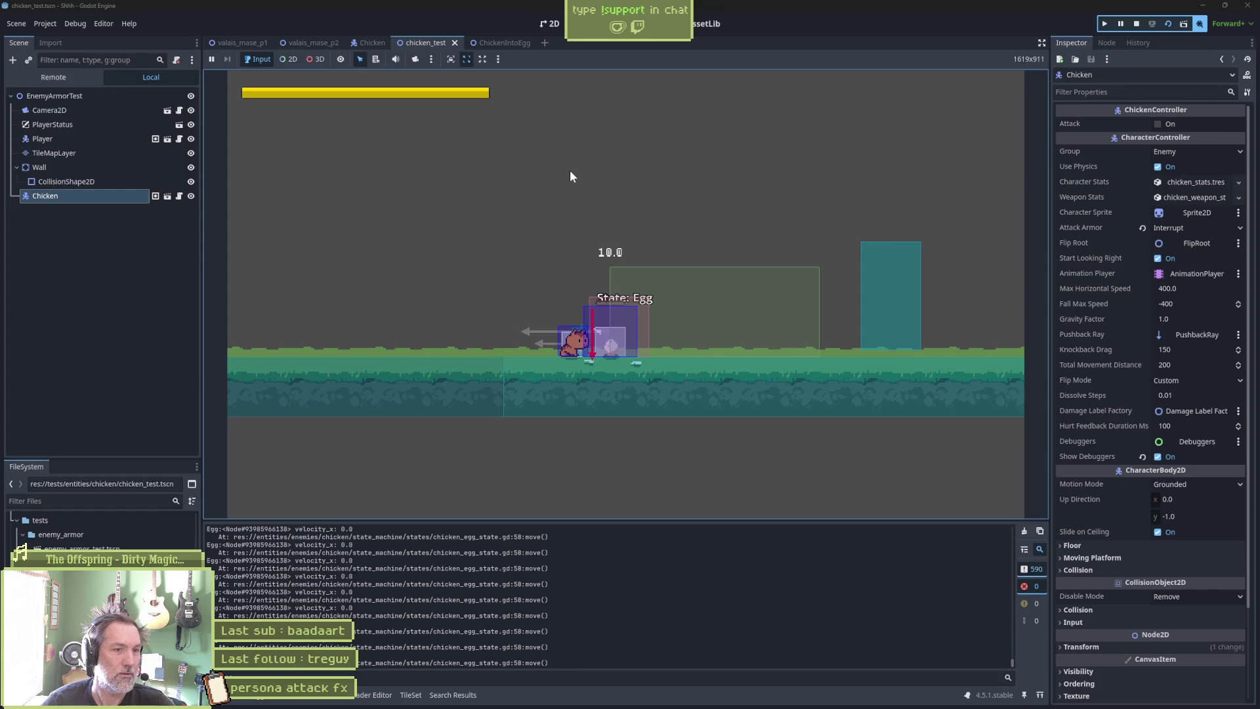
key(F8)
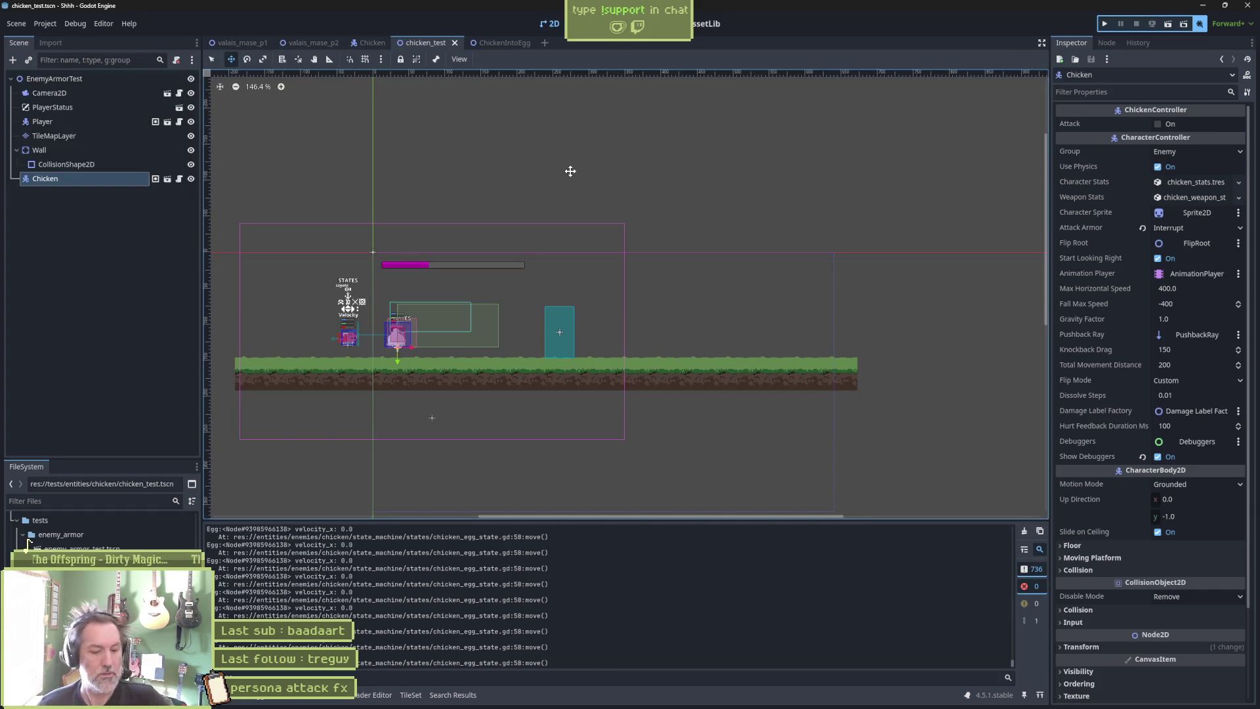
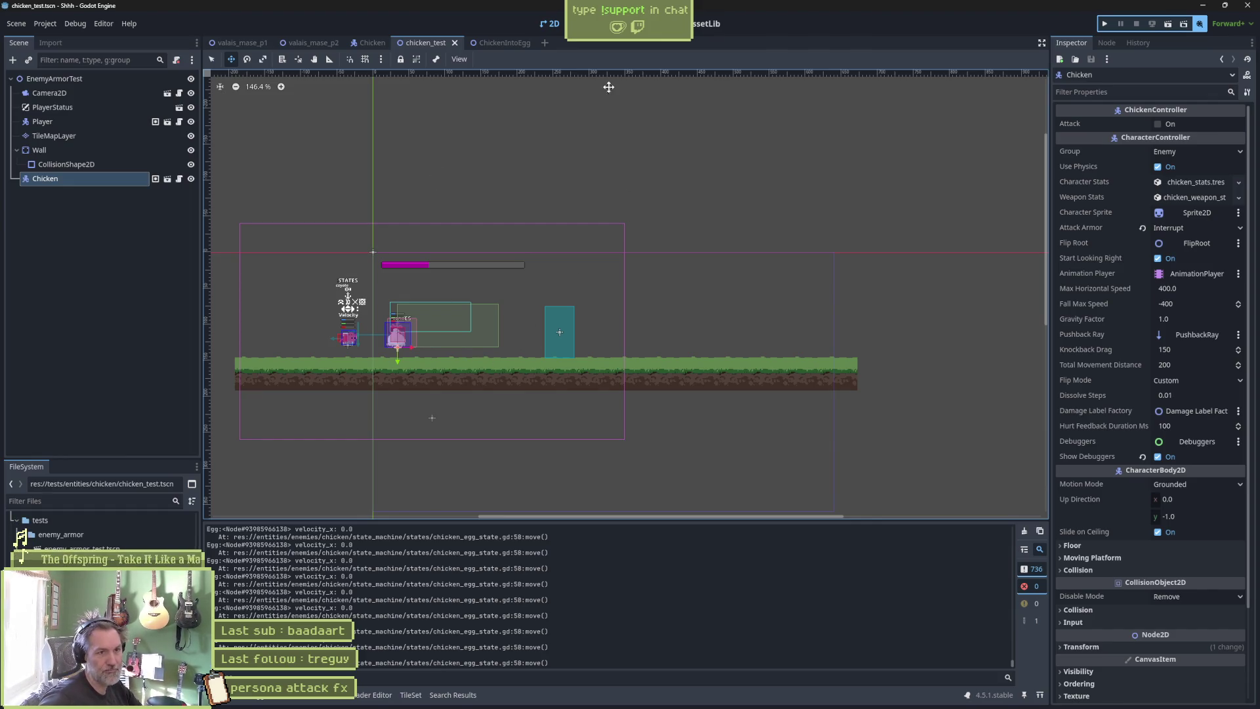
Open chicken_egg_state.gd and delete the velocity_x print_debug line in move().
click(617, 23)
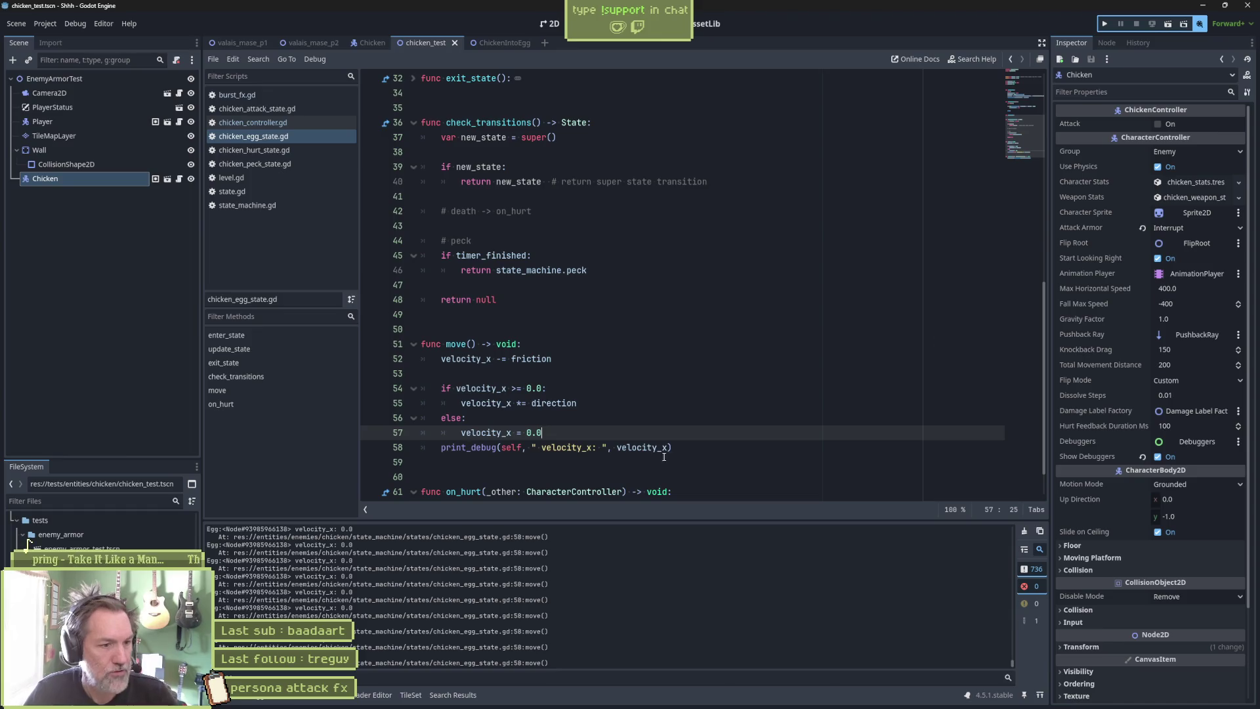
click(692, 451)
key(ctrl+shift+k)
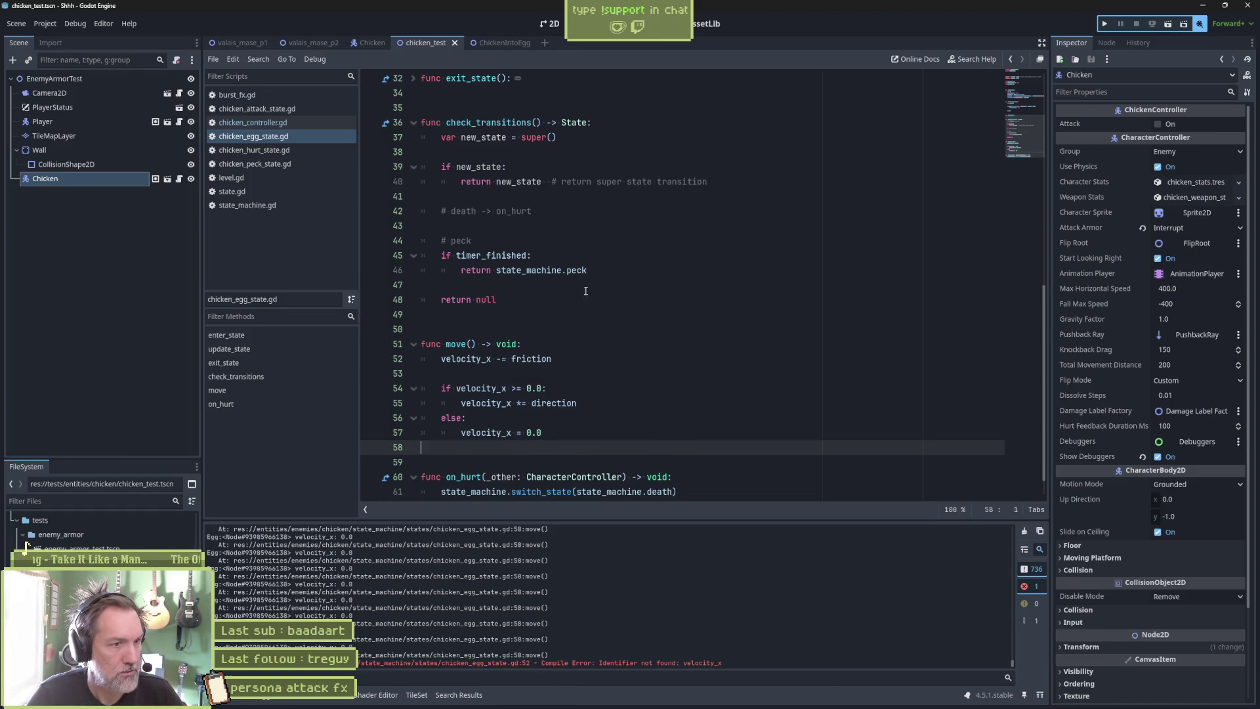
Delete the empty exit_state function, fold all functions, and run the chicken test scene.
scroll(647, 363, down, 1)
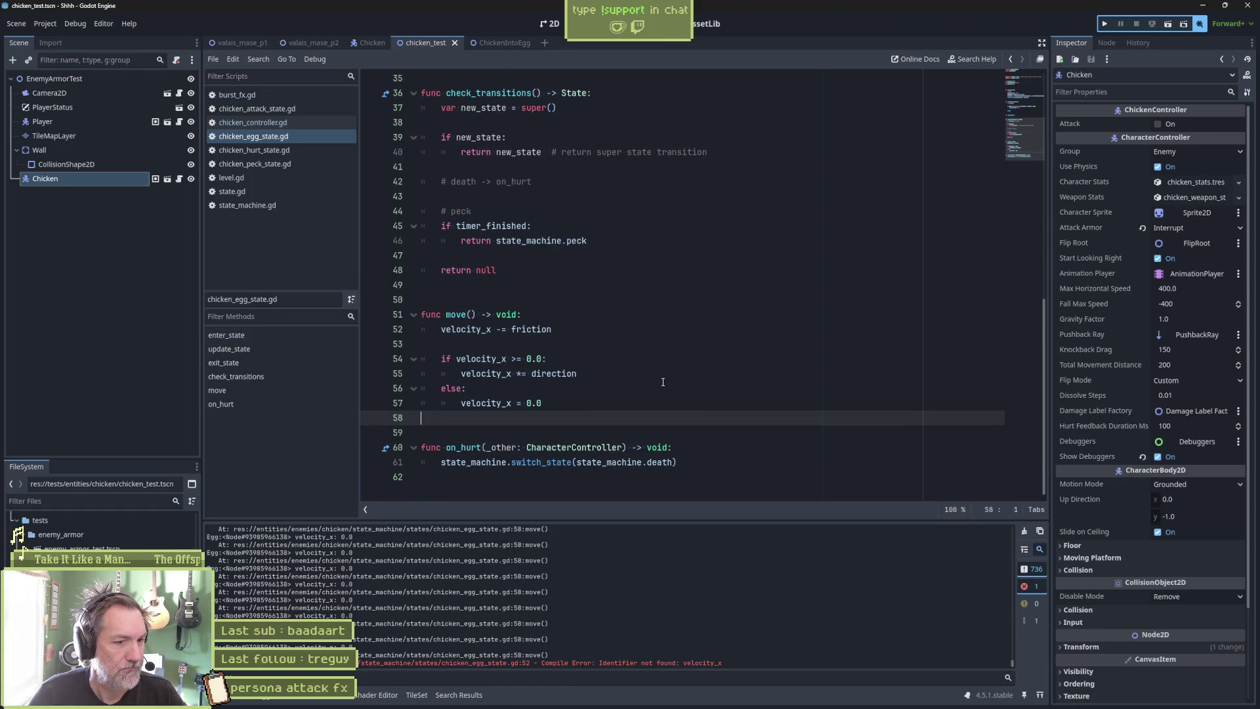
scroll(662, 378, up, 5)
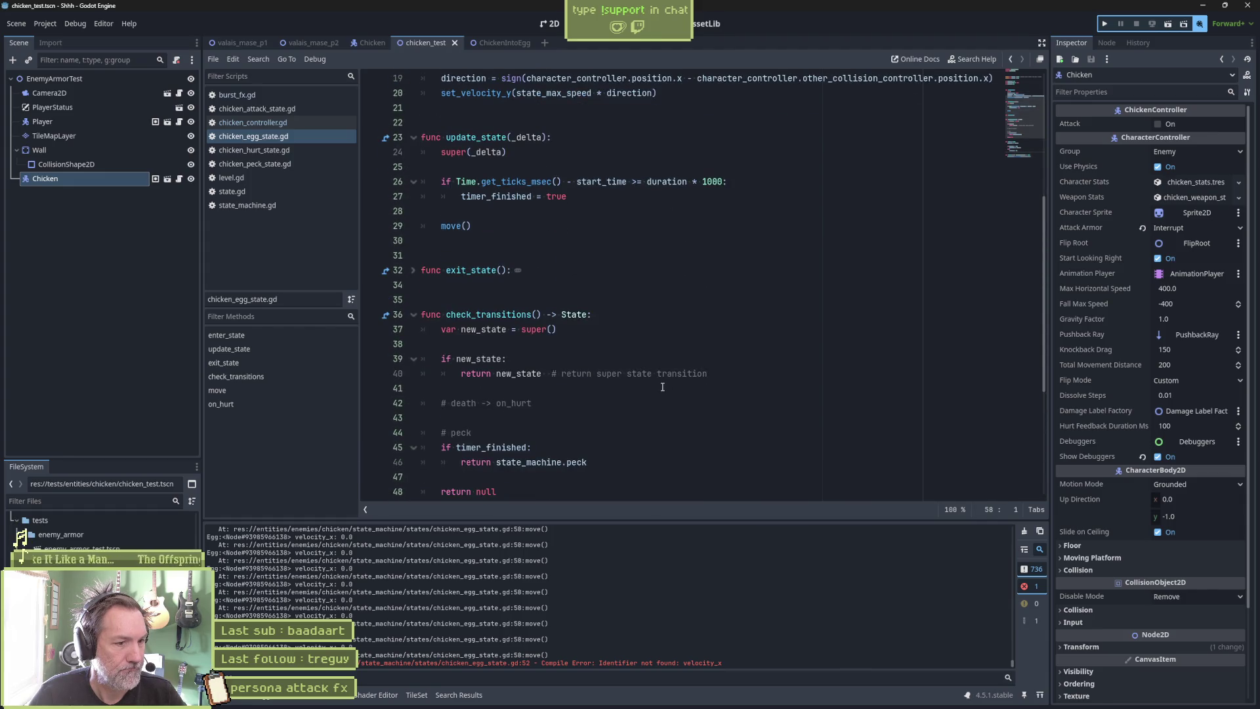
scroll(662, 386, up, 2)
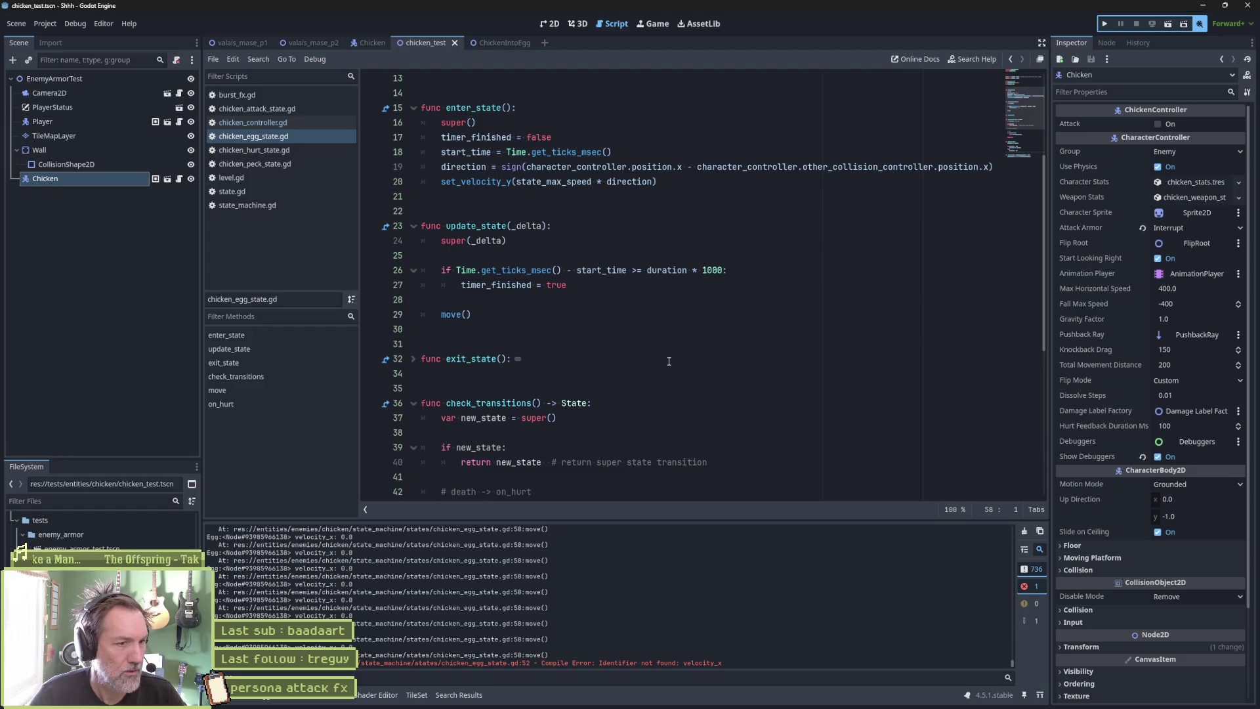
scroll(669, 362, down, 1)
click(518, 315)
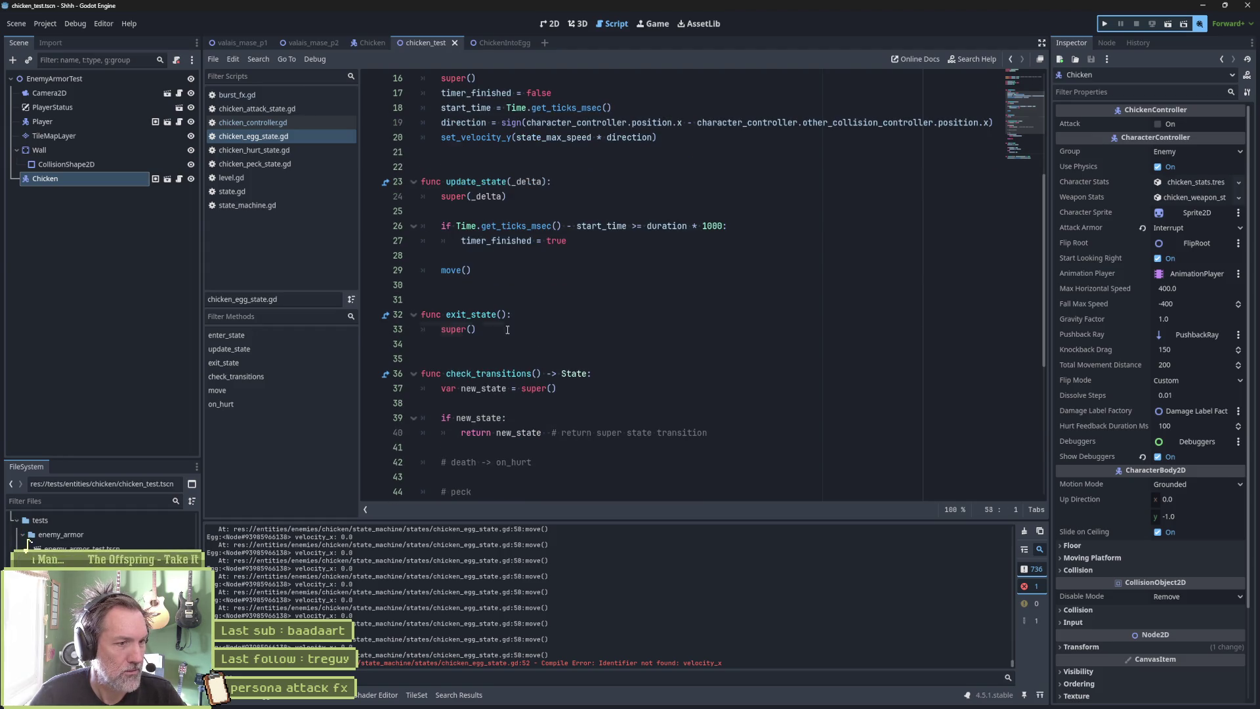
drag(507, 329, 499, 301)
key(BackSpace)
scroll(628, 293, up, 3)
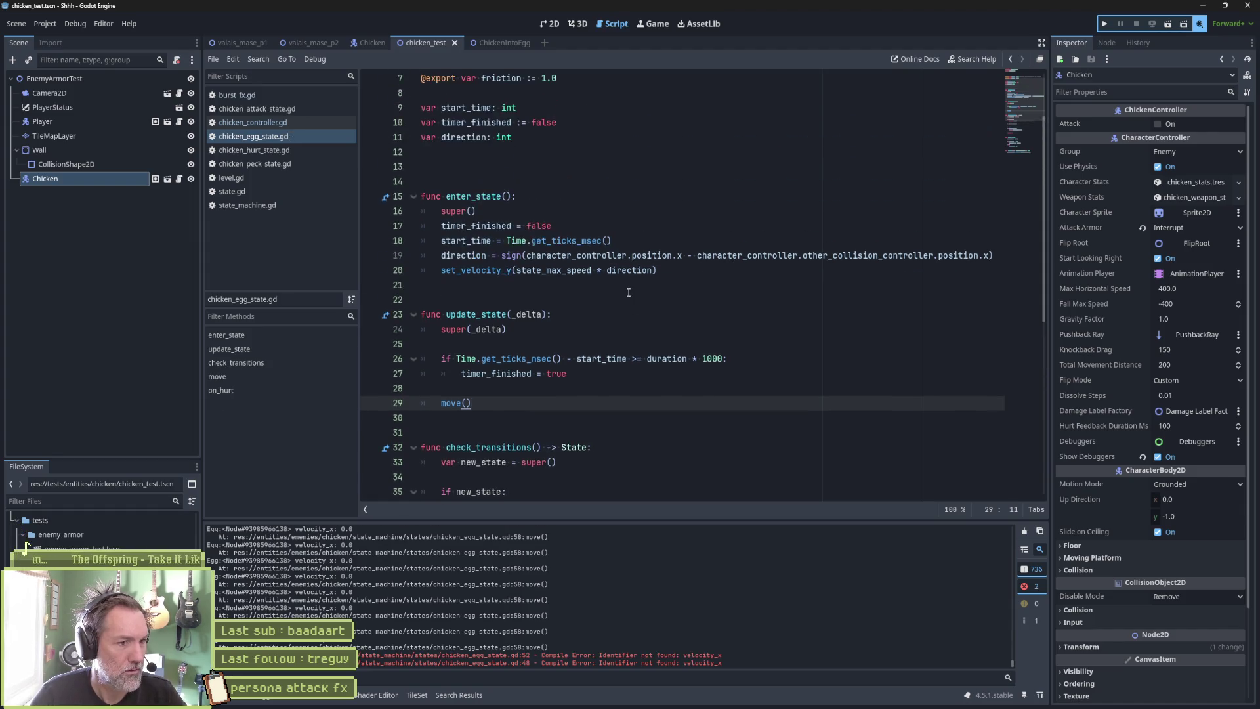
key(alt+0)
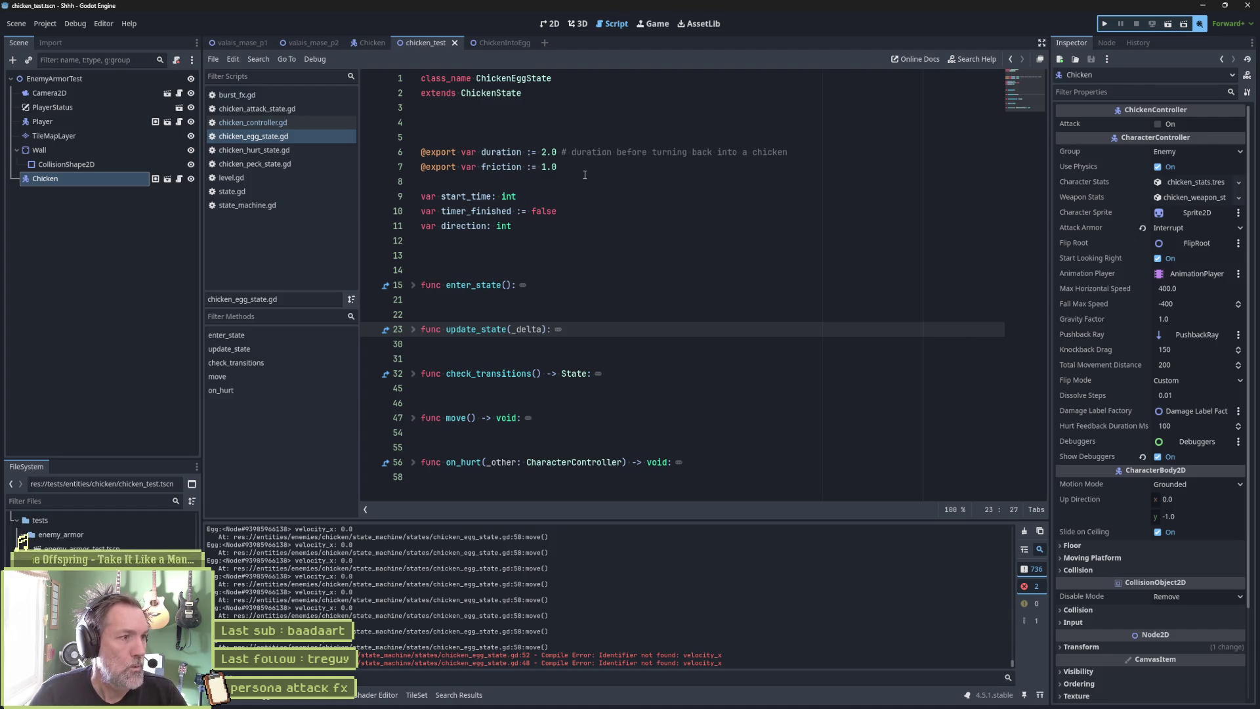
key(F6)
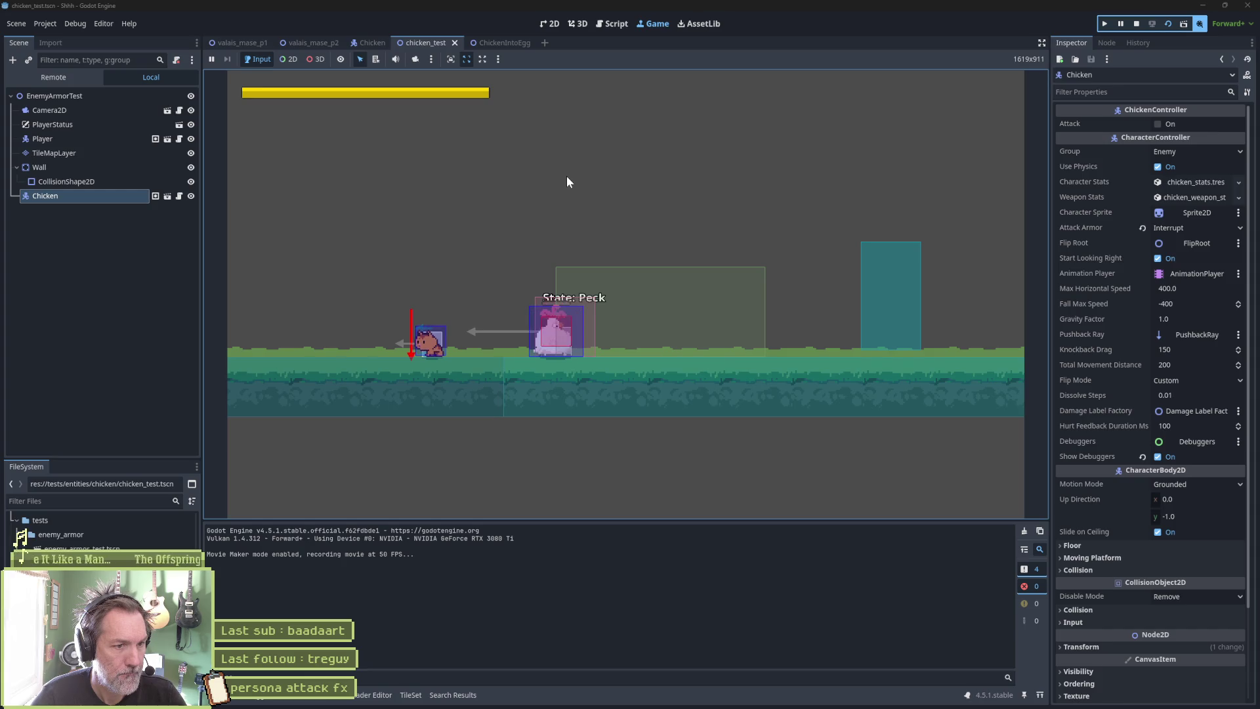
Stop the game, unfold enter_state, and follow set_velocity_y to its wrapper in state.gd.
key(F8)
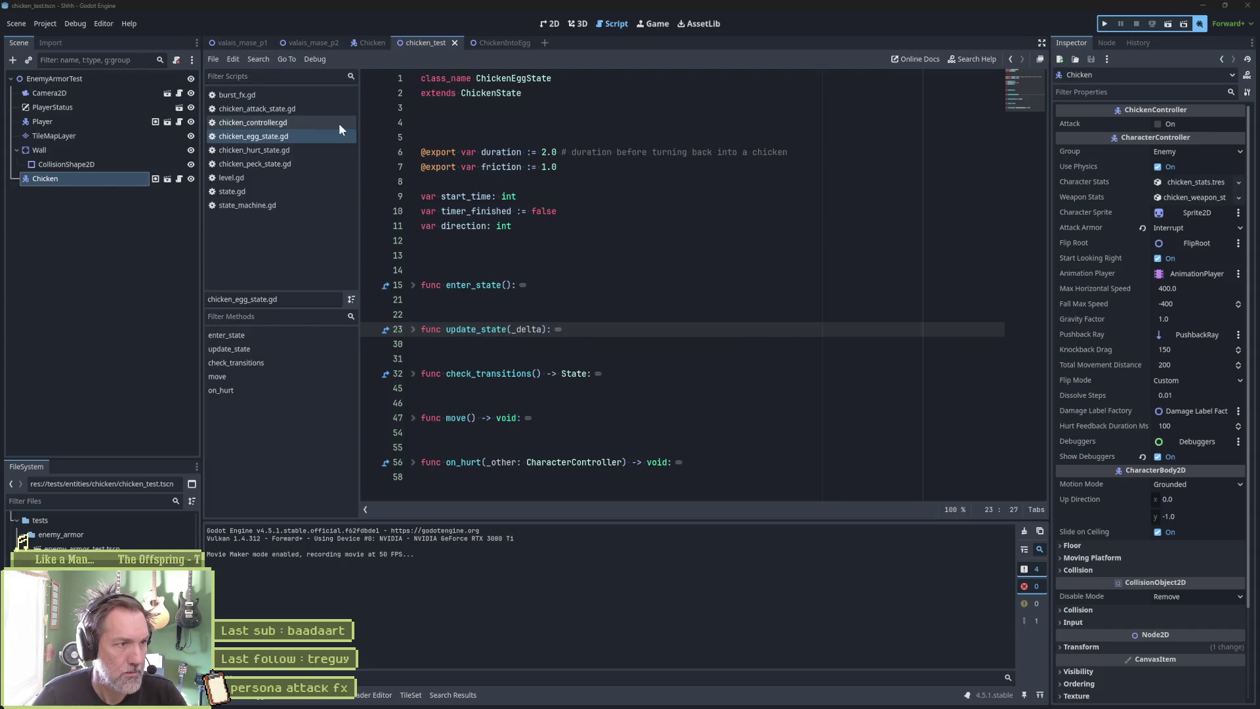
click(413, 285)
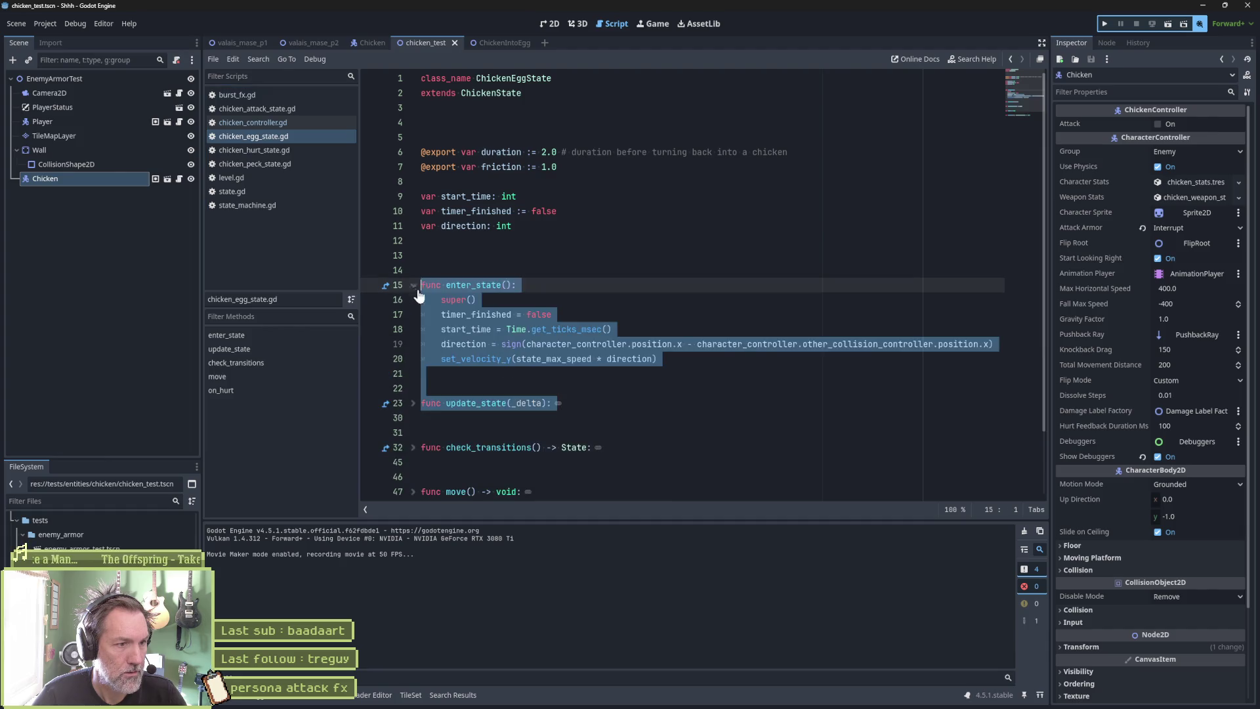
click(568, 359)
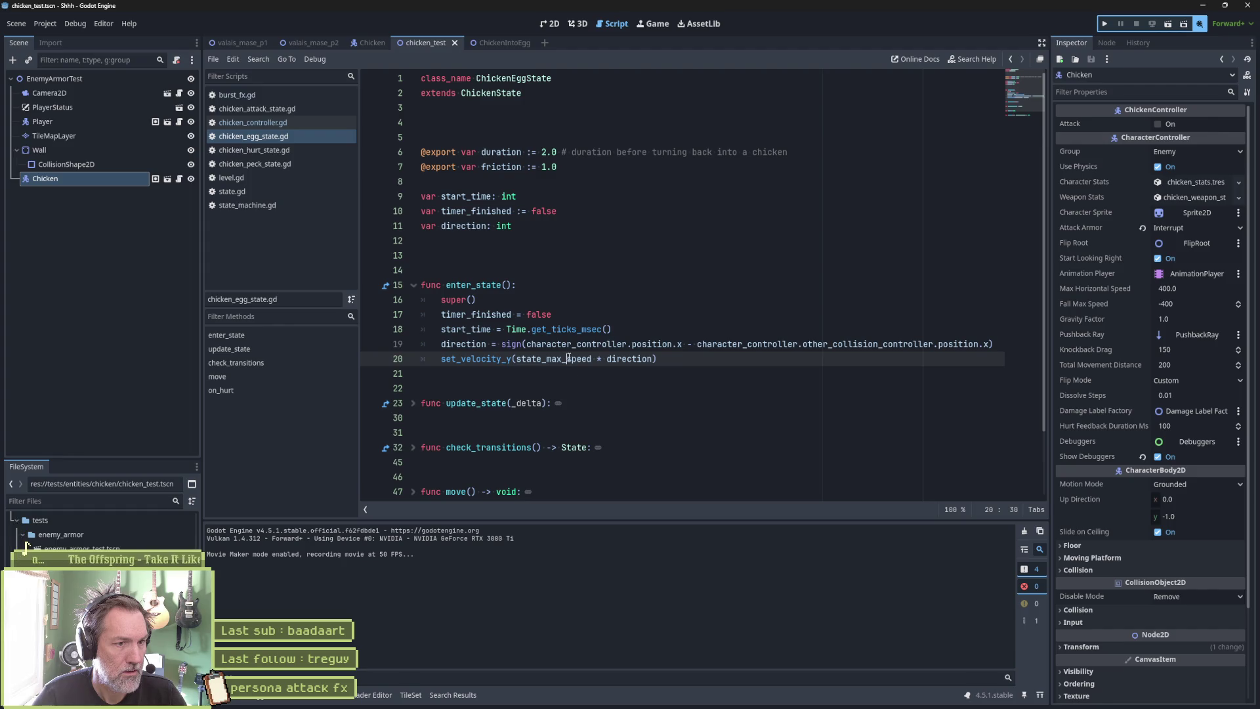
ctrl+click(476, 358)
drag(548, 299, 704, 302)
Follow the forwarded call to set_velocity_y in character_controller.gd and test-run the scene.
click(585, 299)
ctrl+click(584, 299)
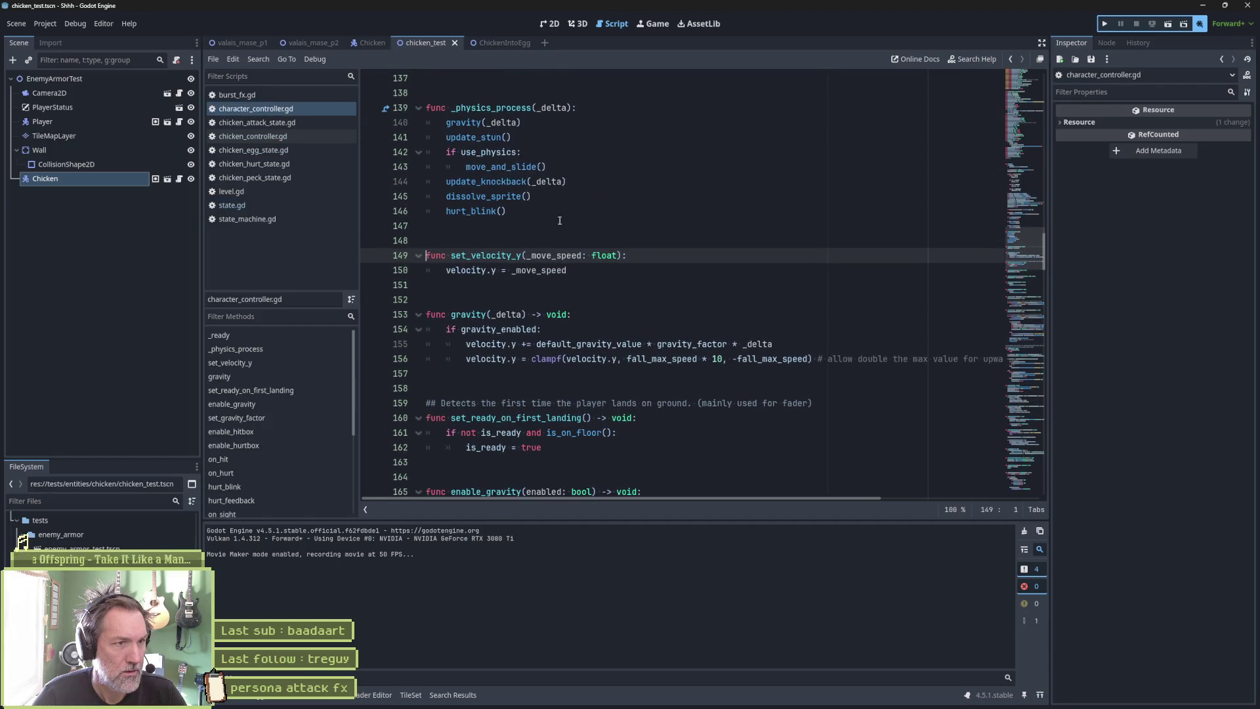
drag(446, 270, 584, 275)
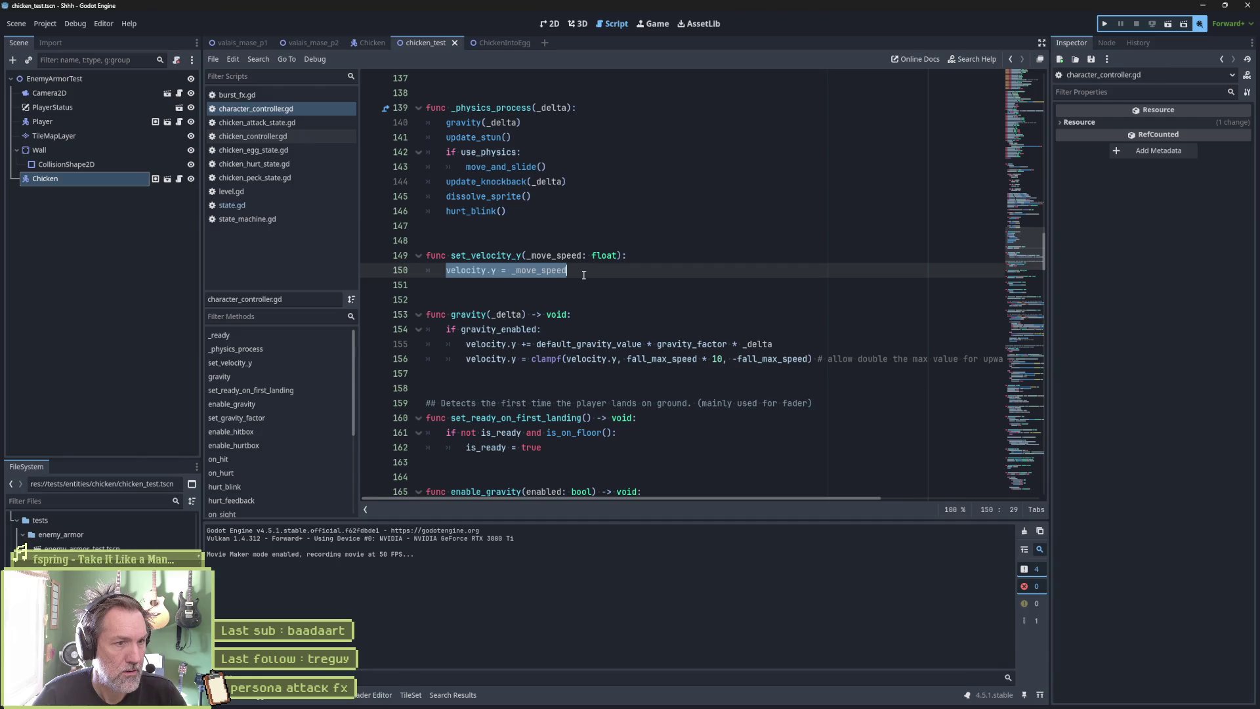
click(656, 257)
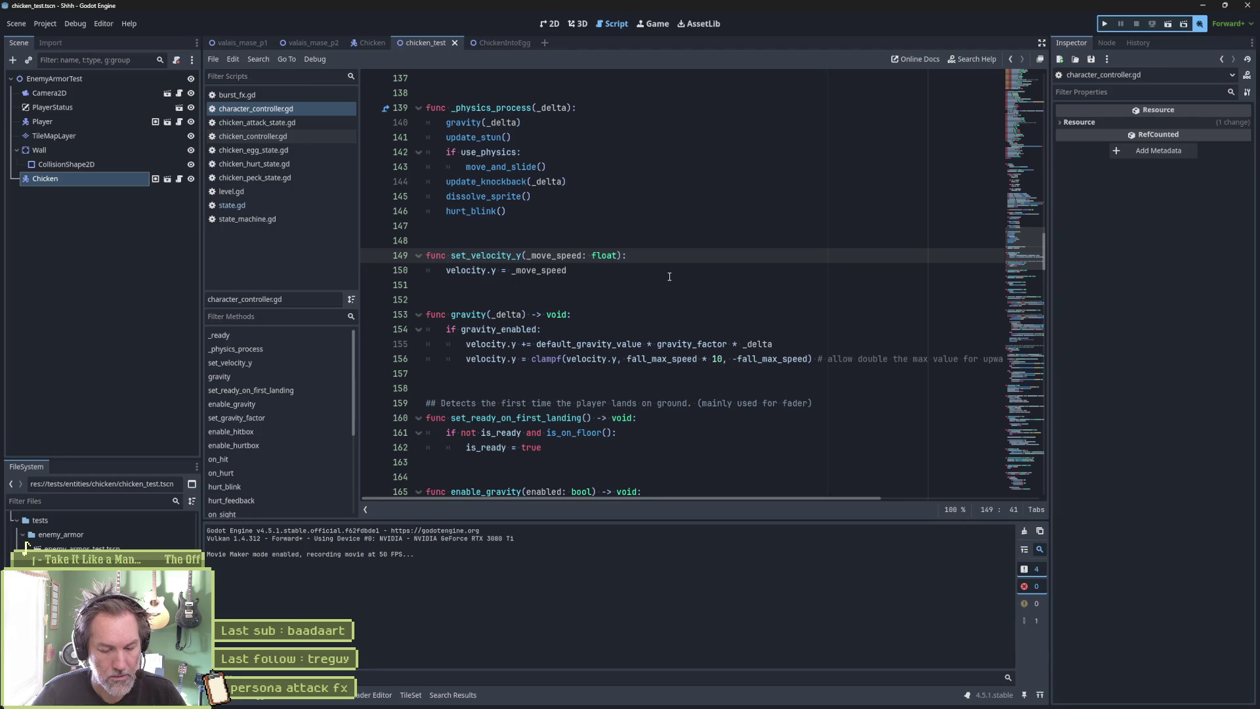
key(F6)
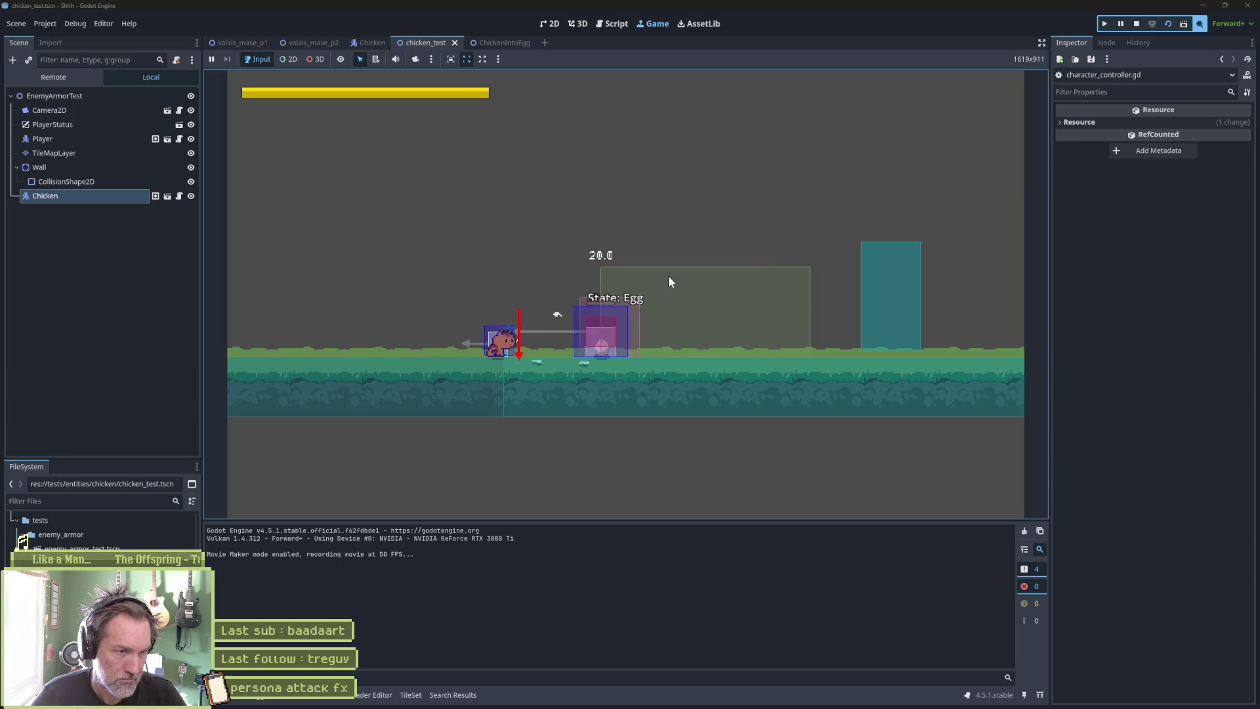
key(F8)
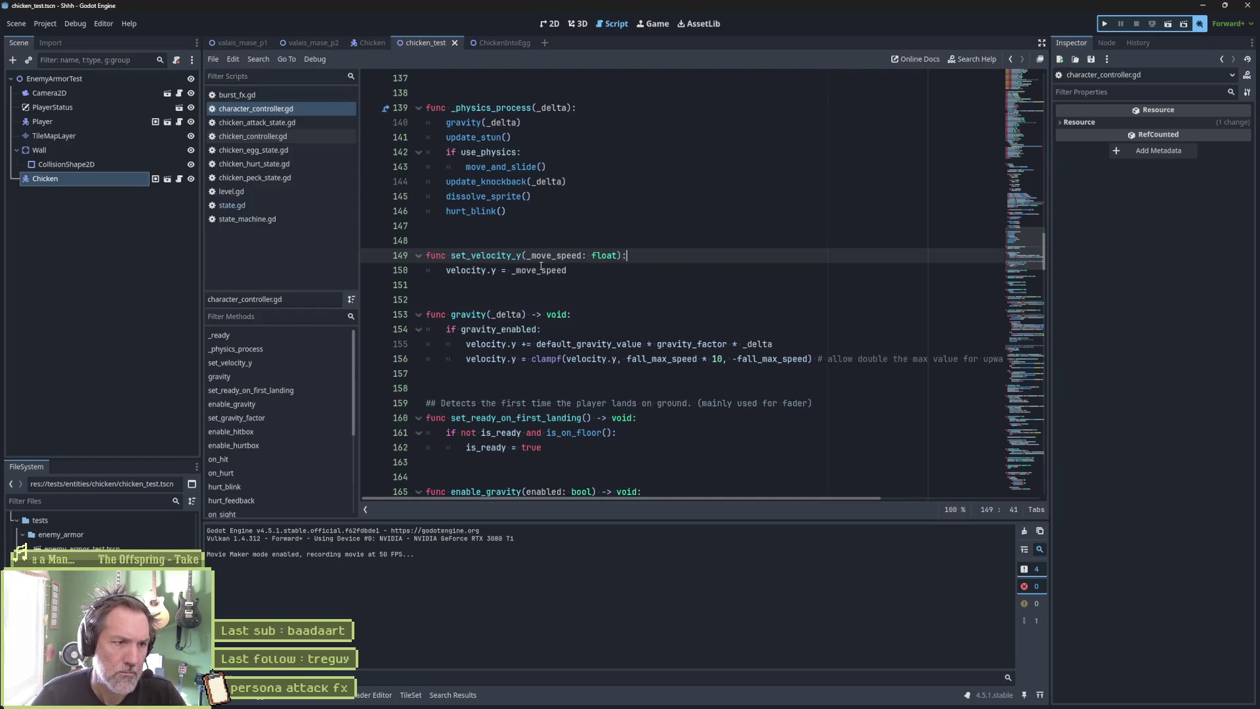
Add print_debug(self, " vertical speed: ", _move_speed) to set_velocity_y, save, and rerun.
key(Return)
text(print)
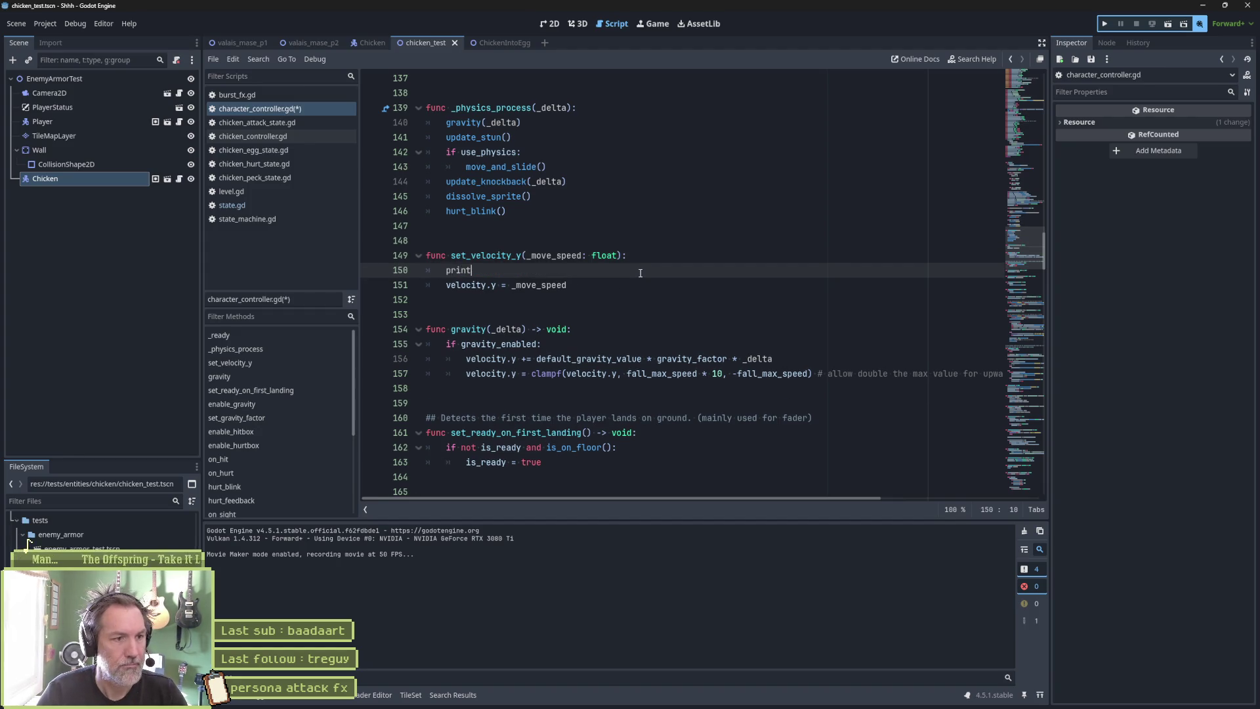
text(_debug(self, )
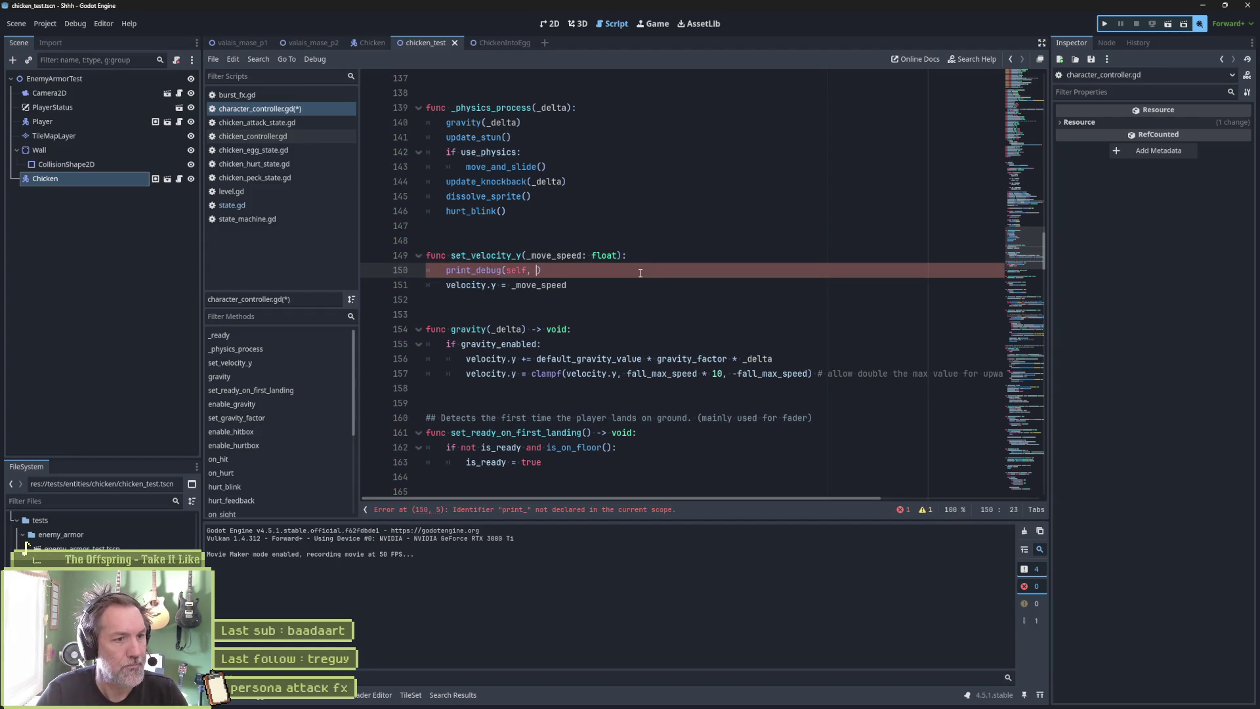
text(" vertical speed: )
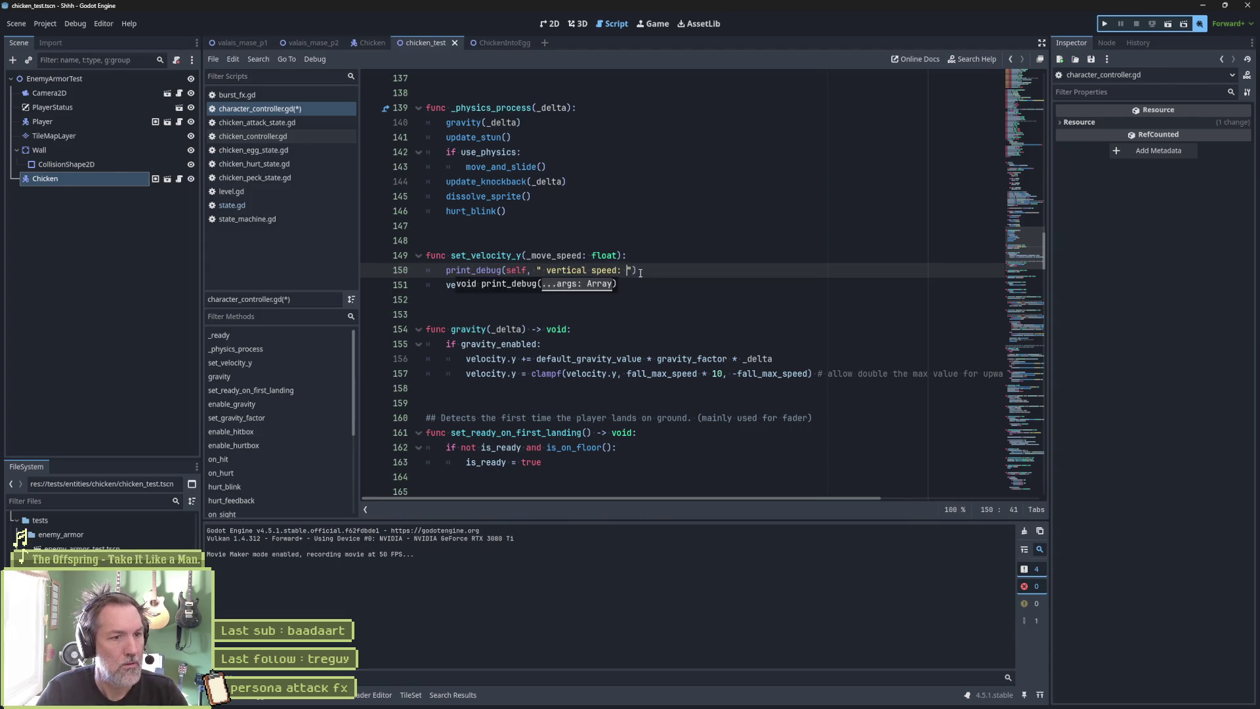
text(", _move_speed)
key(ctrl+s)
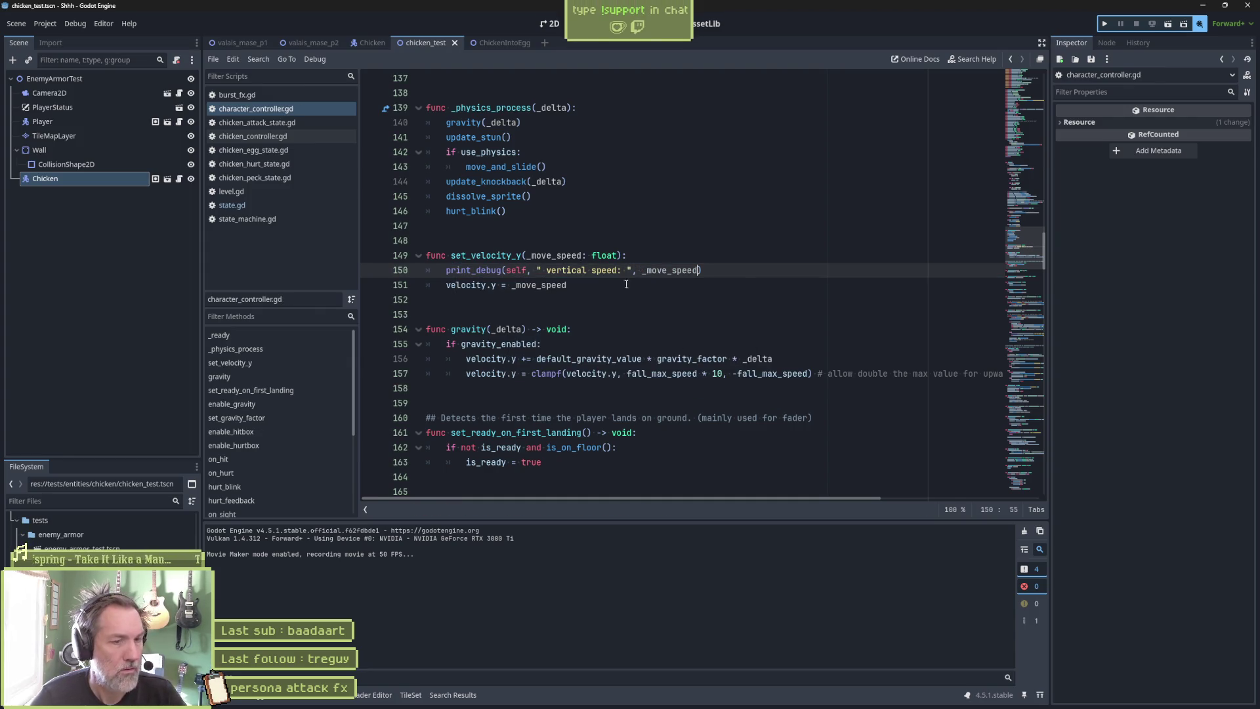
key(F6)
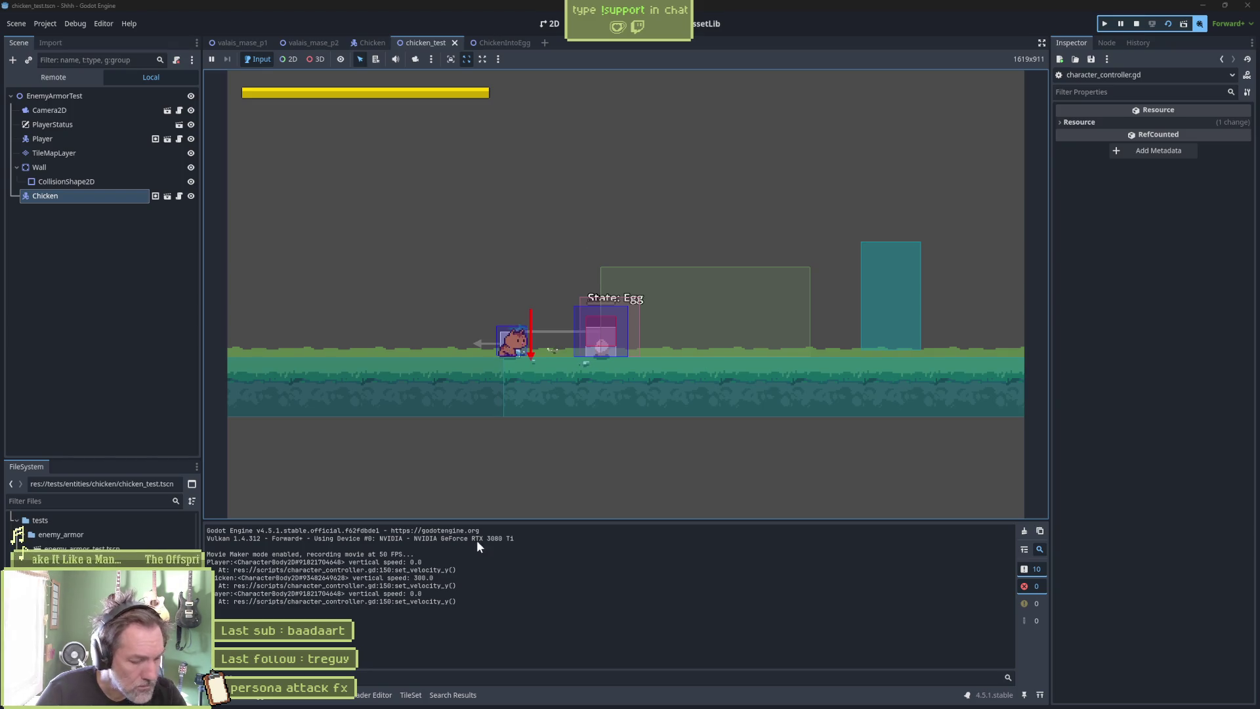
Stop the game, turn off Movie Maker mode, and inspect state_max_speed in enter_state's set_velocity_y call.
key(F8)
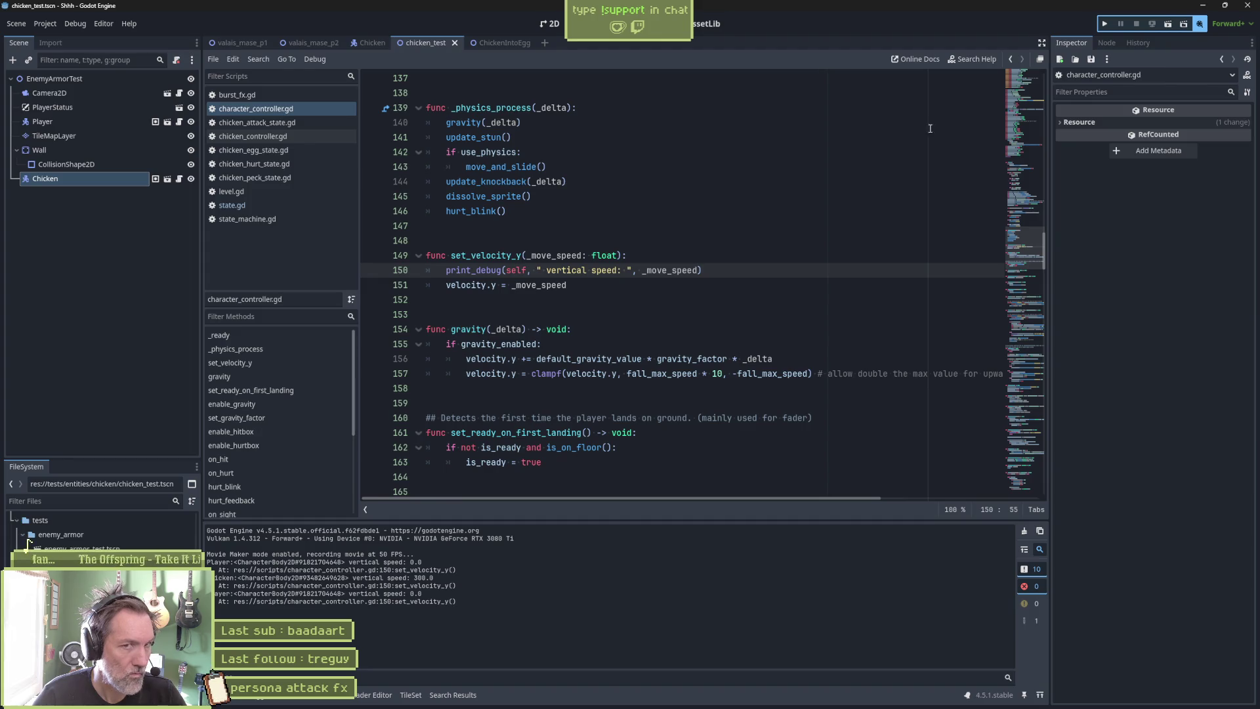
click(1201, 26)
click(769, 295)
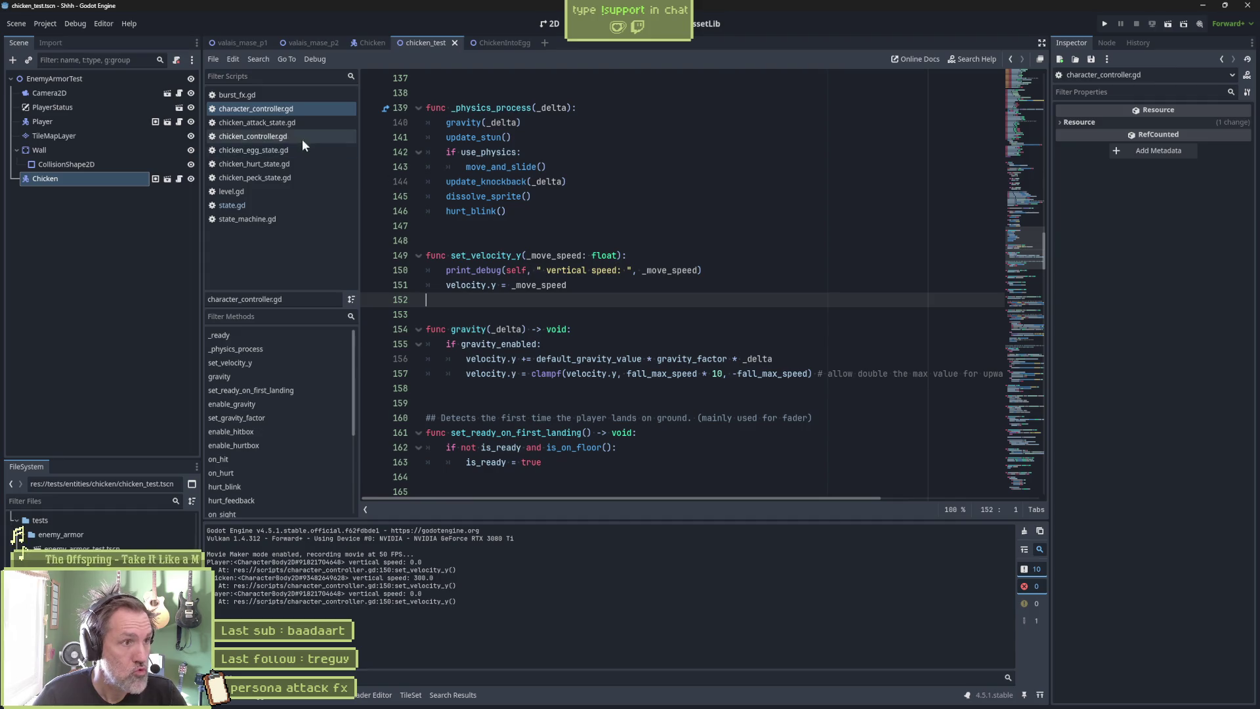
click(266, 151)
click(481, 359)
double_click(577, 359)
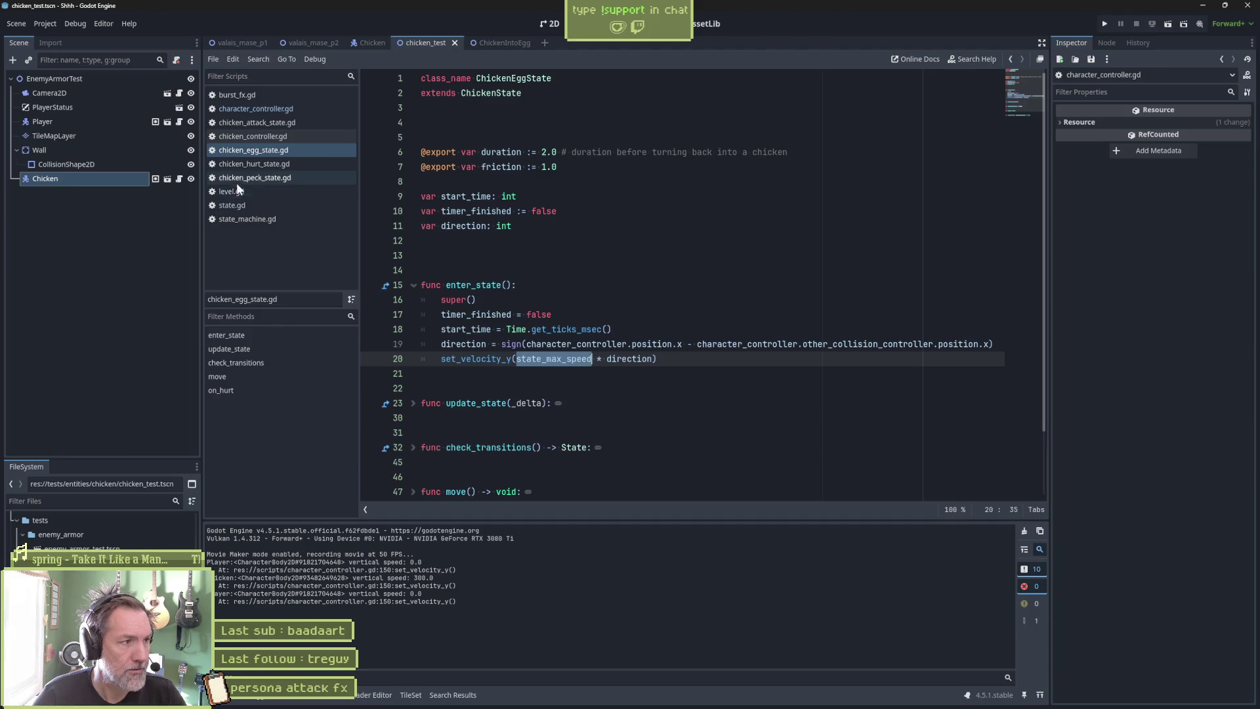
Confirm the Egg state's State Max Speed is 300.0, then breakpoint state.gd line 88.
click(371, 42)
click(66, 365)
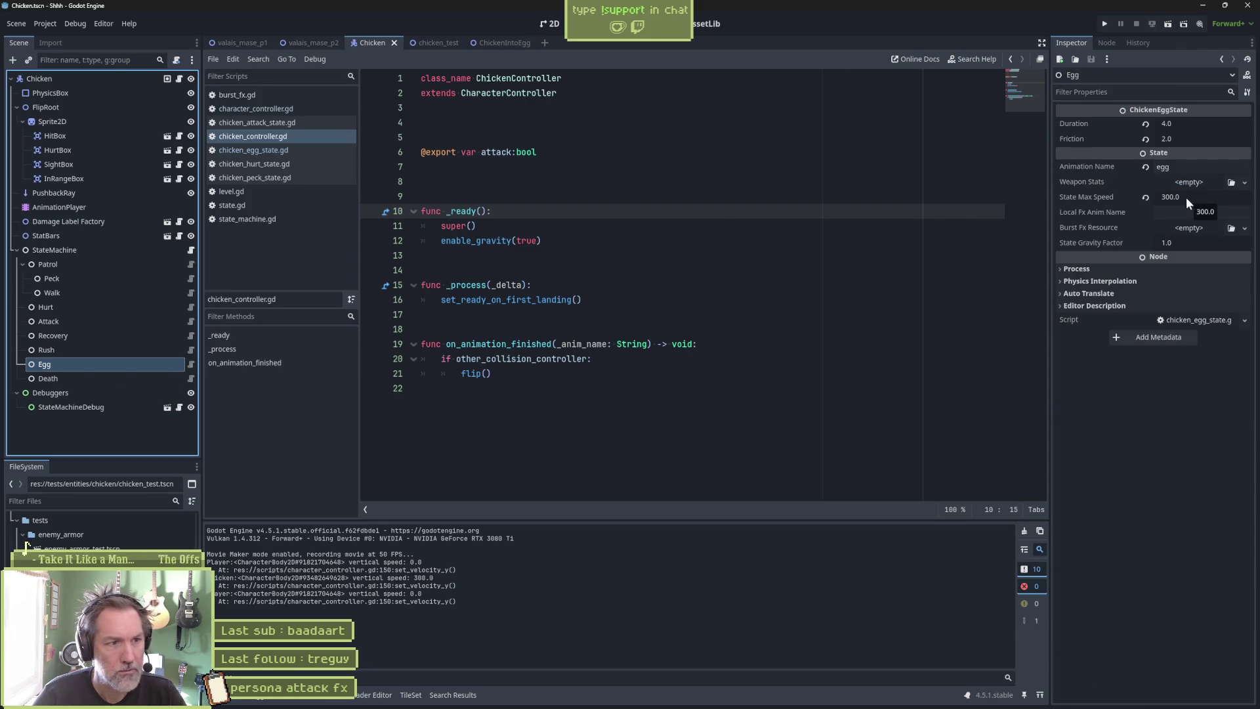
click(190, 364)
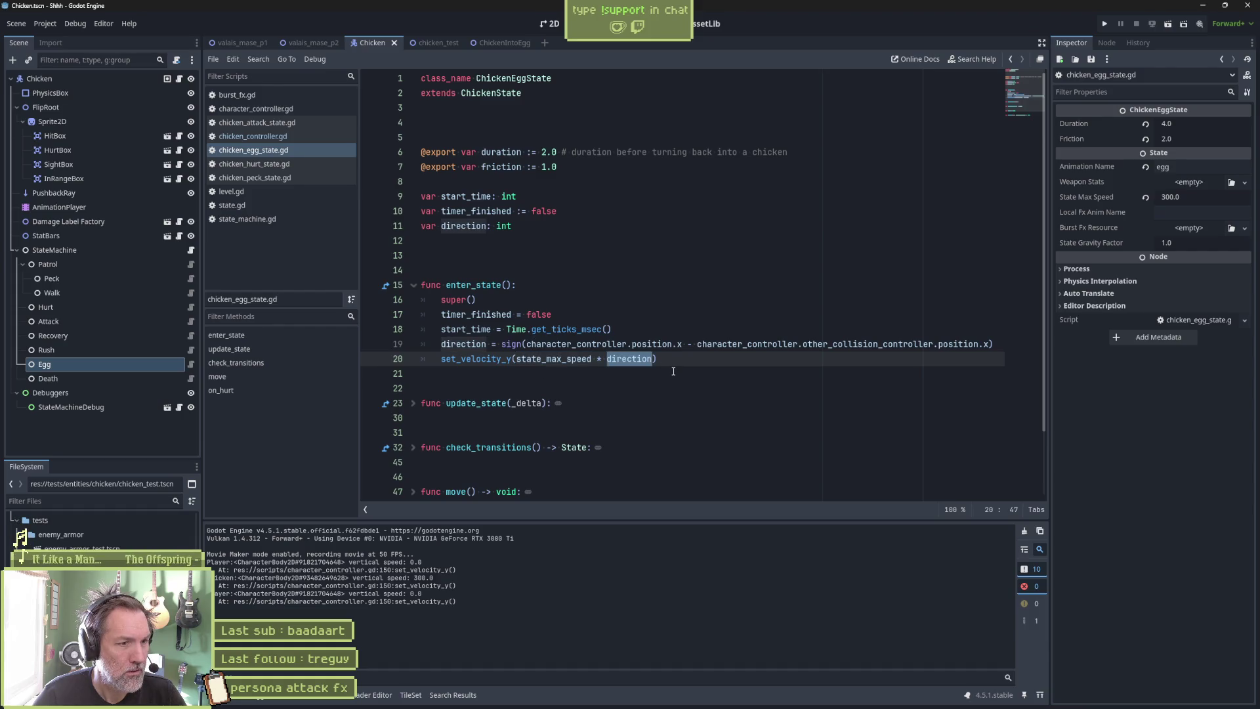
drag(501, 344, 899, 348)
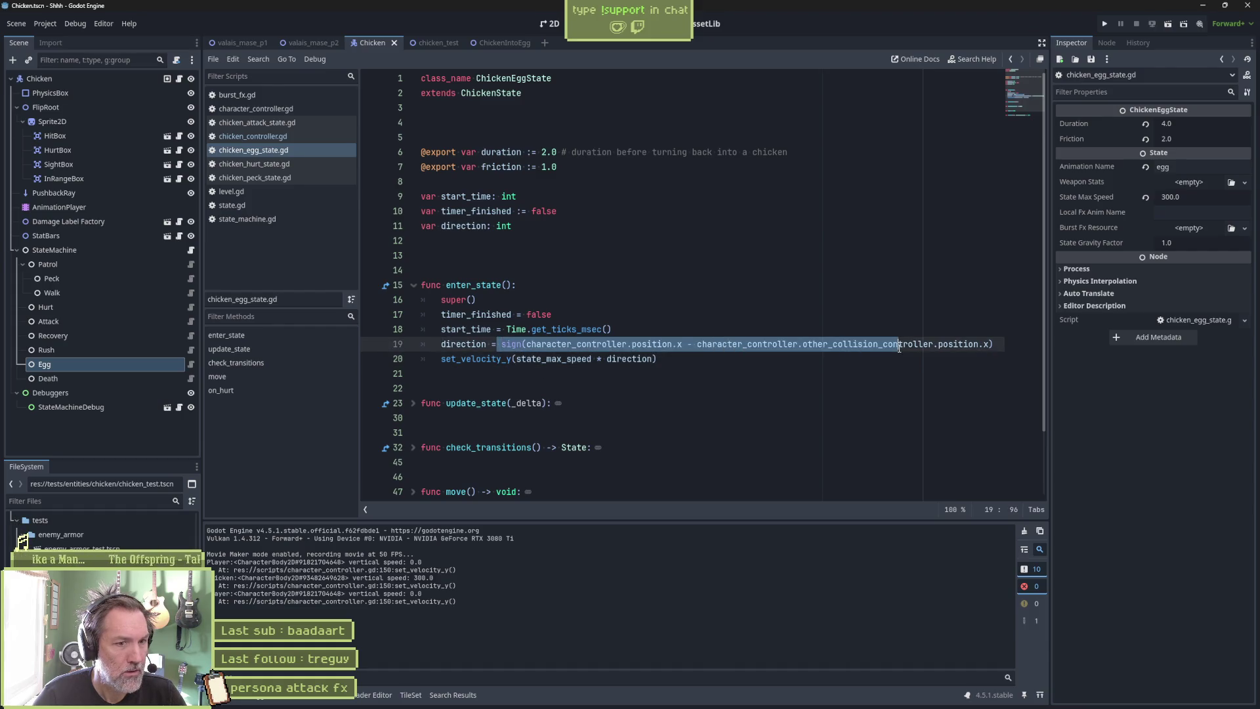
drag(517, 359, 654, 360)
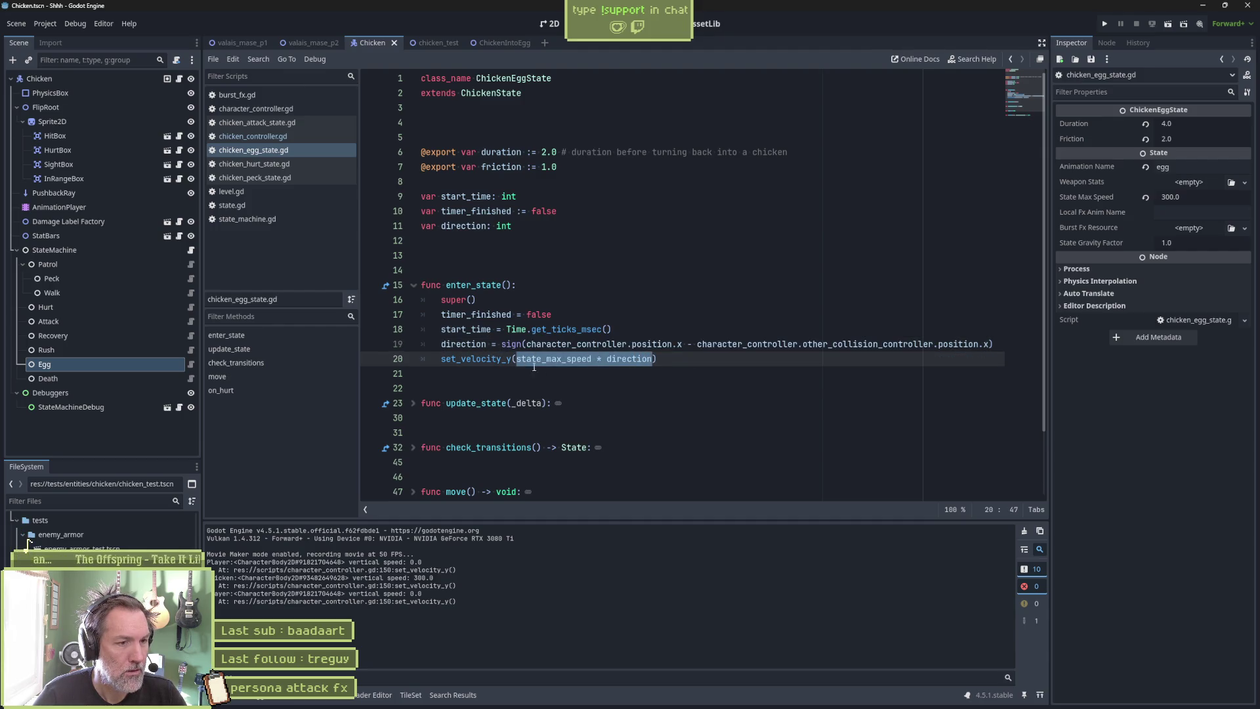
ctrl+click(477, 359)
click(371, 300)
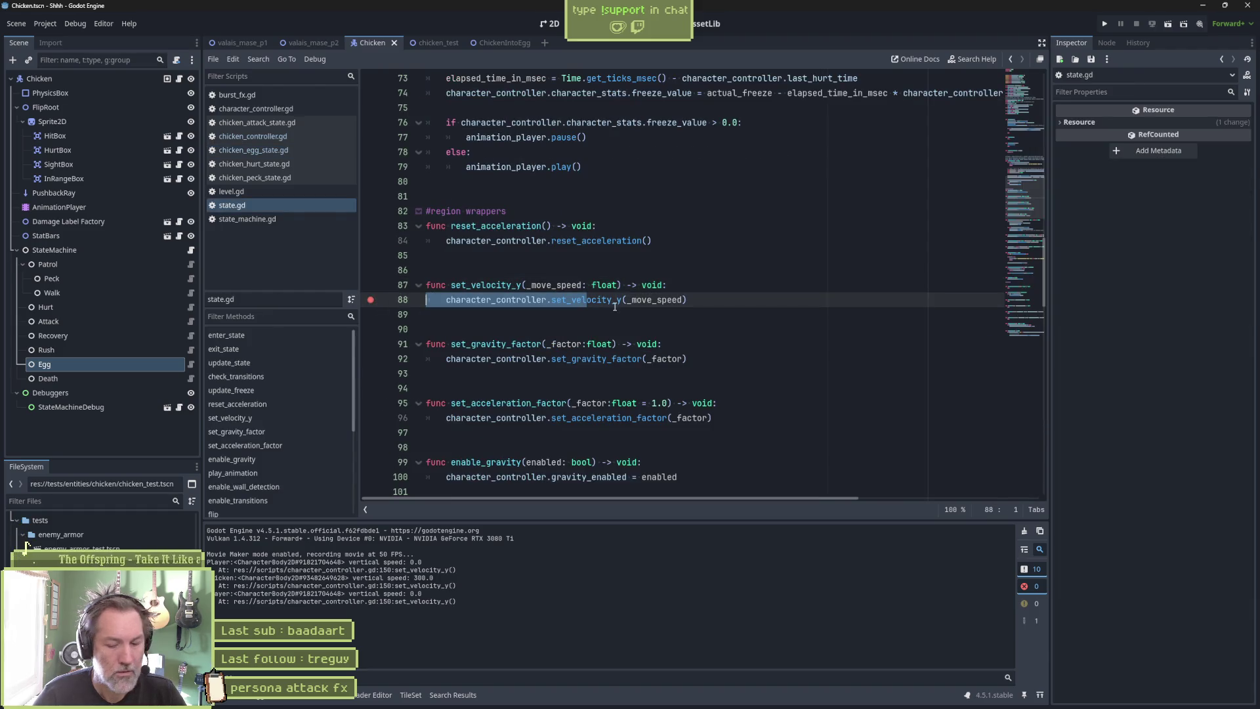
Run the chicken_test scene under the debugger and continue past the line 88 breakpoint.
key(F5)
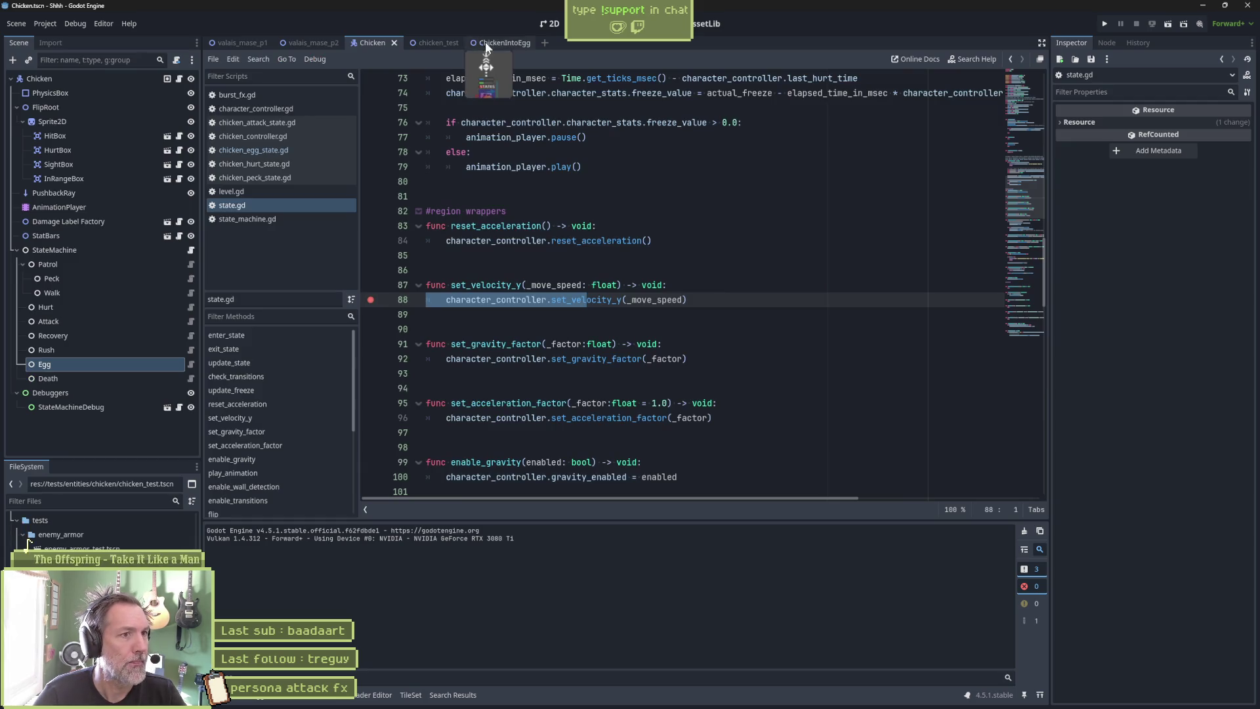
click(439, 42)
key(F6)
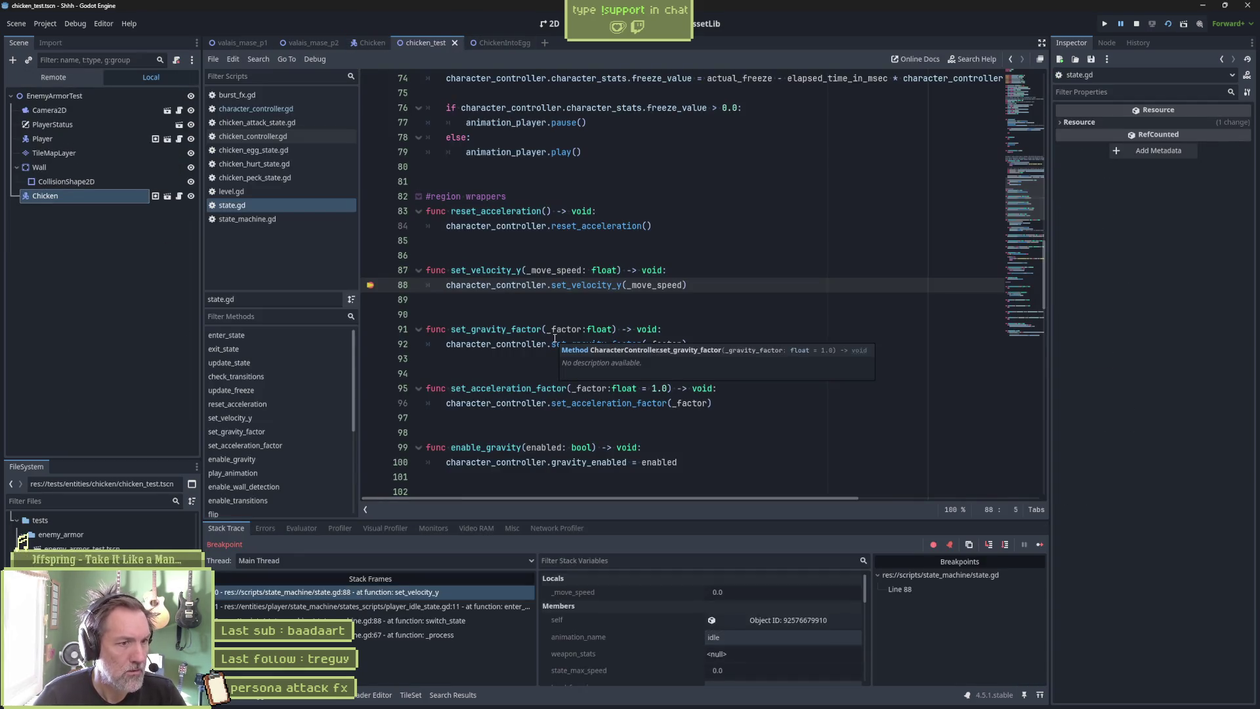
click(1040, 544)
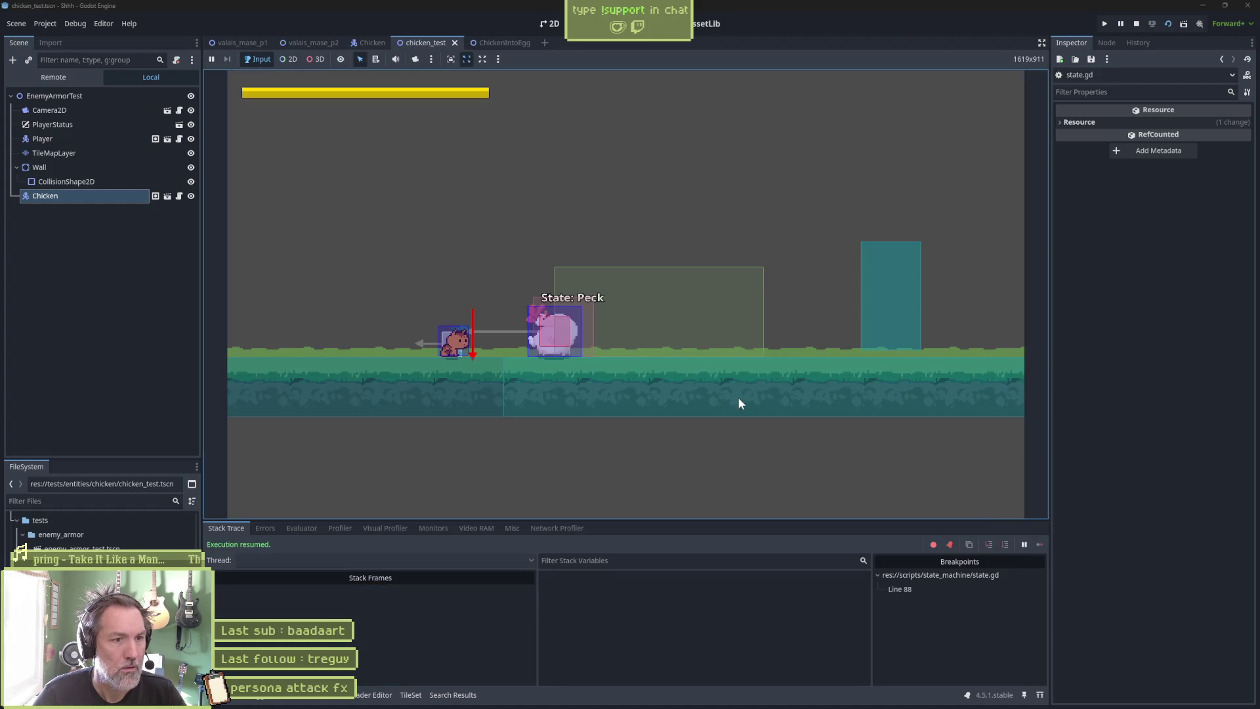
Remove stray 'cccc' from line 88, rerun to the breakpoint, continue, and stop debugging.
text(cccc    character_controller.set_velocity_y(_move_speed)
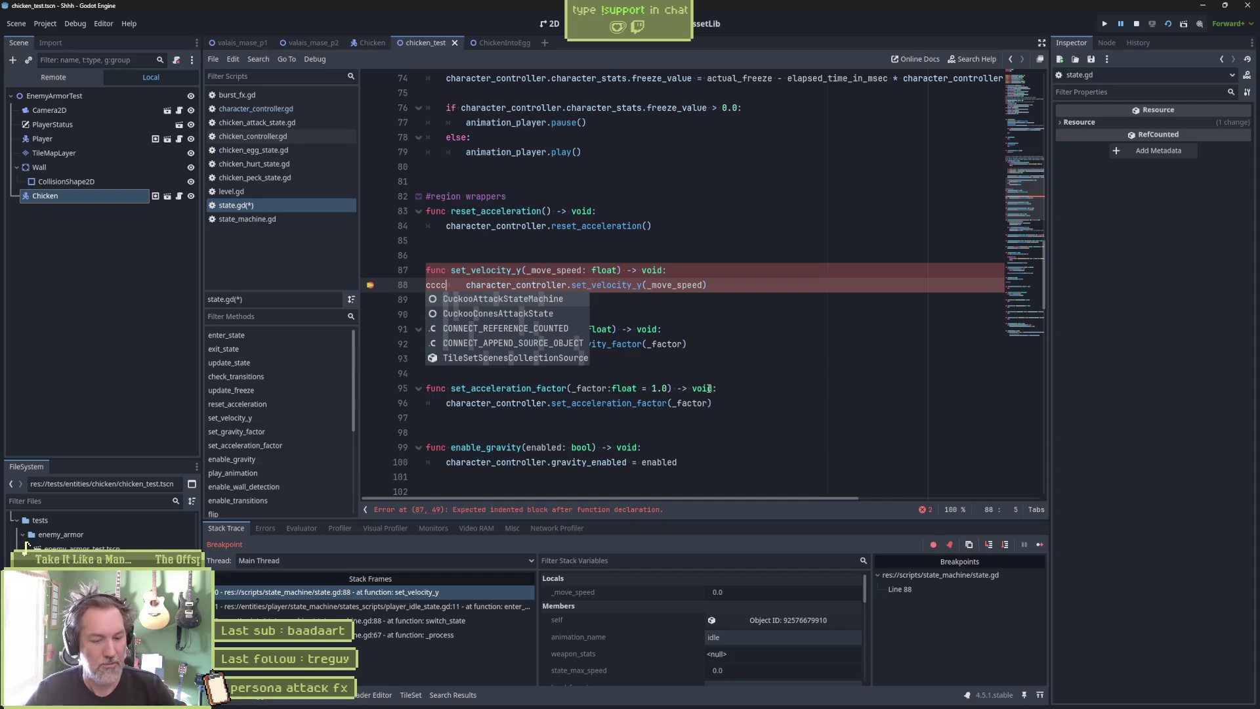
key(F8)
key(BackSpace)
key(BackSpace)
key(BackSpace)
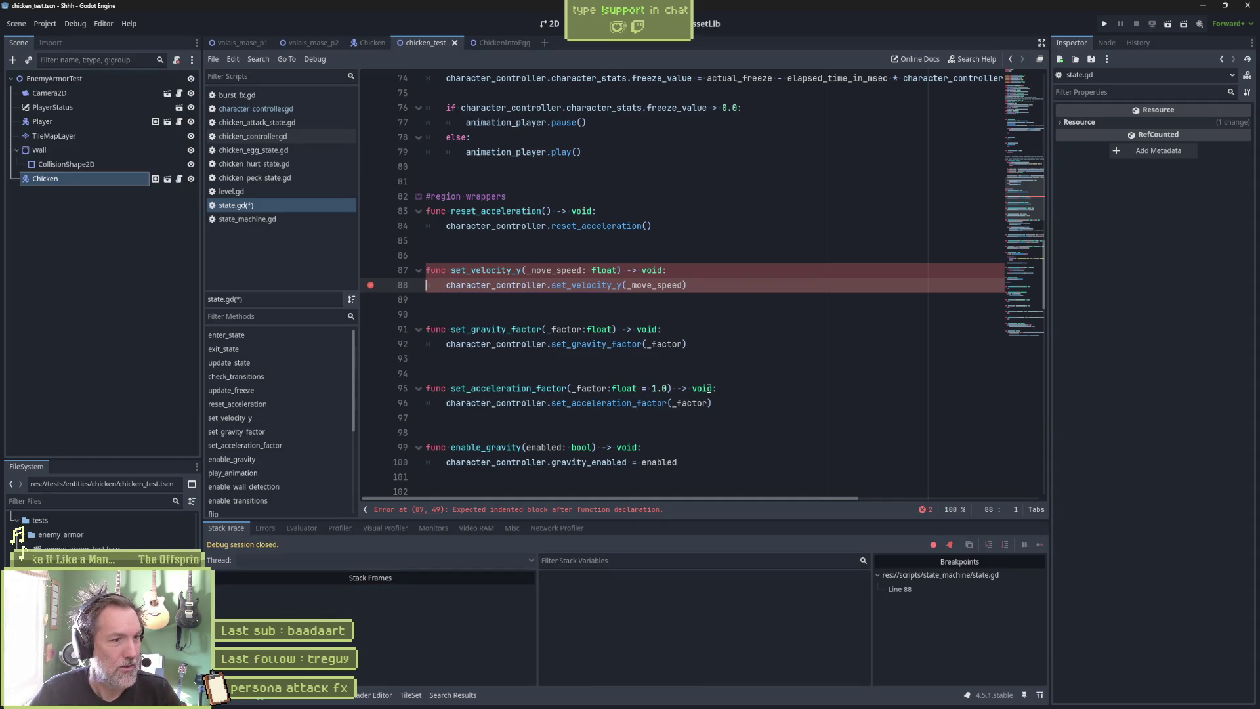
key(F6)
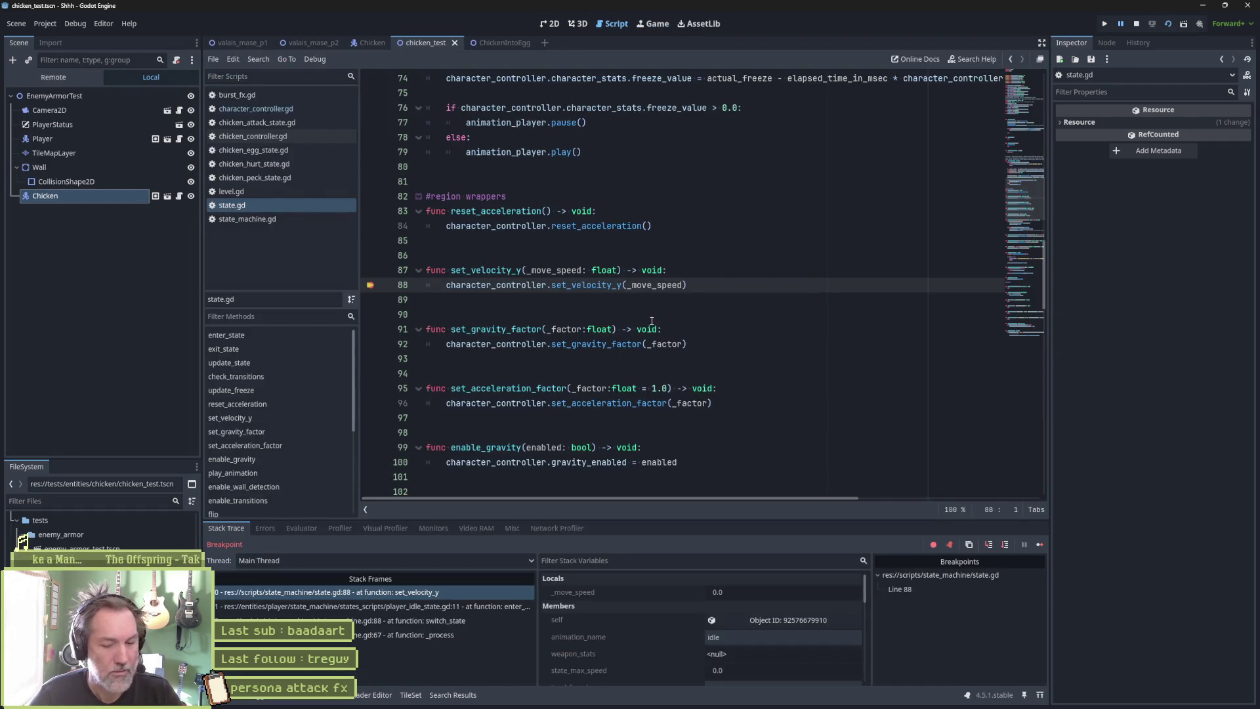
click(1040, 545)
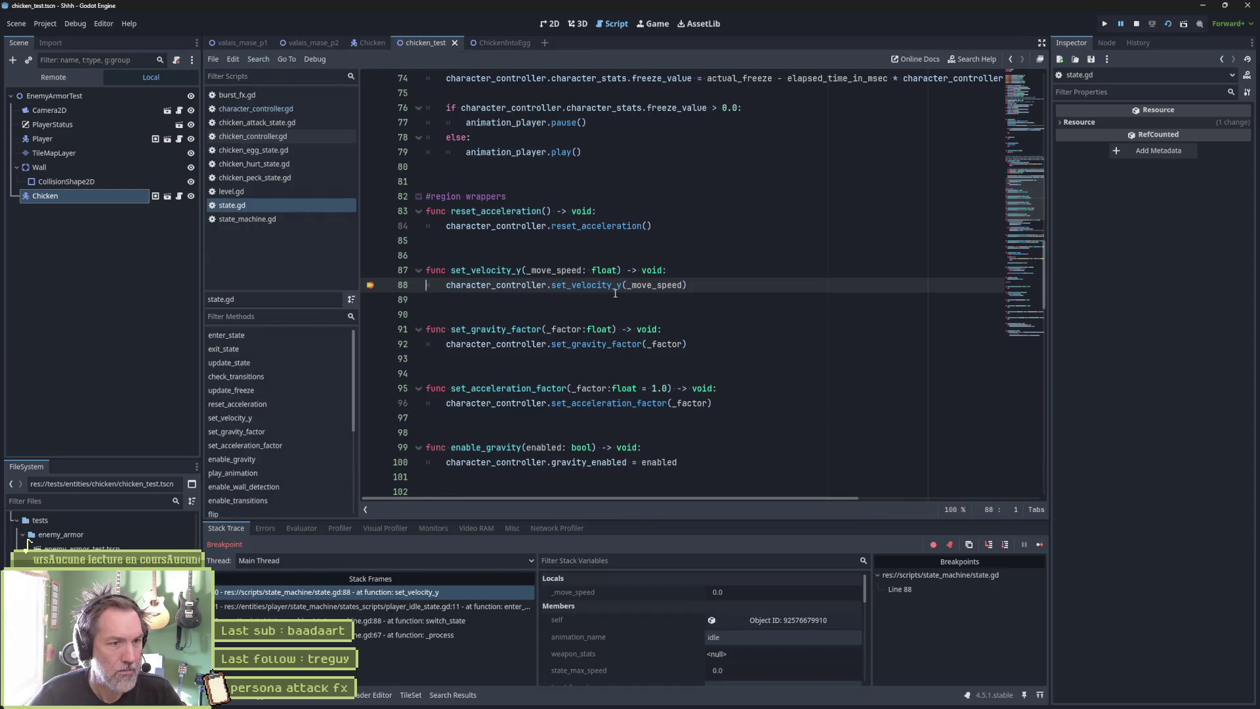
click(1137, 23)
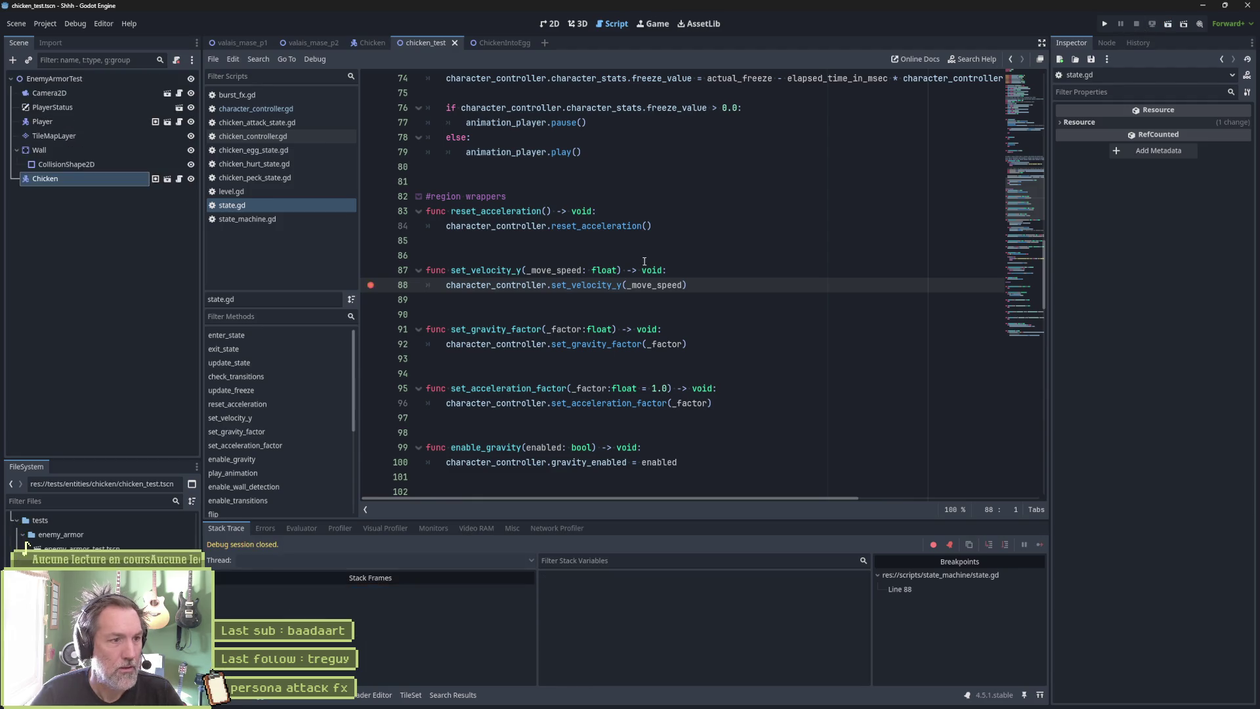
Replace the line-88 breakpoint with print_debug(self, " _move_speed: ", _move_speed) and run.
click(645, 262)
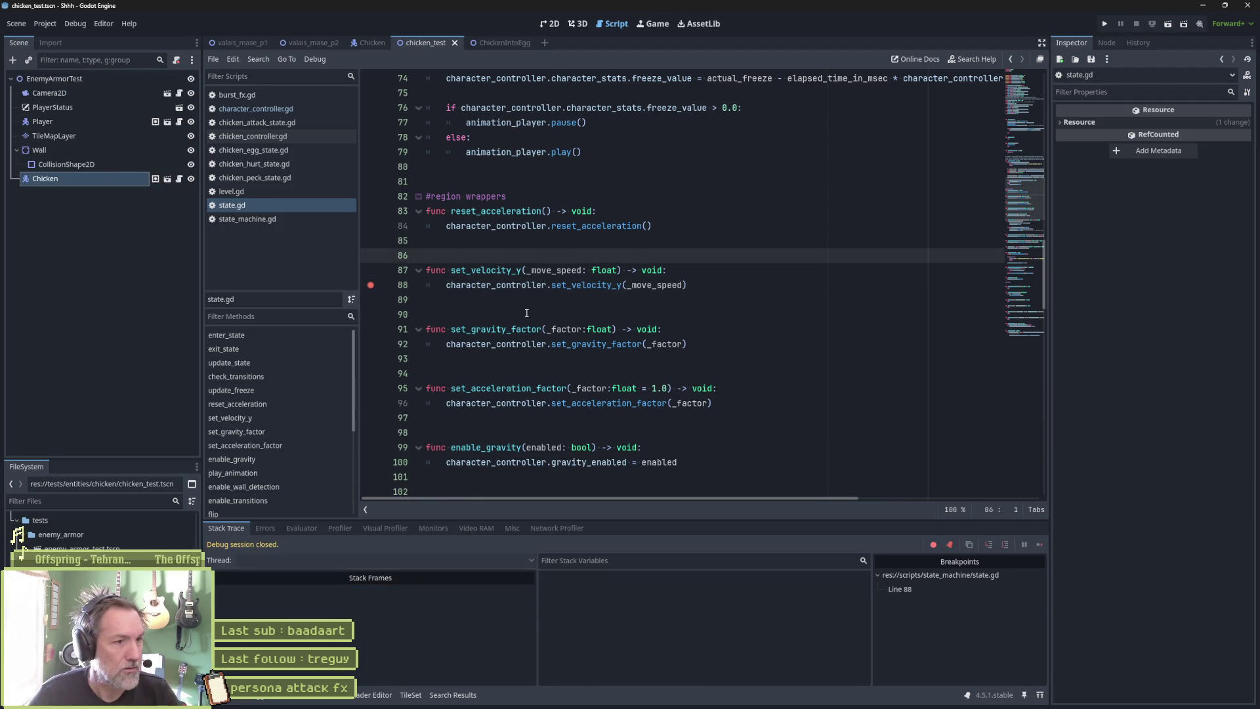
click(372, 285)
click(686, 272)
key(Return)
text(print_debu)
text(g(self,)
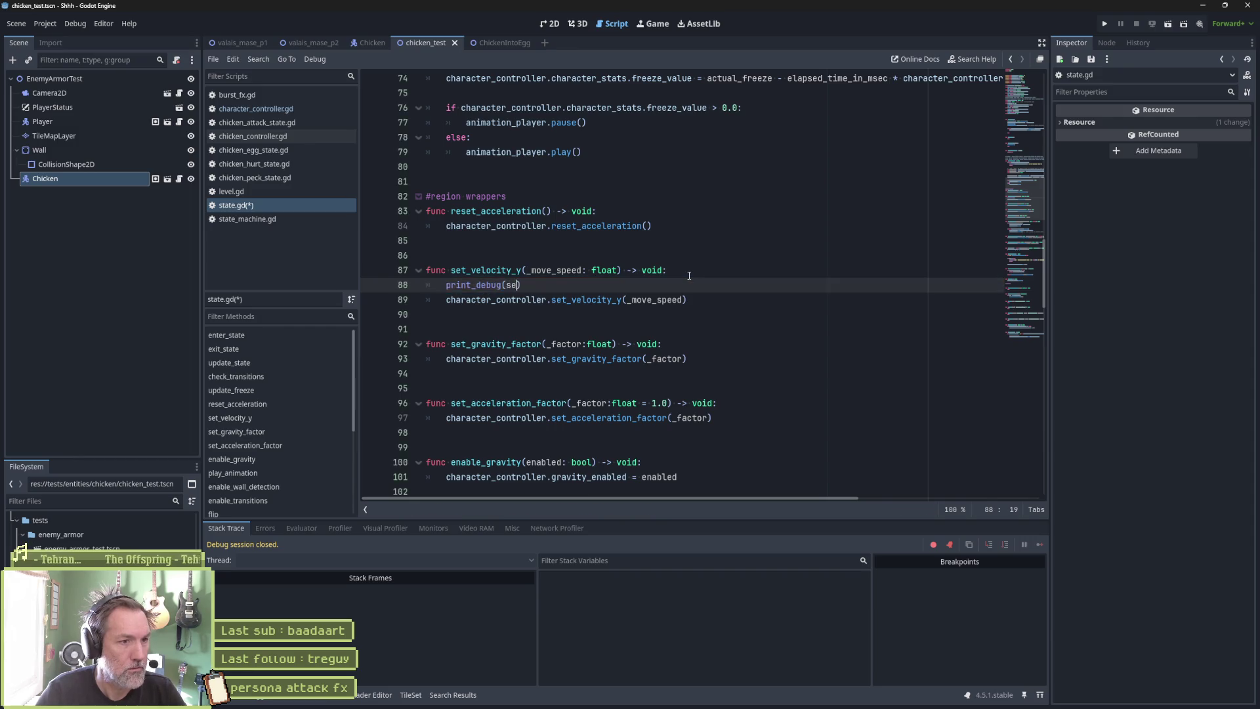
key(Up)
key(ctrl+shift+Right)
key(Down)
key(Left)
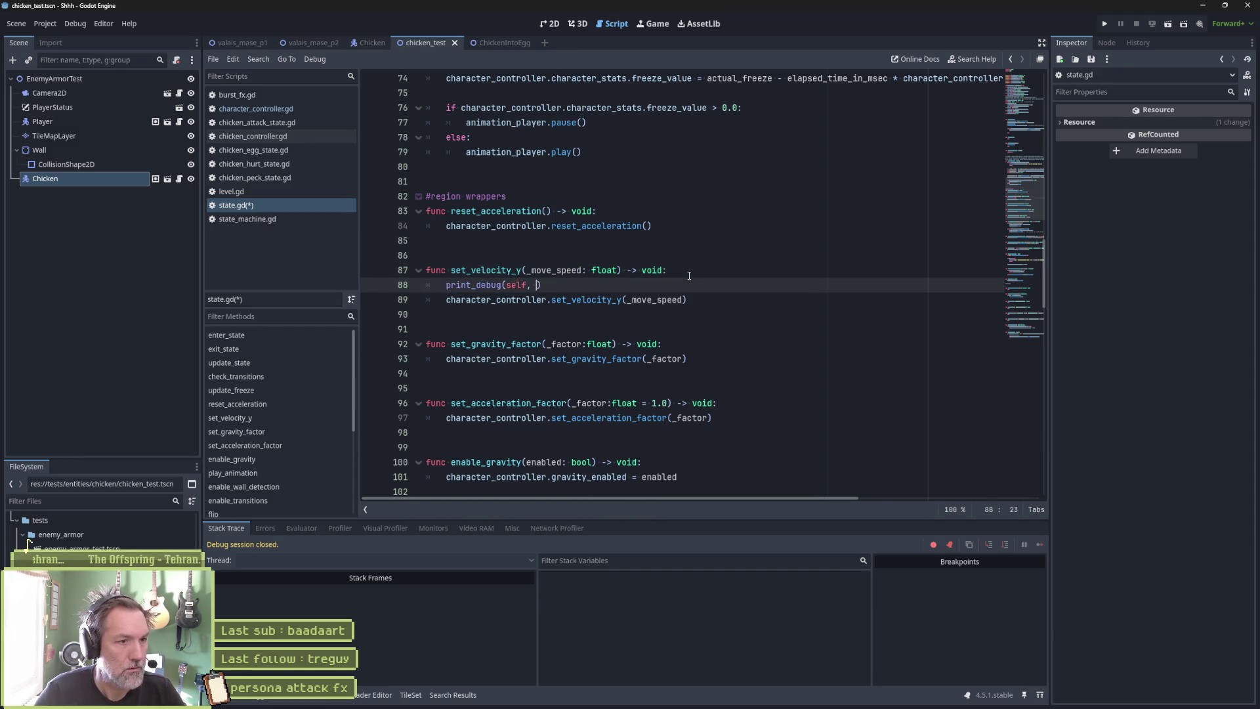
text(_move_speed: )
text(, _move_speed)
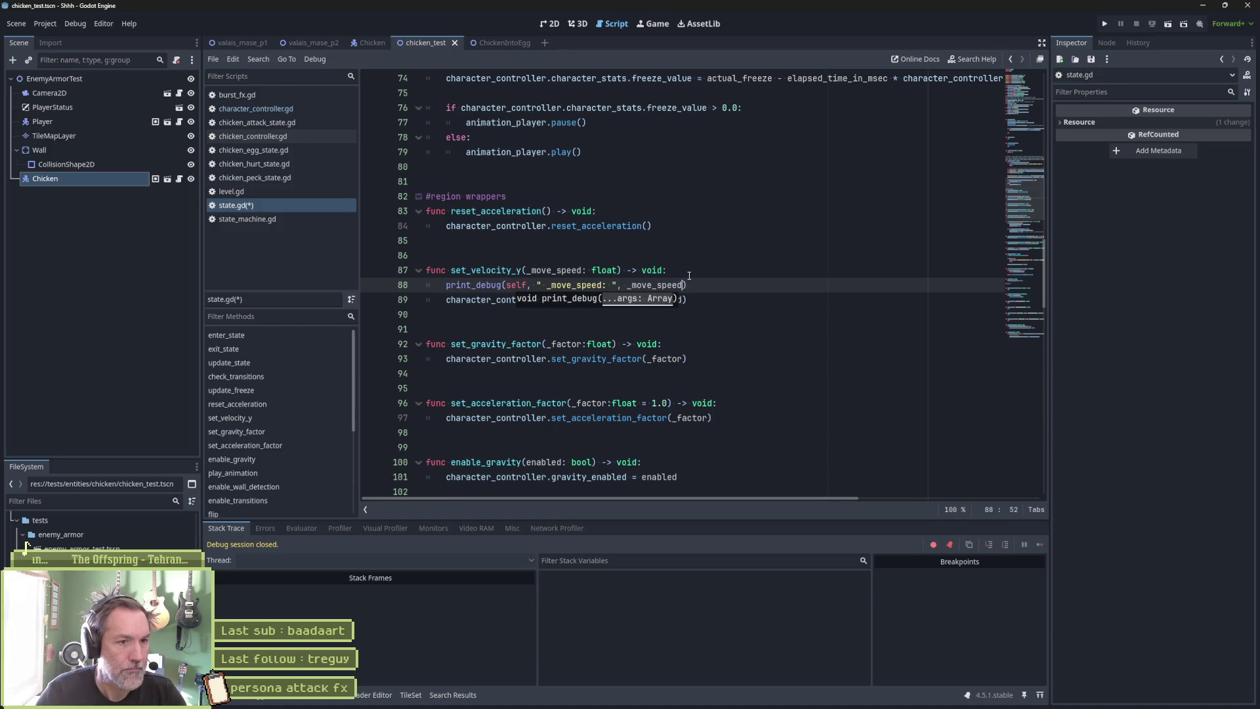
key(F6)
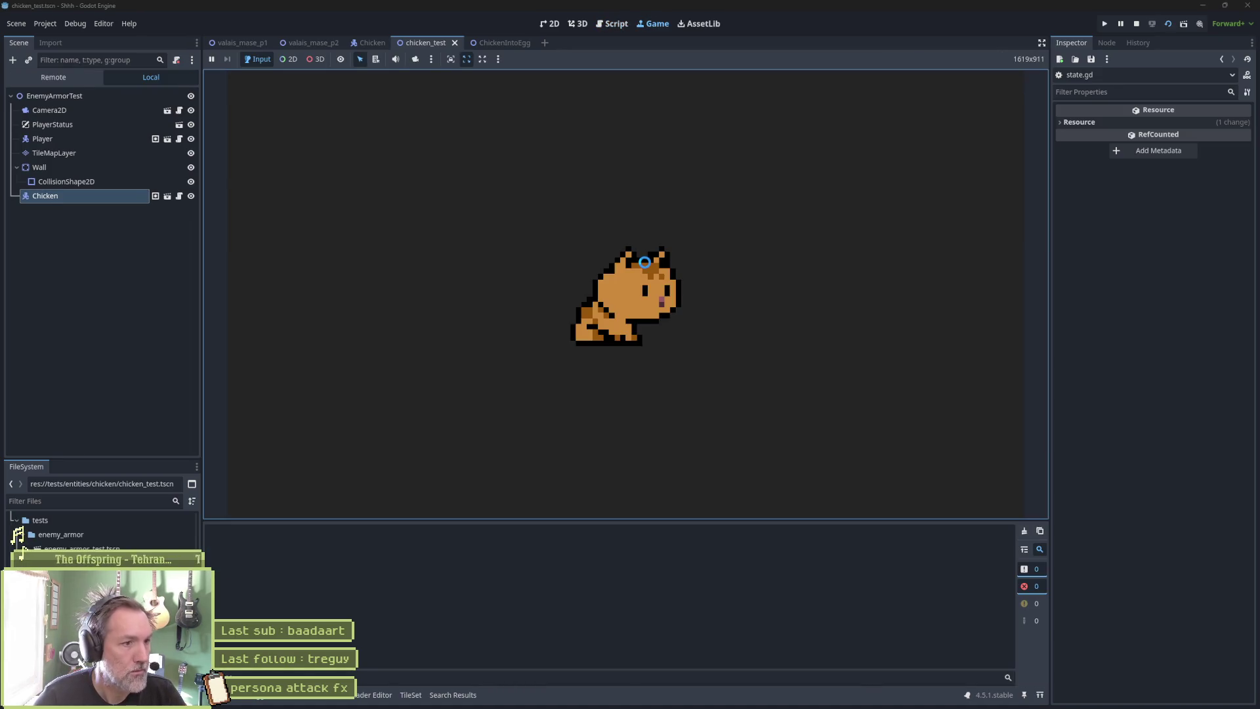
Walk the player into the chicken, restart, jump over it, then stop the game.
key(Right)
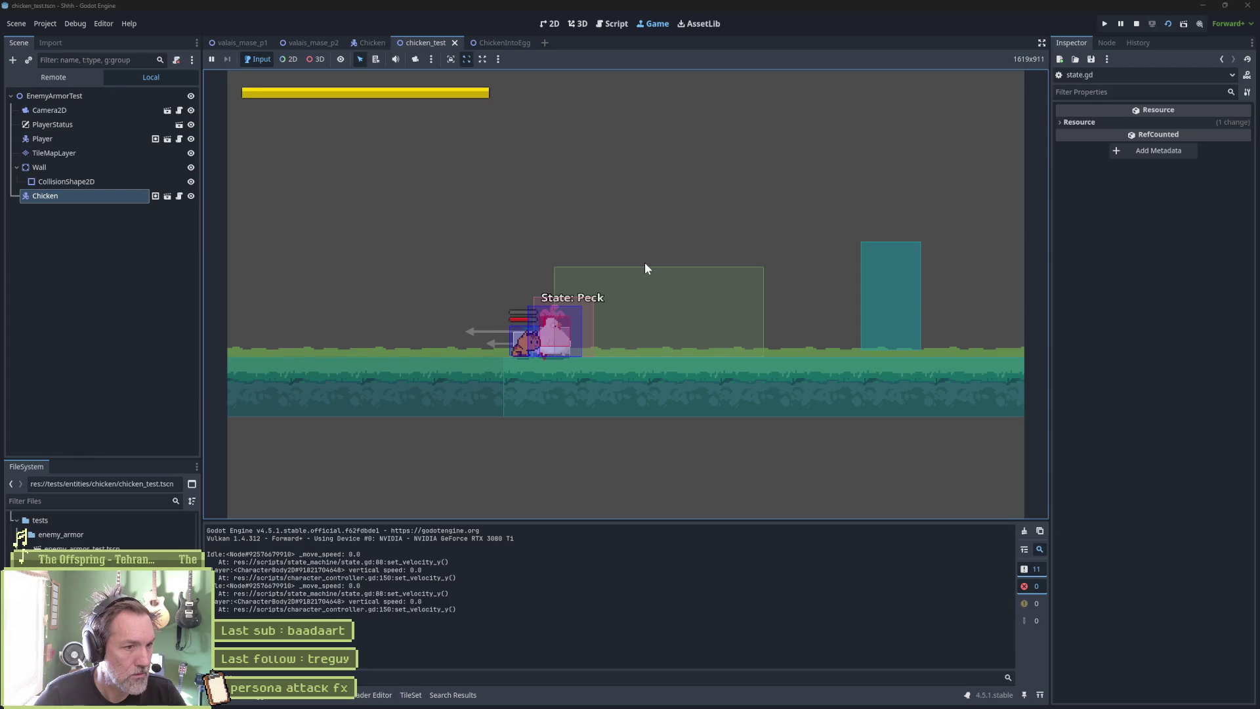
key(Left)
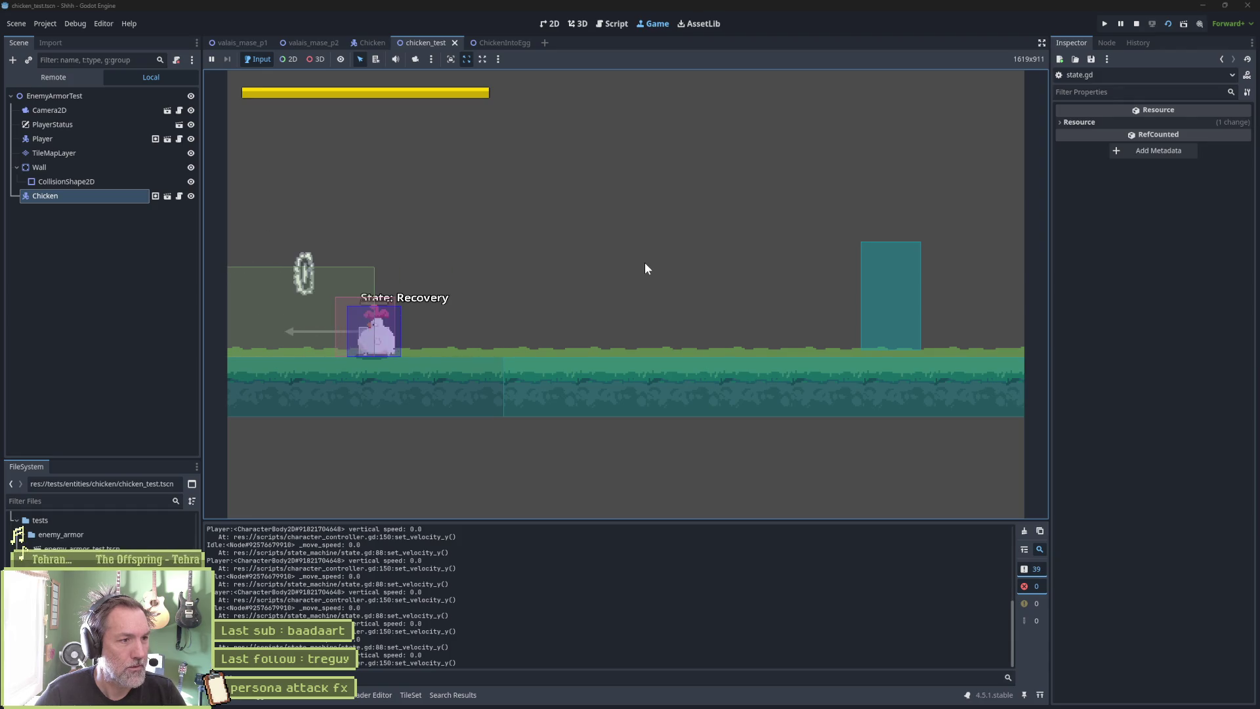
key(F6)
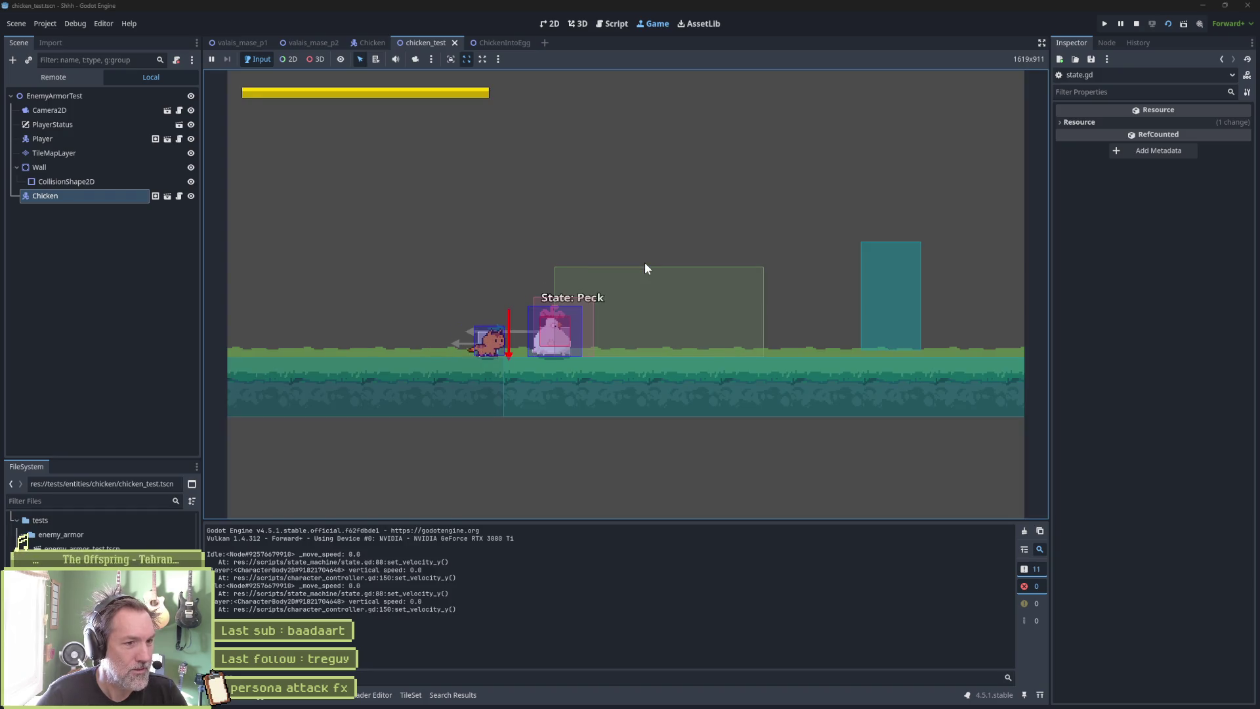
key(Right)
key(space)
key(F8)
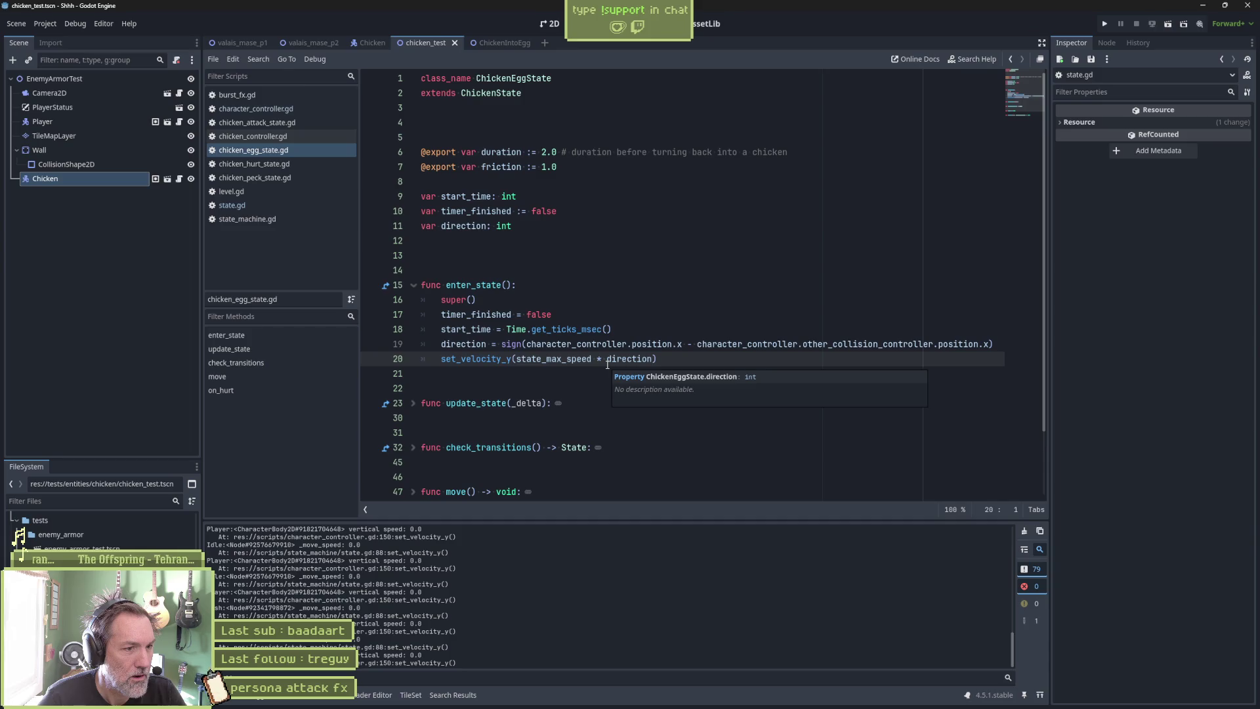
Add print_debug(self, " state_max_speed * direction: ", state_max_speed * direction) above line 20 and run.
drag(516, 359, 653, 359)
key(Home)
key(ctrl+shift+Return)
text(rint)
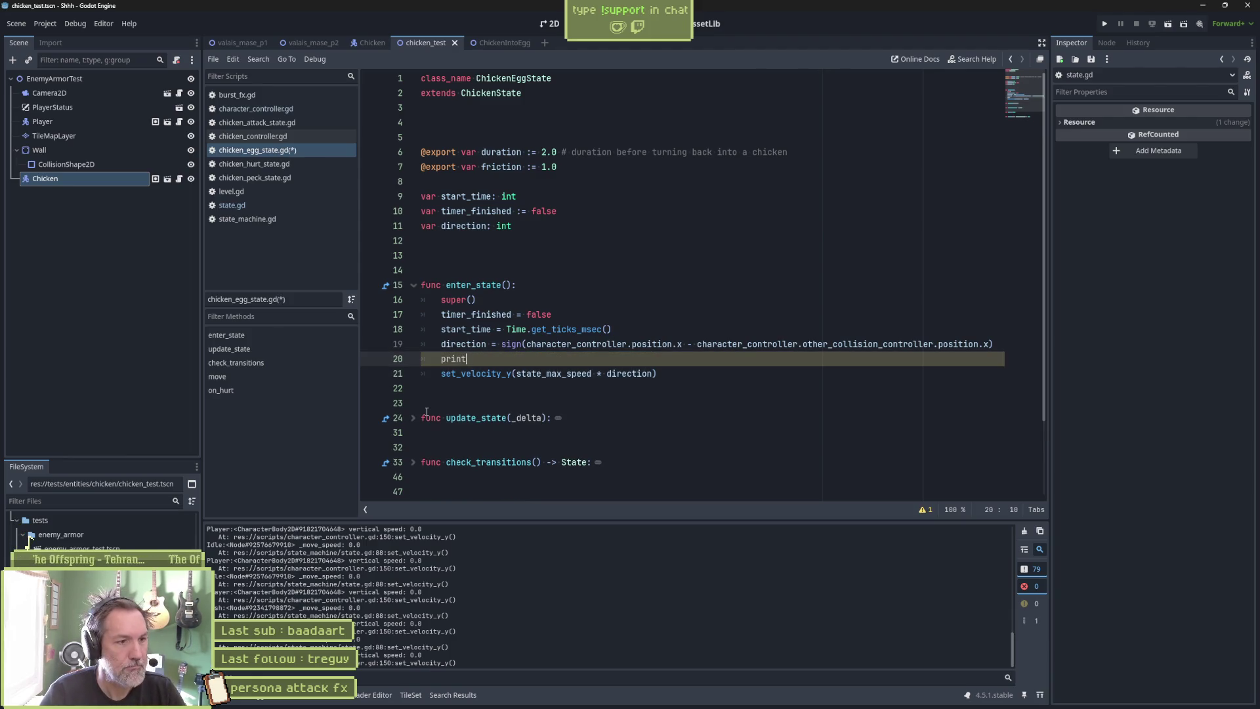
text(_debug()lf, ")
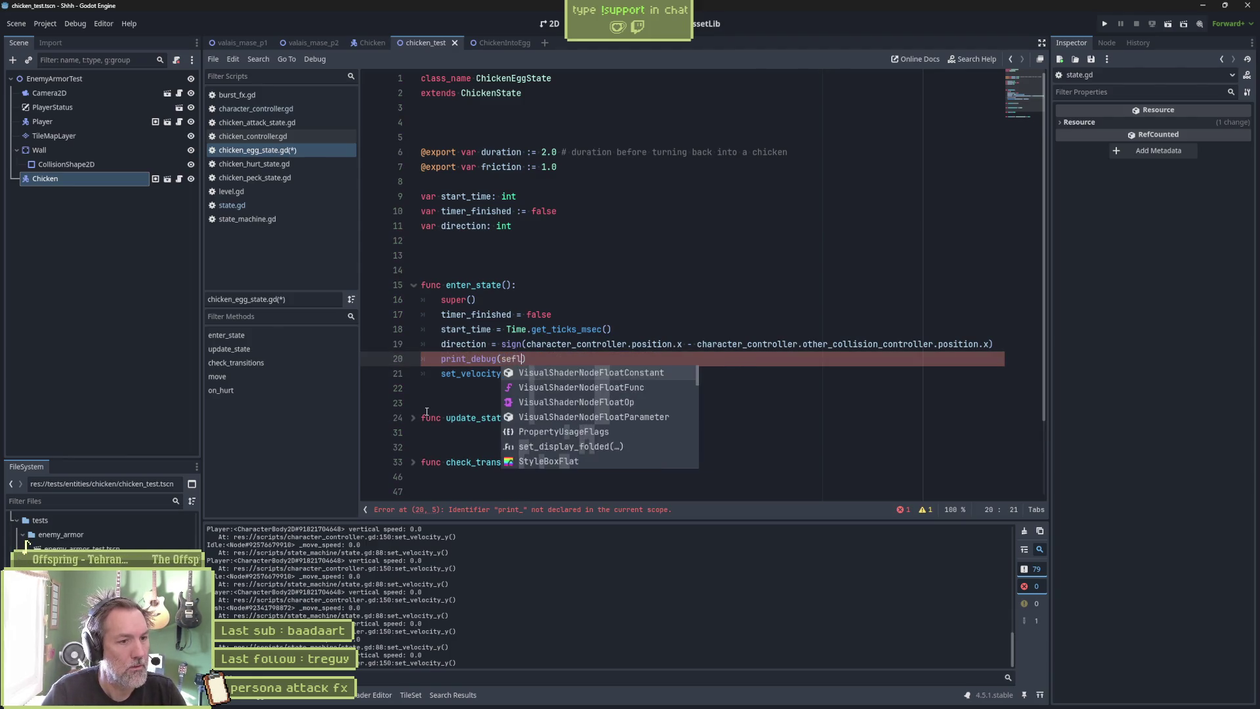
text(state_max_speed * direction:)
text(: ", state_max_speed * direction)
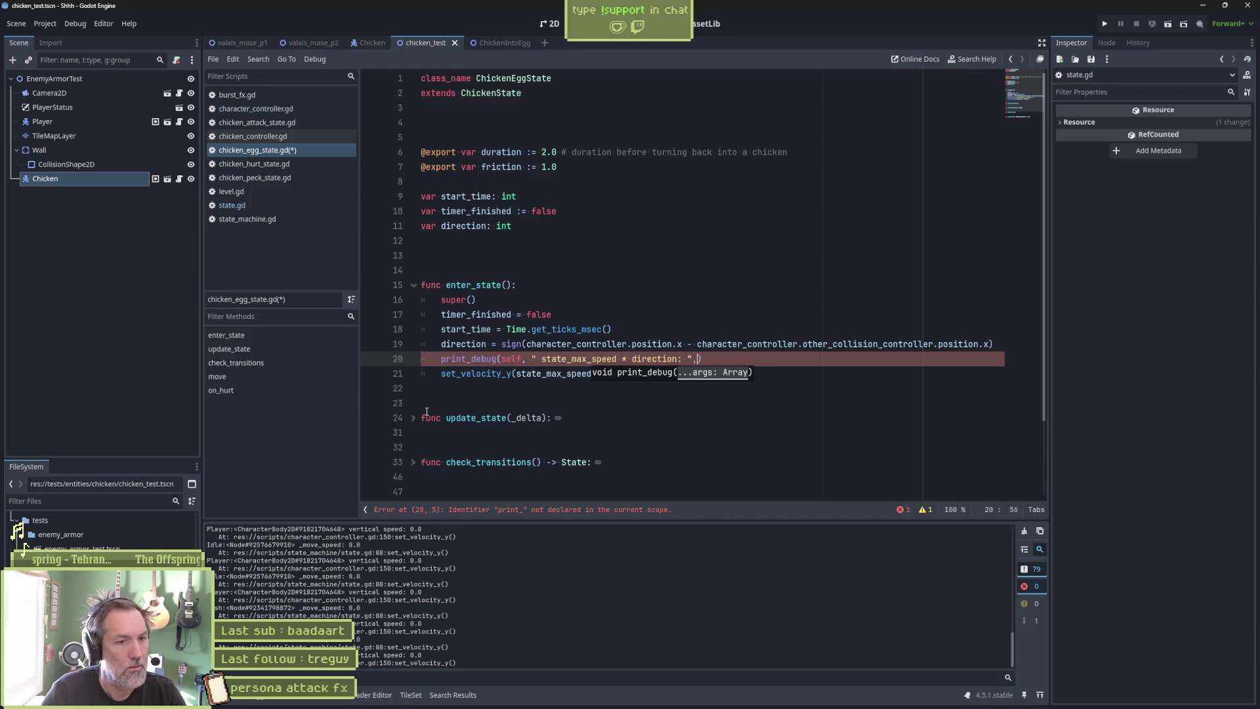
key(F6)
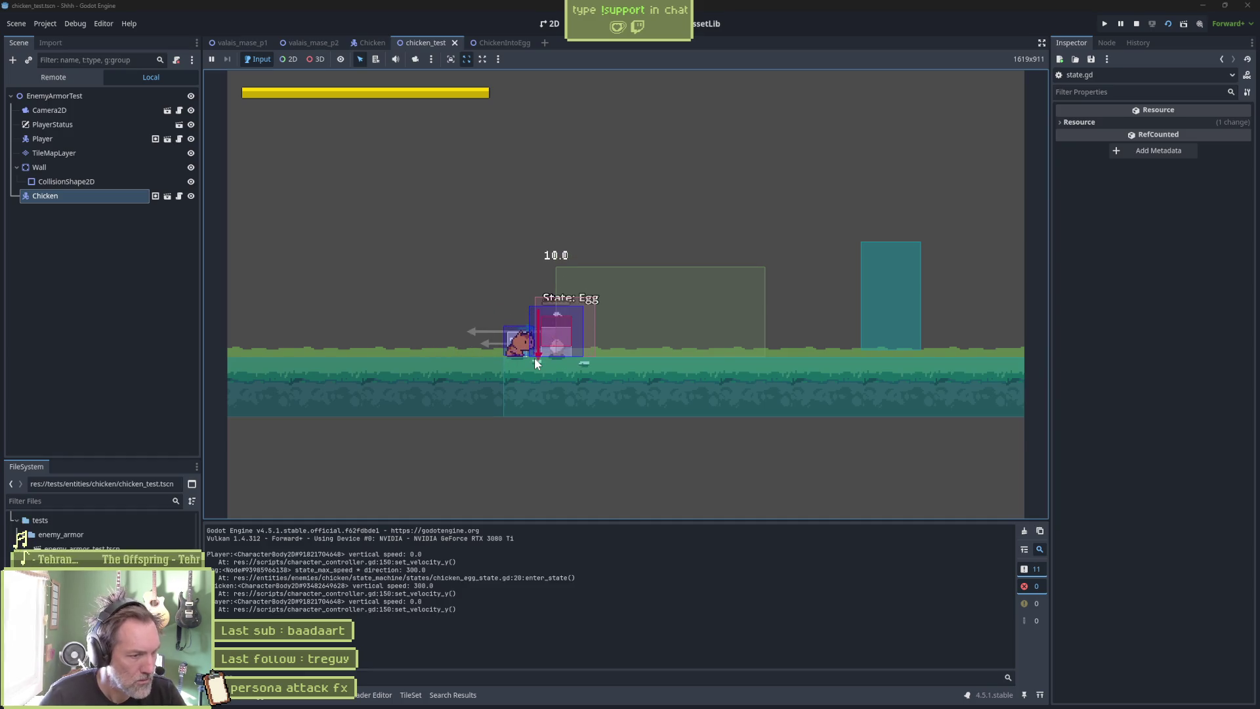
Stop the game and select the logged state_max_speed * direction output reading 300.0.
key(F8)
drag(378, 572, 464, 573)
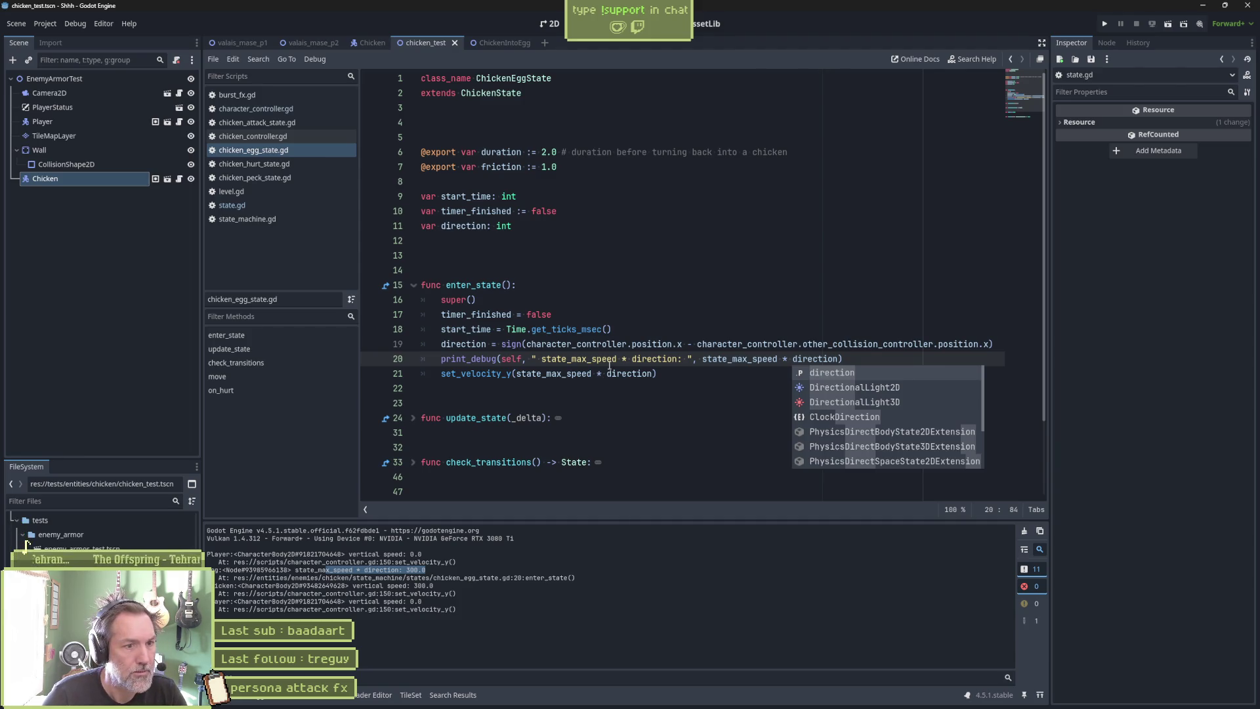
Add a breakpoint at the egg state's set_velocity_y call on line 21 and run the scene.
click(487, 374)
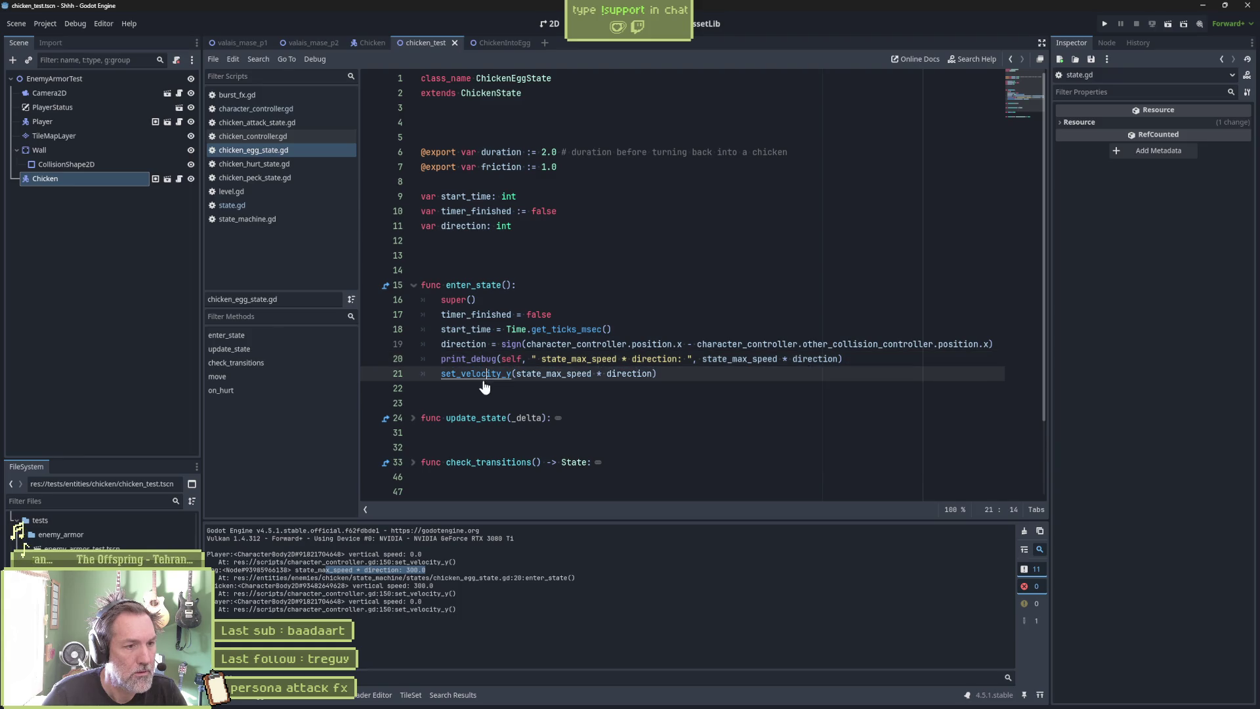
click(384, 377)
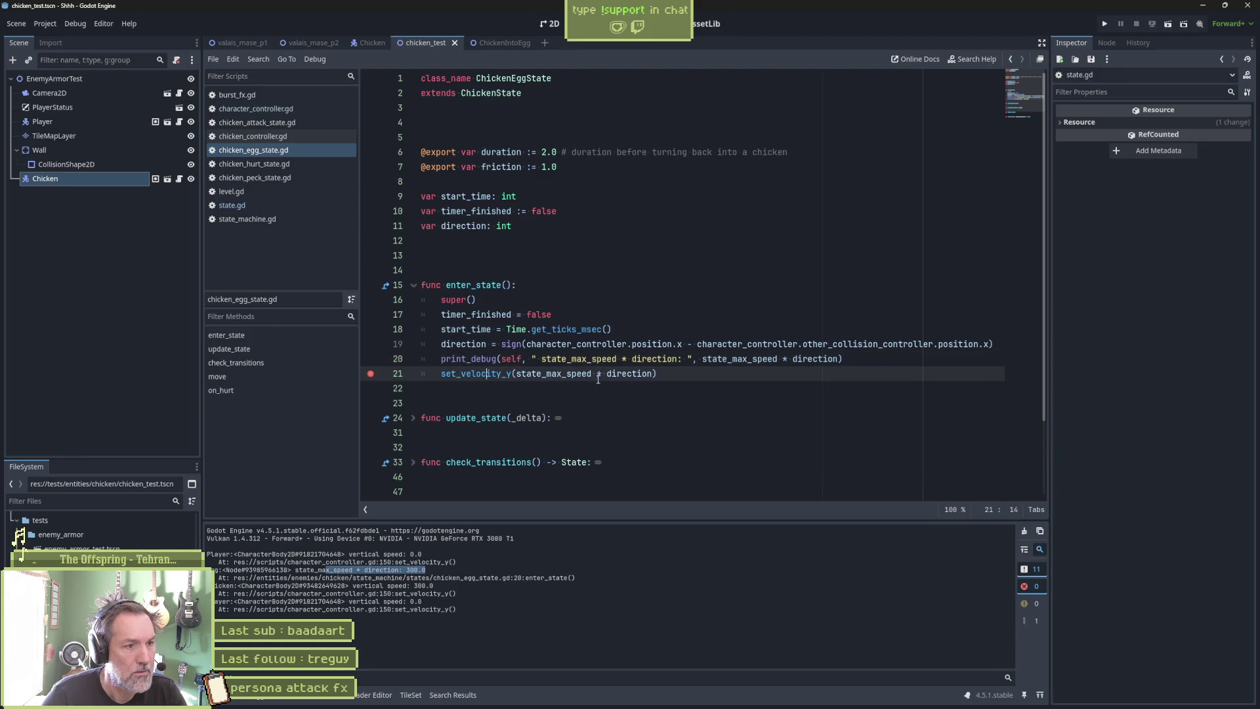
key(F6)
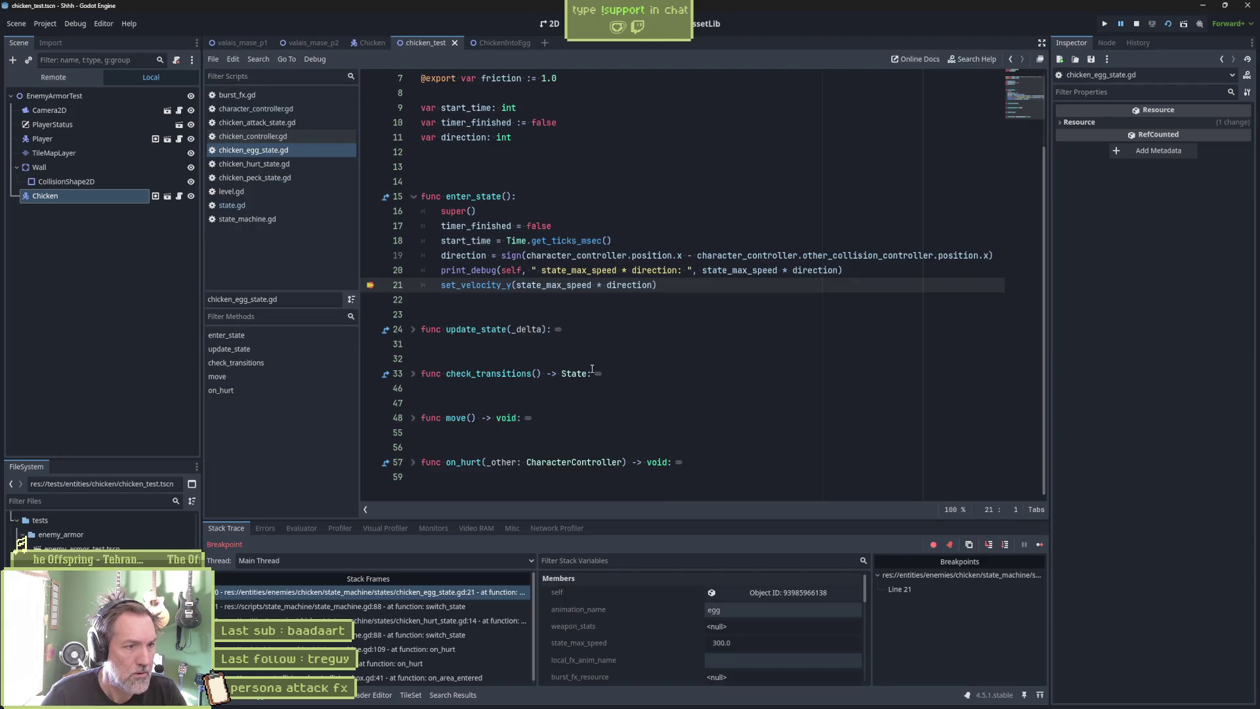
Add a breakpoint at set_velocity_y in state.gd line 88 and continue to it.
mouse_move(563, 288)
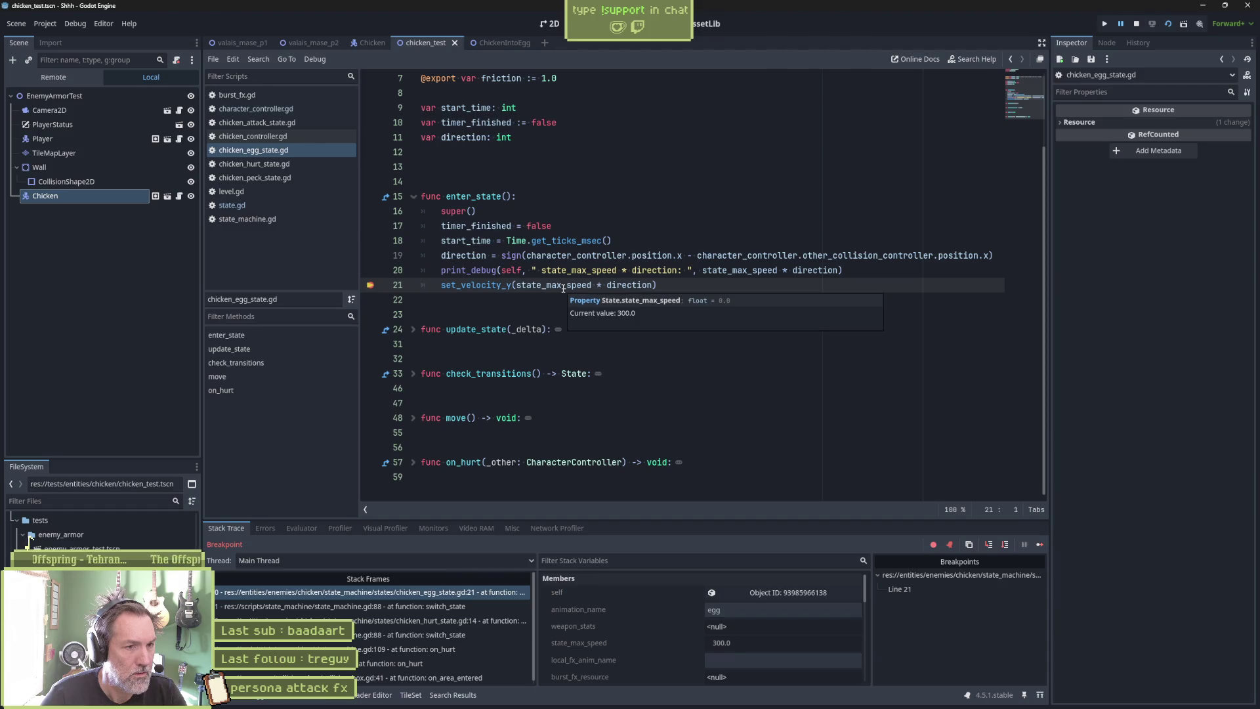
mouse_move(638, 286)
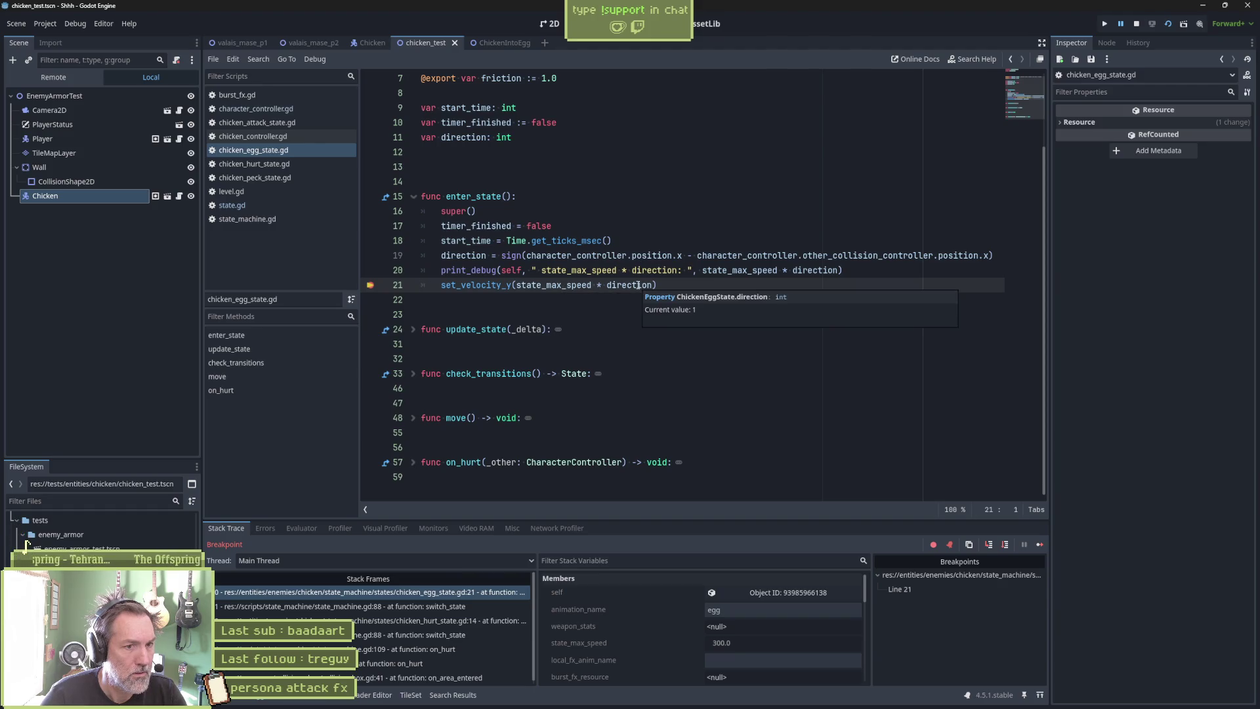
ctrl+click(476, 285)
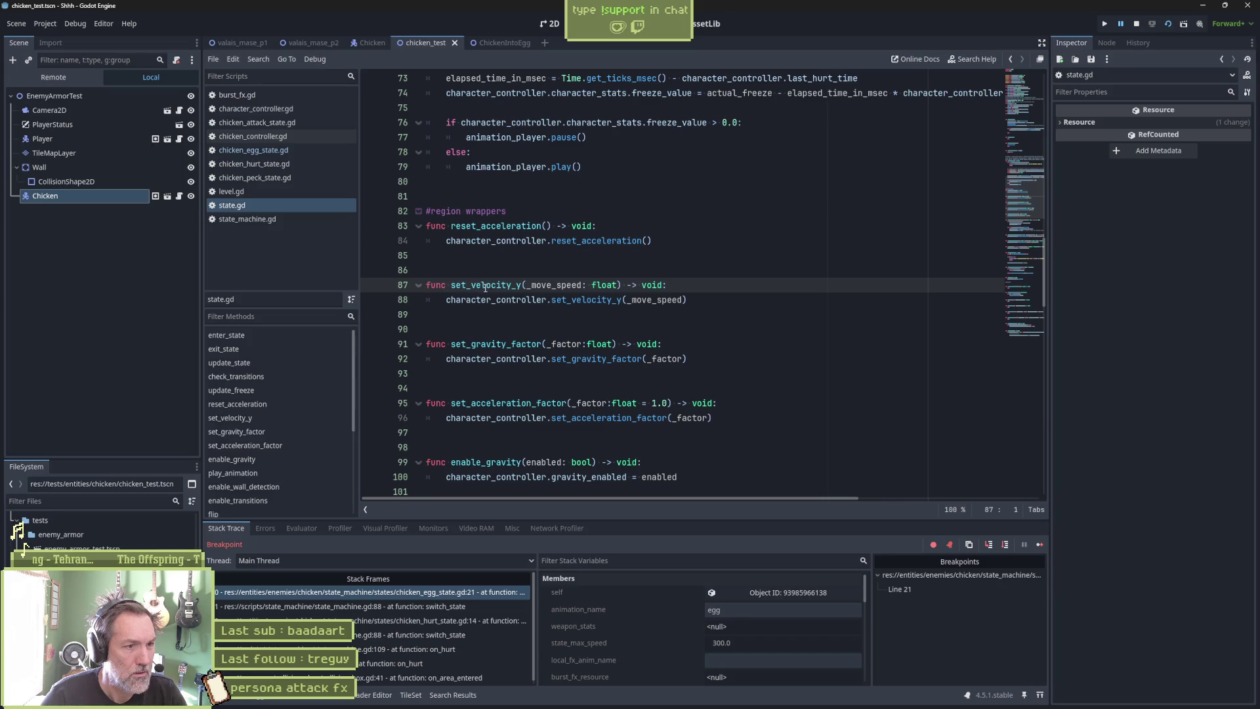
click(372, 300)
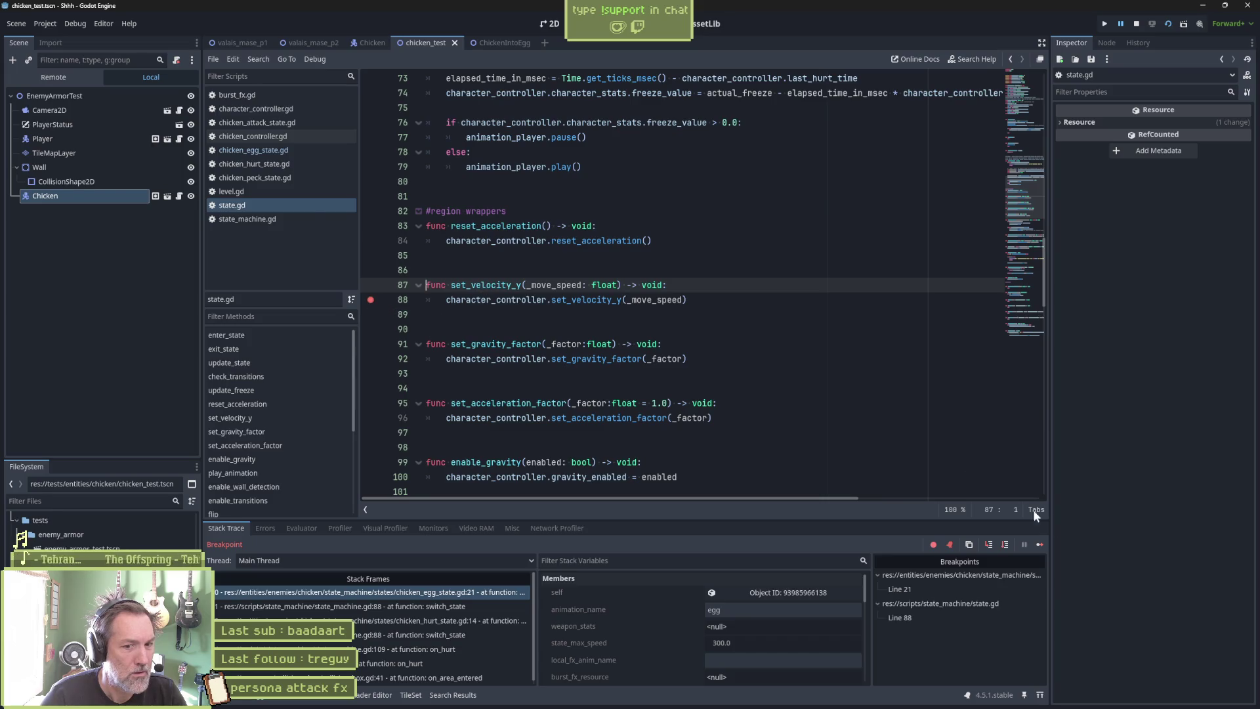
click(1040, 544)
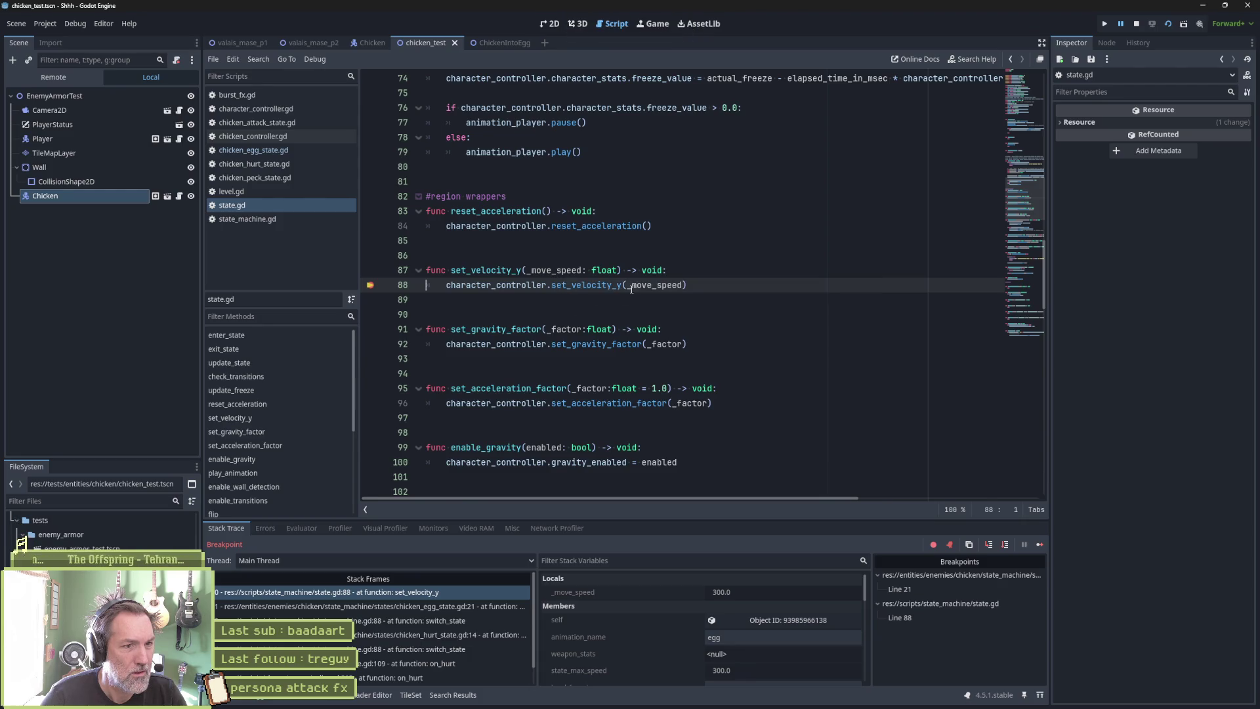
Break at character_controller.gd line 150, confirm _move_speed is 300.0, then stop debugging.
ctrl+click(614, 286)
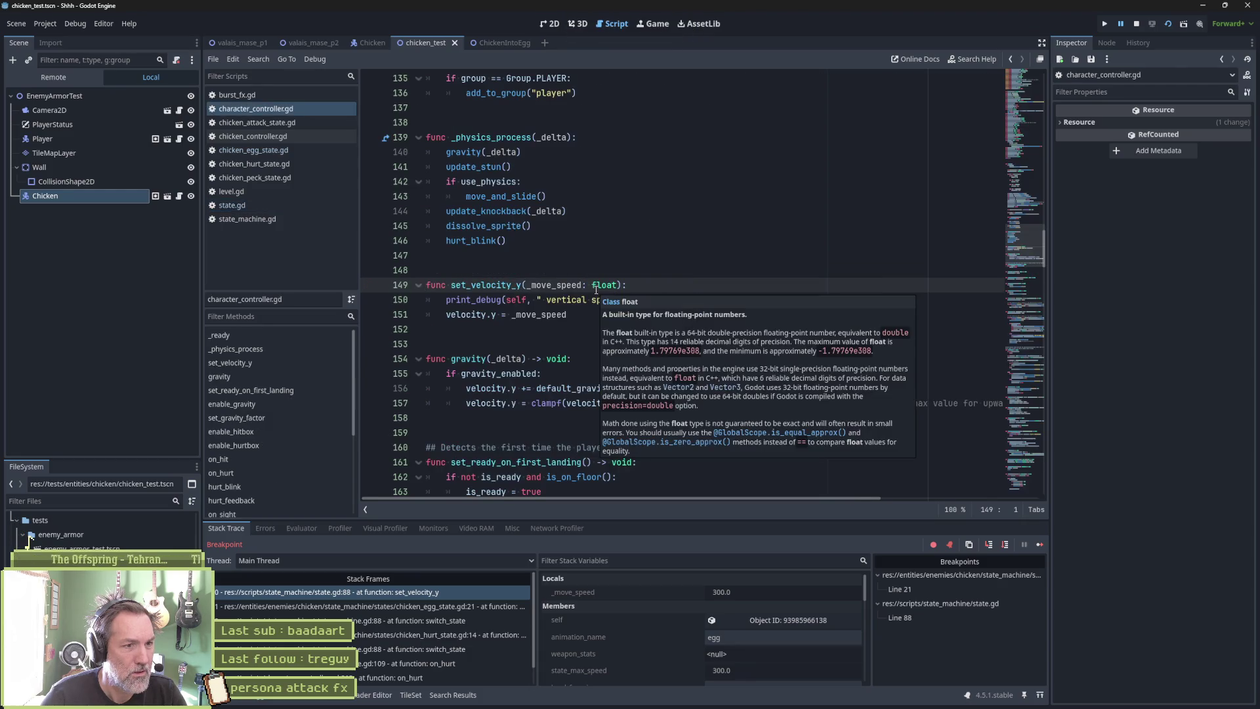
click(370, 299)
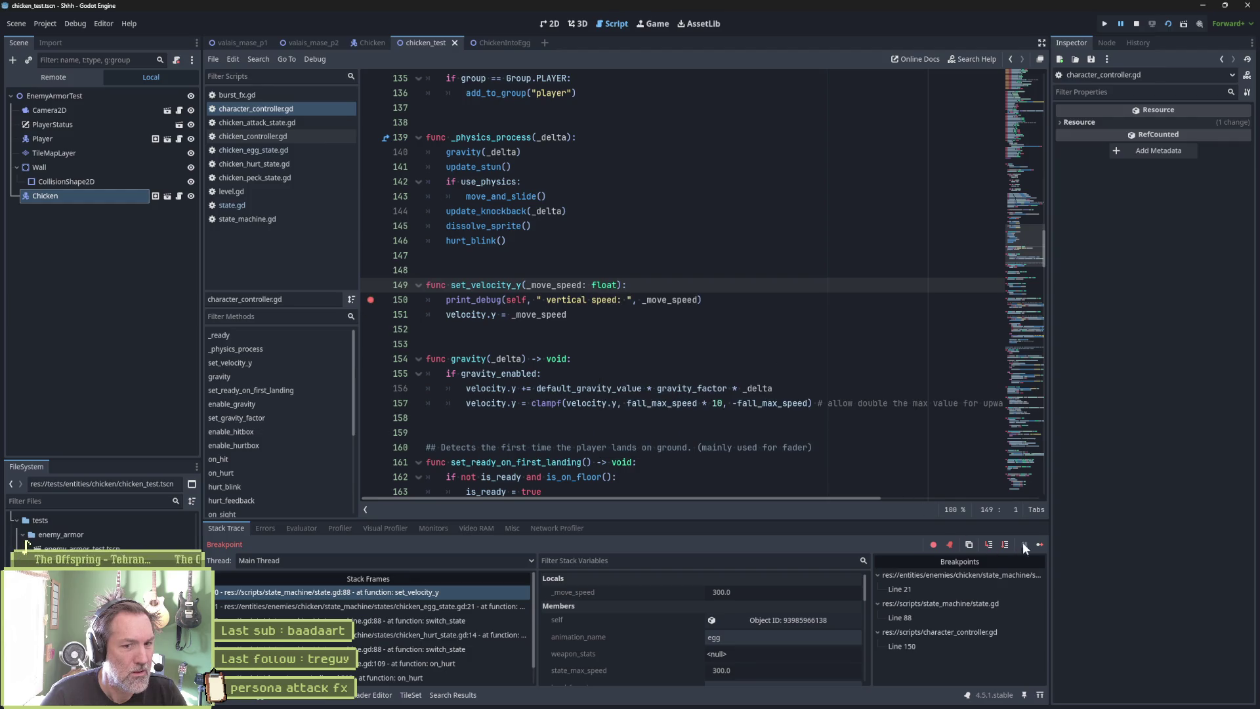
click(1039, 545)
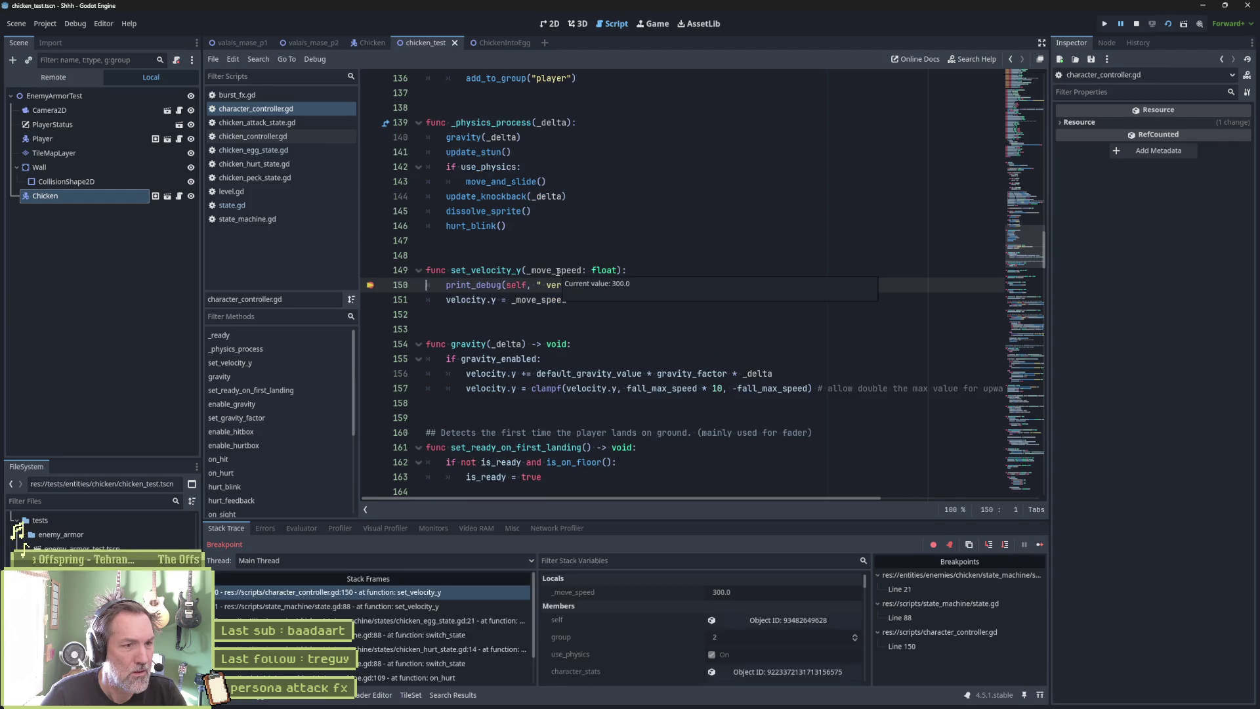
mouse_move(670, 285)
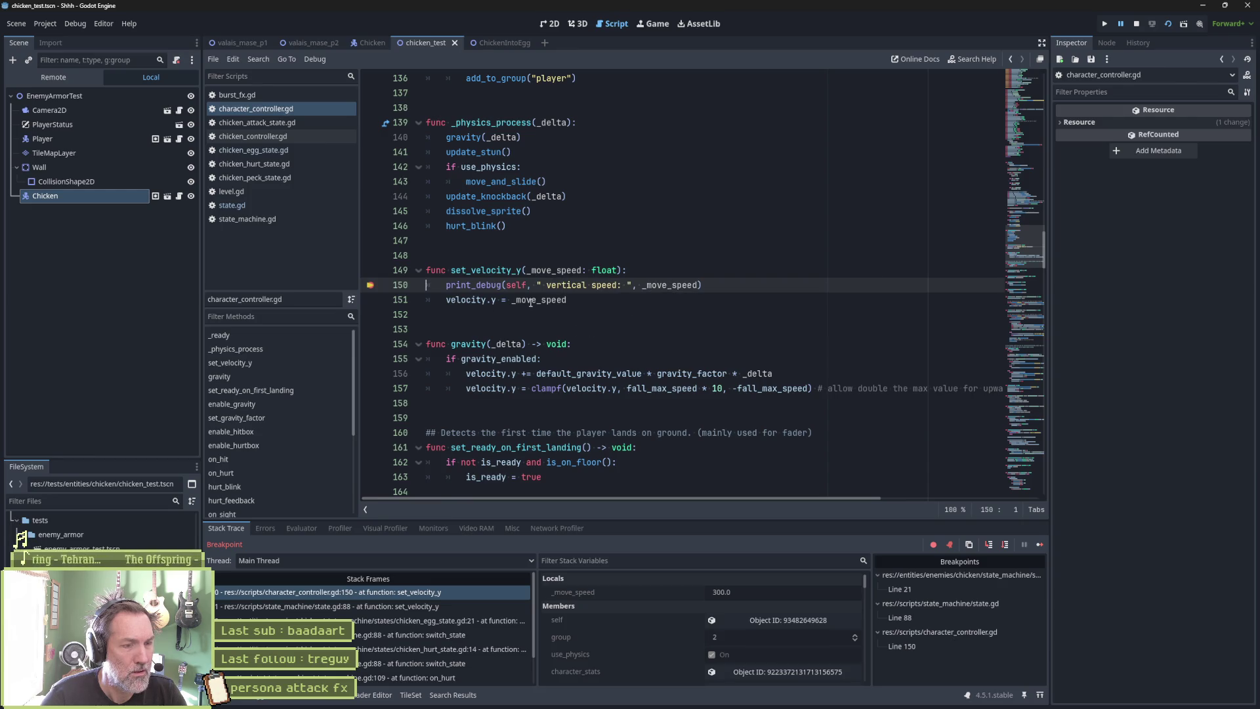
mouse_move(467, 300)
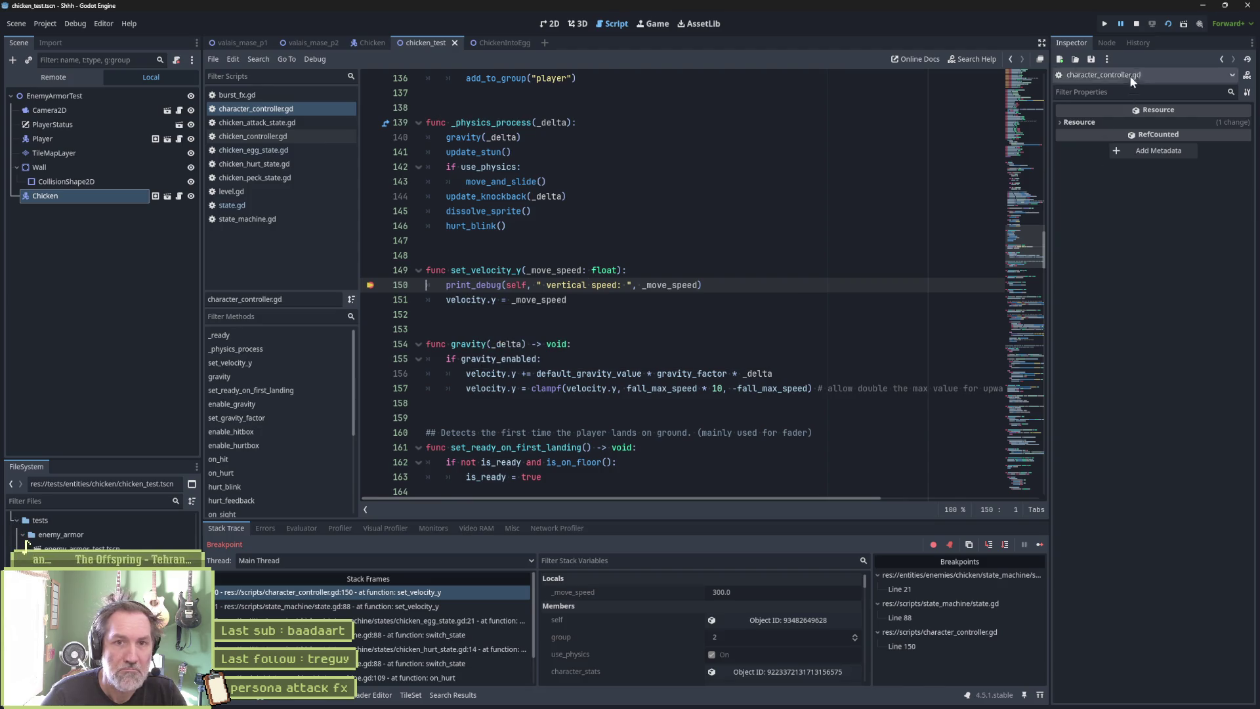
click(1137, 24)
click(717, 321)
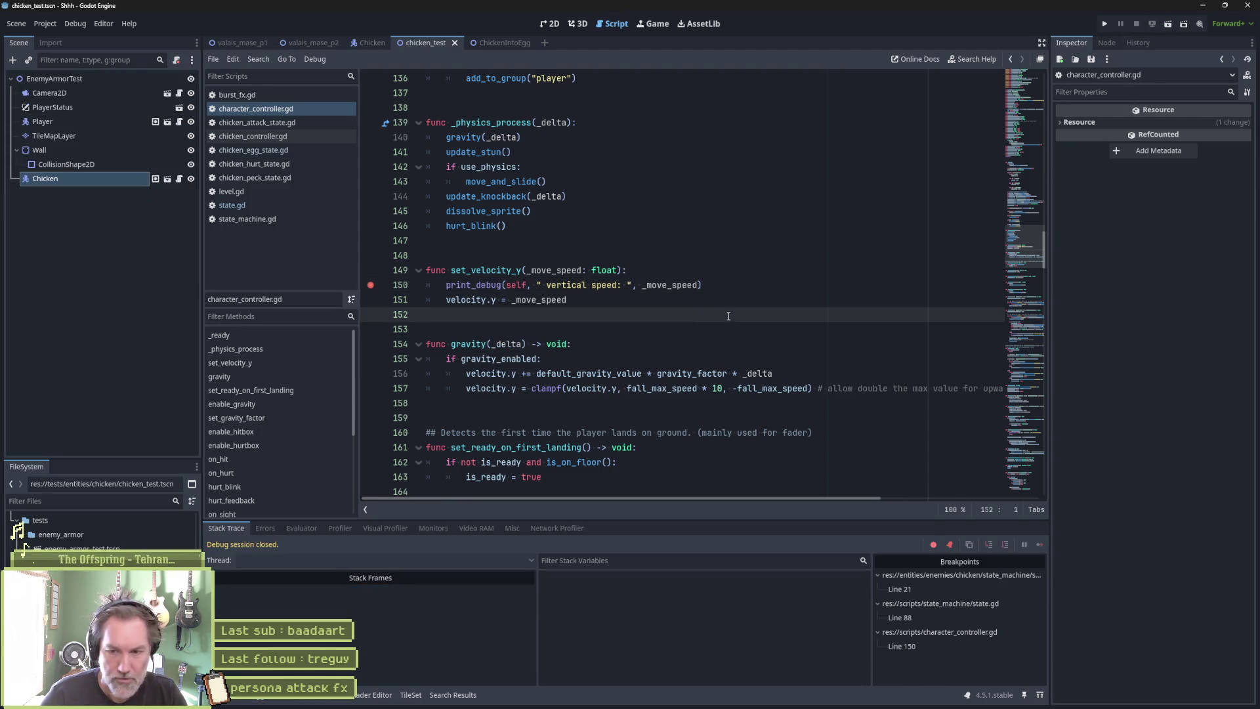
Open the 'hurt not working' Asana task, then view chicken_egg_state.gd's changes in Fork.
key(alt+Tab)
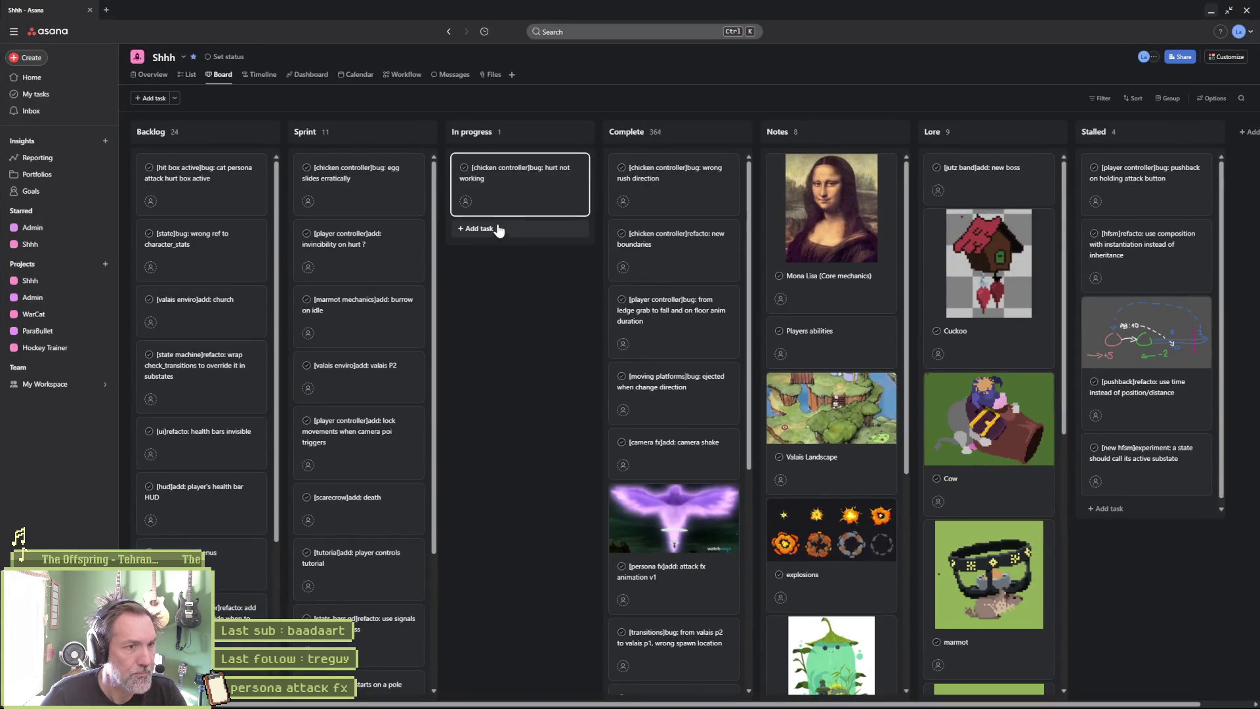
click(526, 176)
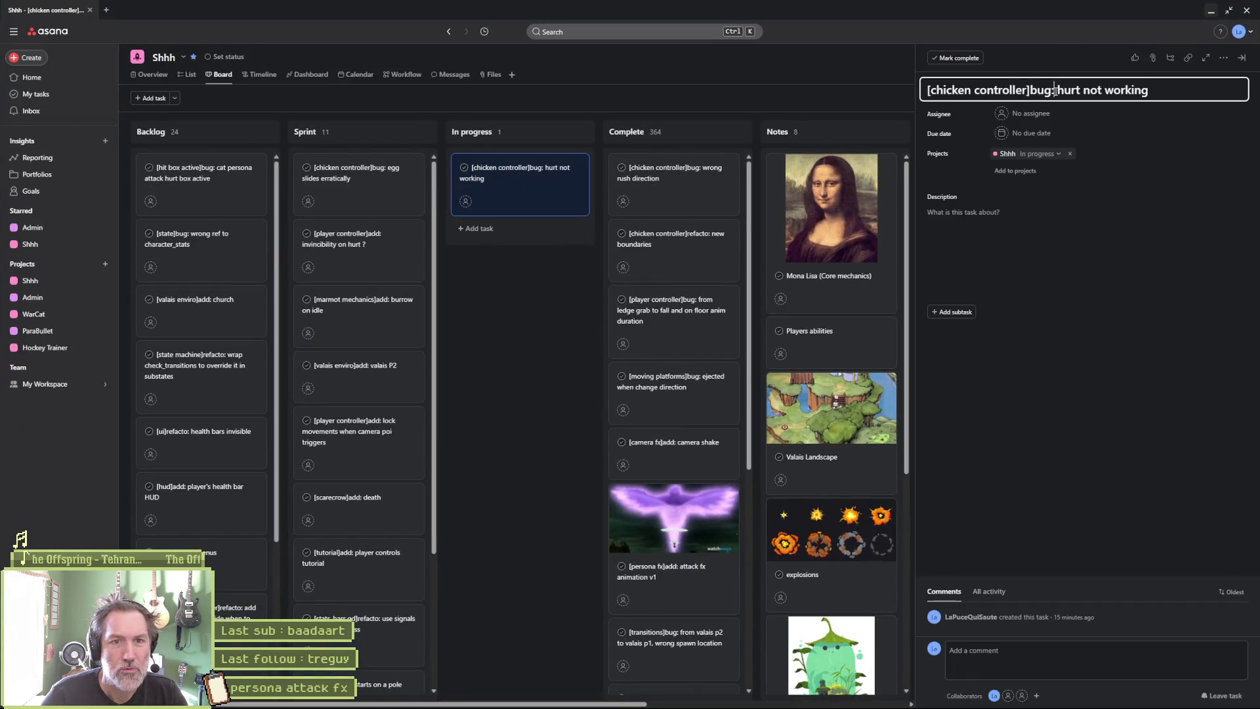
mouse_move(696, 706)
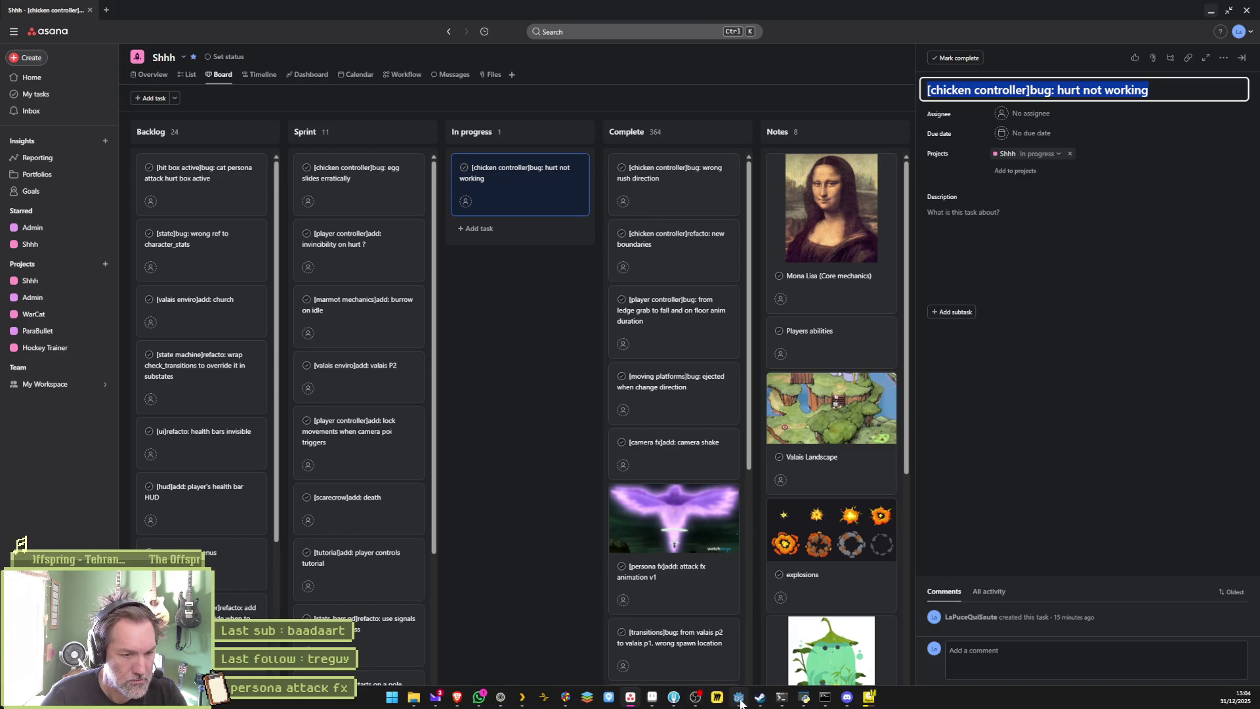
click(740, 638)
click(214, 123)
mouse_move(685, 176)
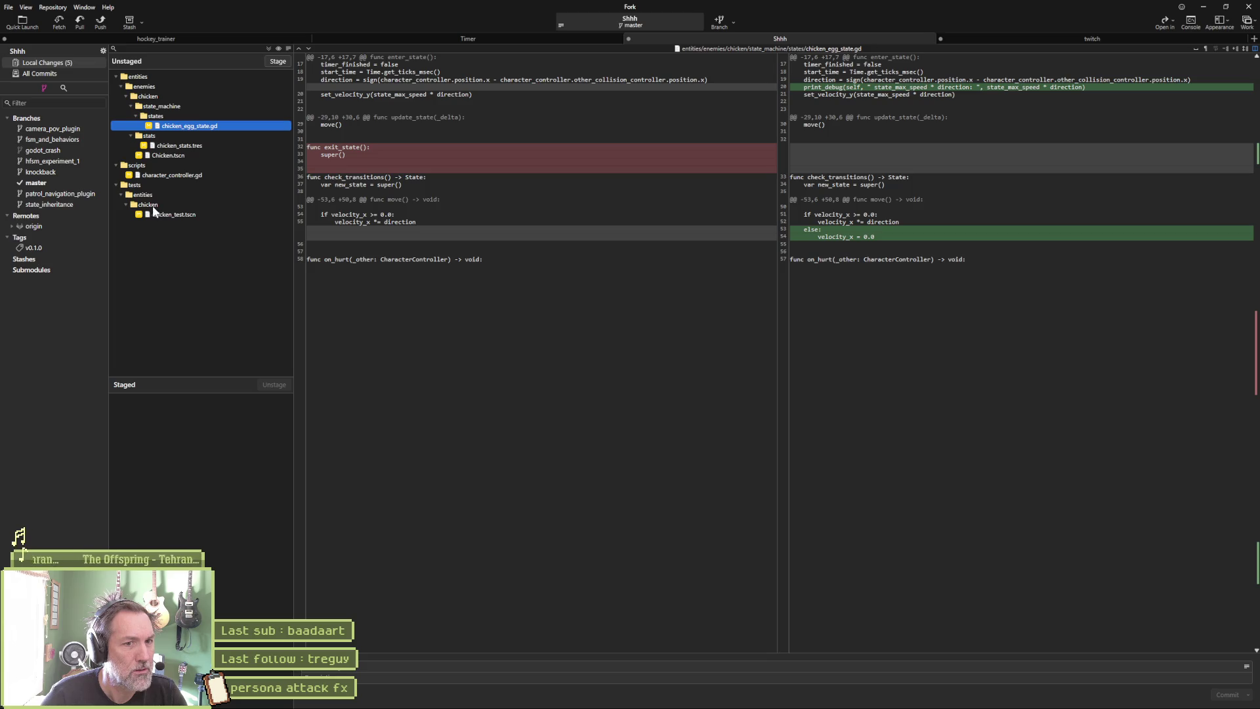
Show character_controller.gd's diff with the new print_debug vertical speed line.
click(197, 176)
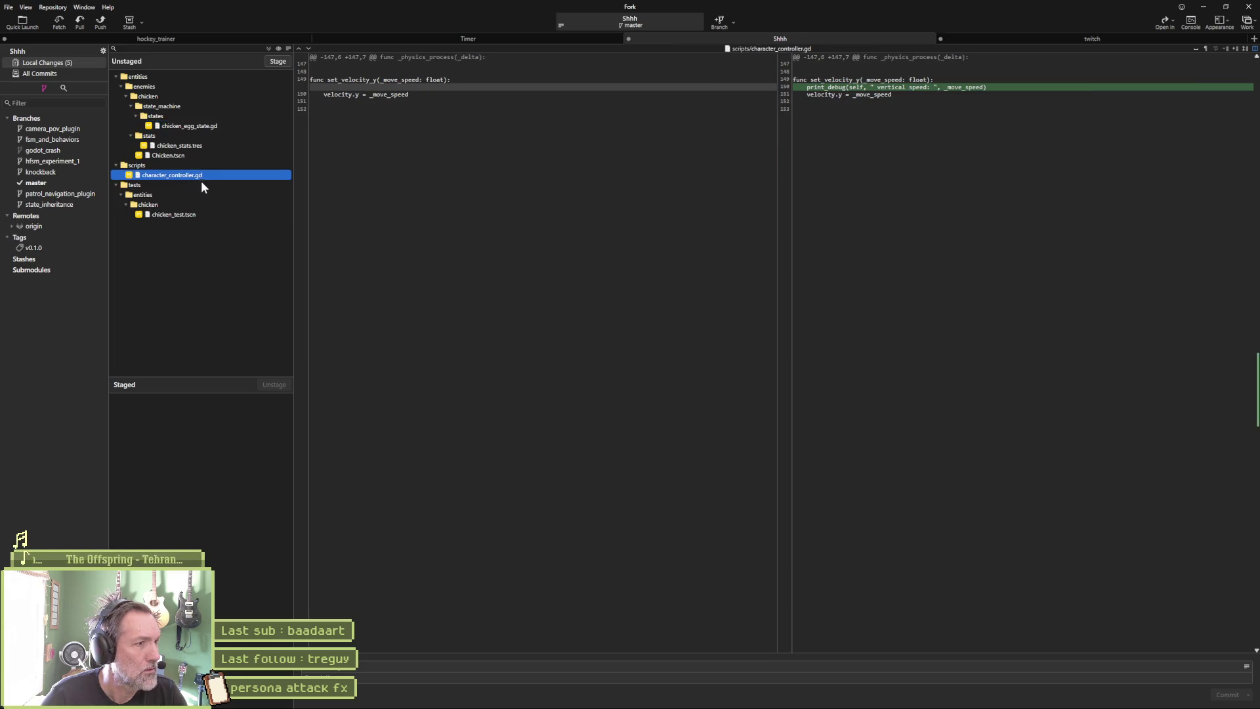